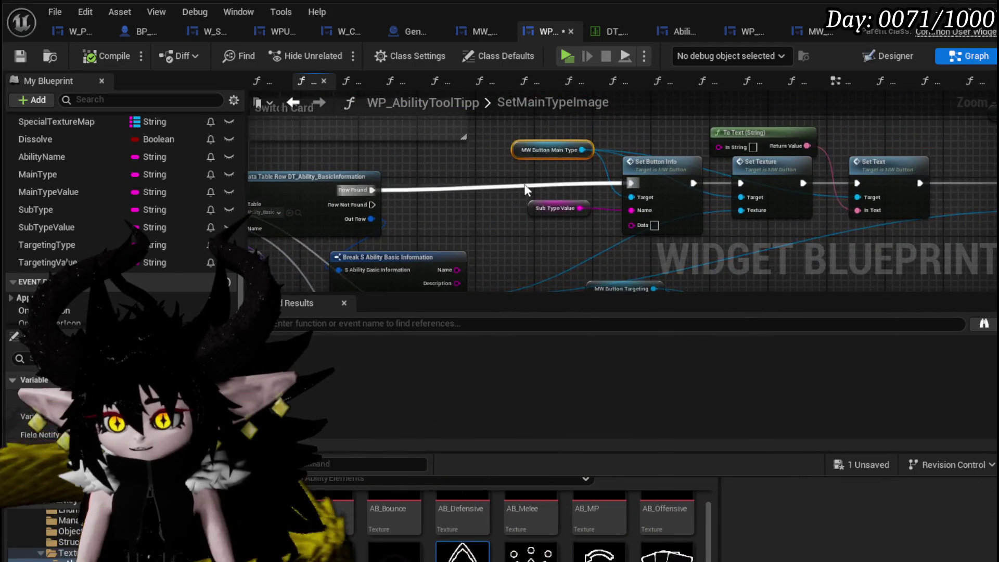
# Step: Place an MW Button Main Type getter next to Set Button Info in SetMainTypeImage
pyautogui.moveTo(665, 199); pyautogui.dragTo(671, 220)
pyautogui.moveTo(555, 206); pyautogui.dragTo(653, 187)
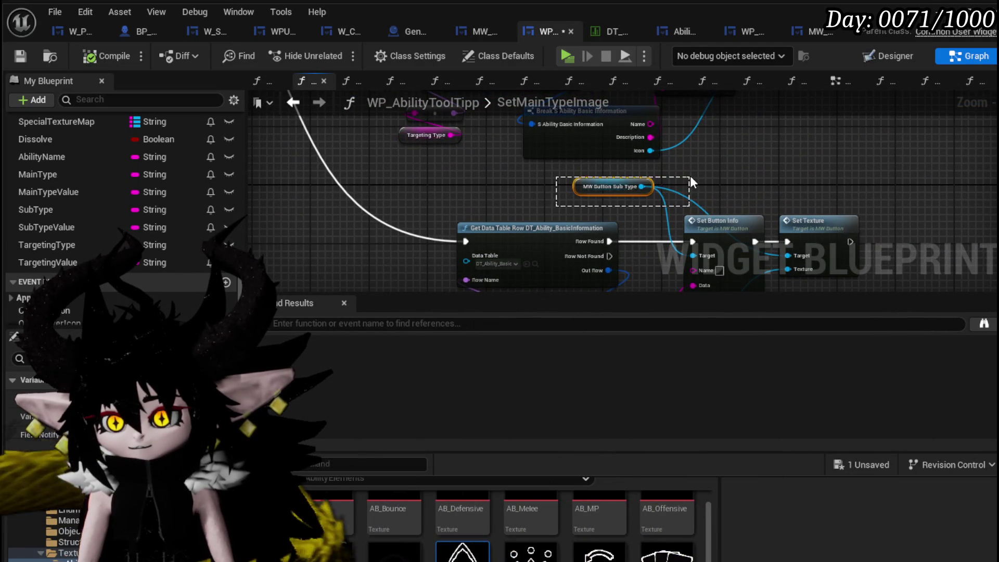
pyautogui.moveTo(757, 134)
pyautogui.mouseDown()
pyautogui.moveTo(510, 177)
pyautogui.moveTo(573, 132)
pyautogui.moveTo(495, 117)
pyautogui.mouseUp()
pyautogui.hotkey('ctrl', 'v')
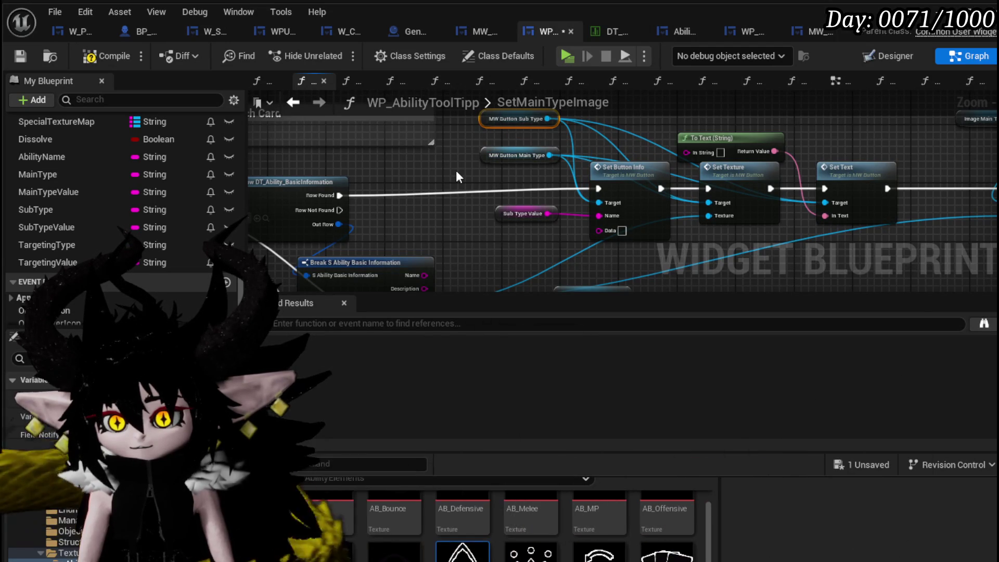
pyautogui.moveTo(457, 172); pyautogui.dragTo(451, 190)
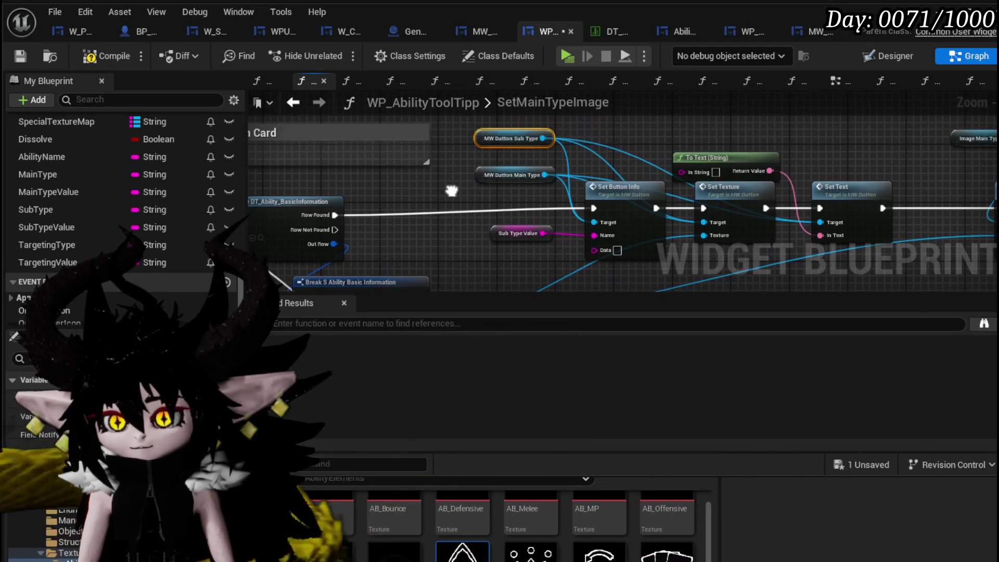
pyautogui.click(497, 176)
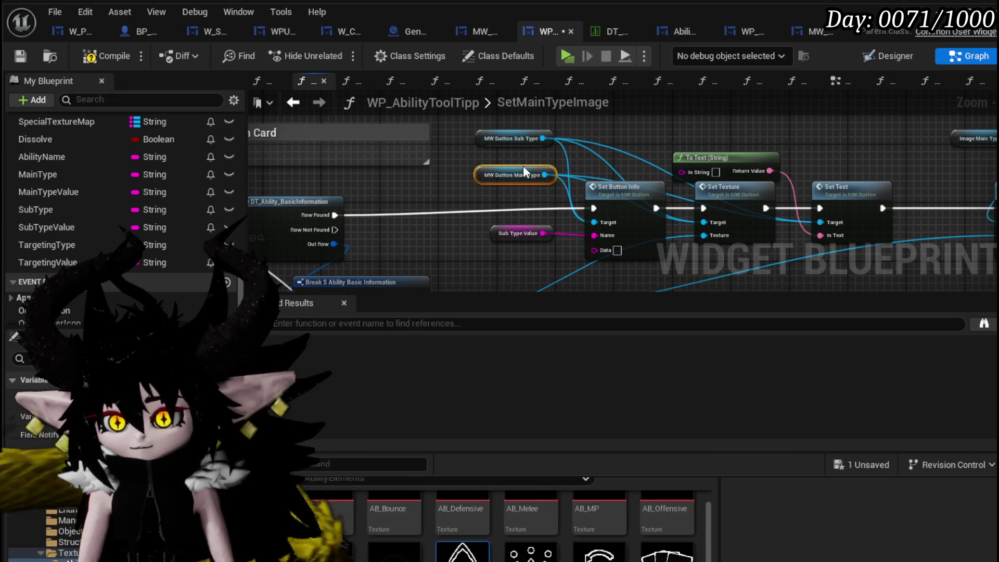
pyautogui.moveTo(523, 166)
pyautogui.mouseDown()
pyautogui.moveTo(524, 186)
pyautogui.moveTo(519, 81)
pyautogui.moveTo(429, 177)
pyautogui.mouseUp()
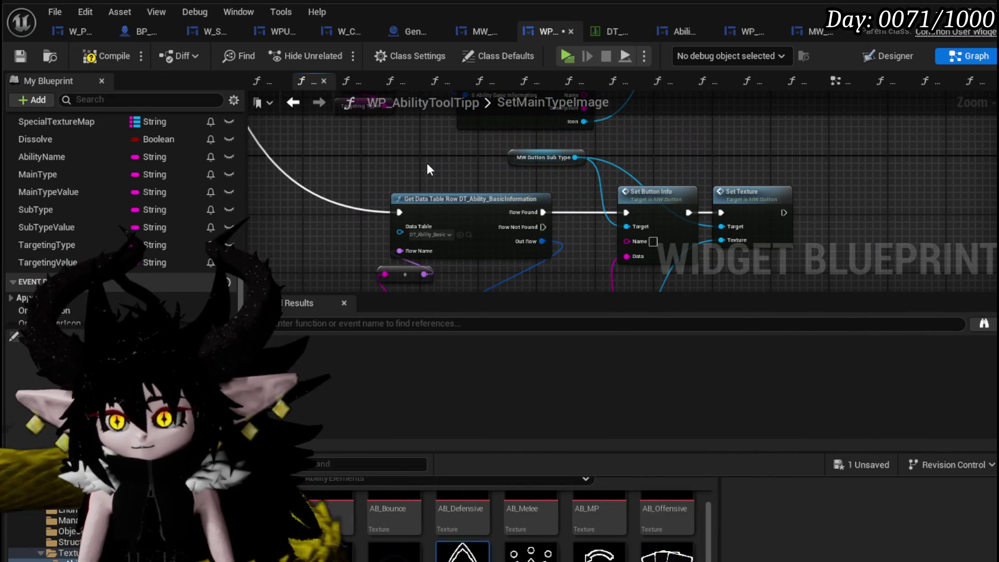
# Step: Wire MW Button Main Type into Set Button Info, delete the Sub Type getter, and compile
pyautogui.moveTo(571, 155); pyautogui.dragTo(496, 165)
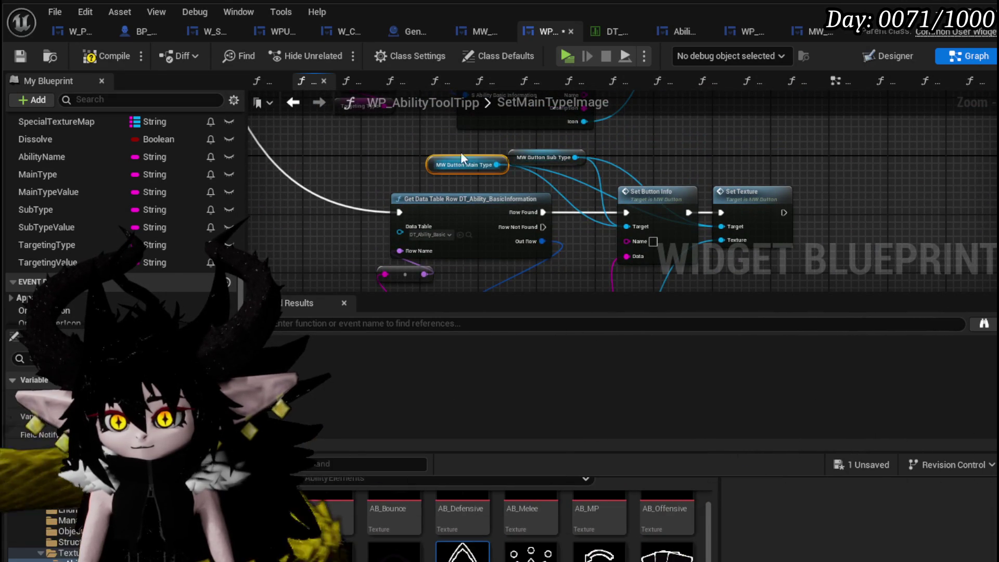
pyautogui.click(549, 157)
pyautogui.press('Delete')
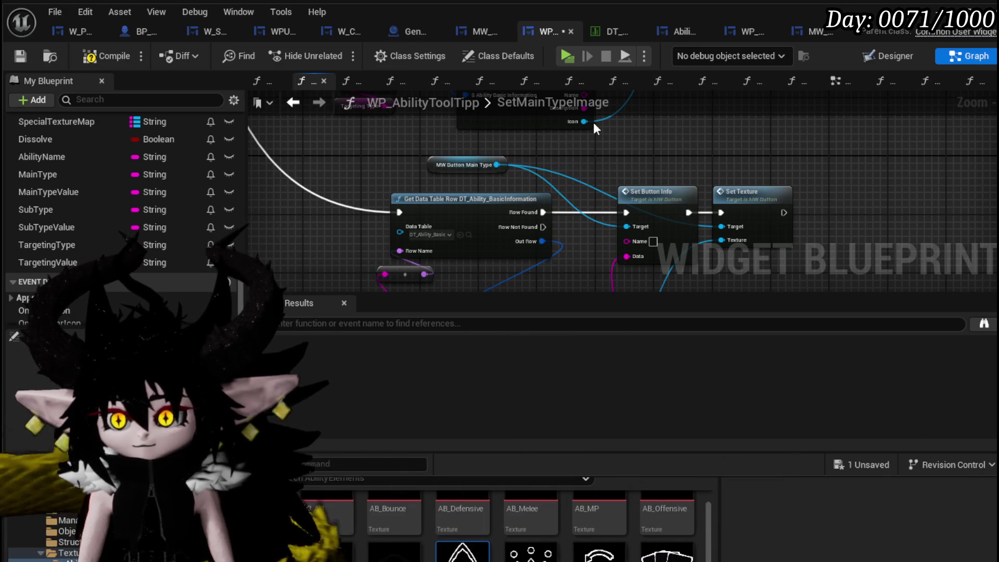
pyautogui.click(23, 52)
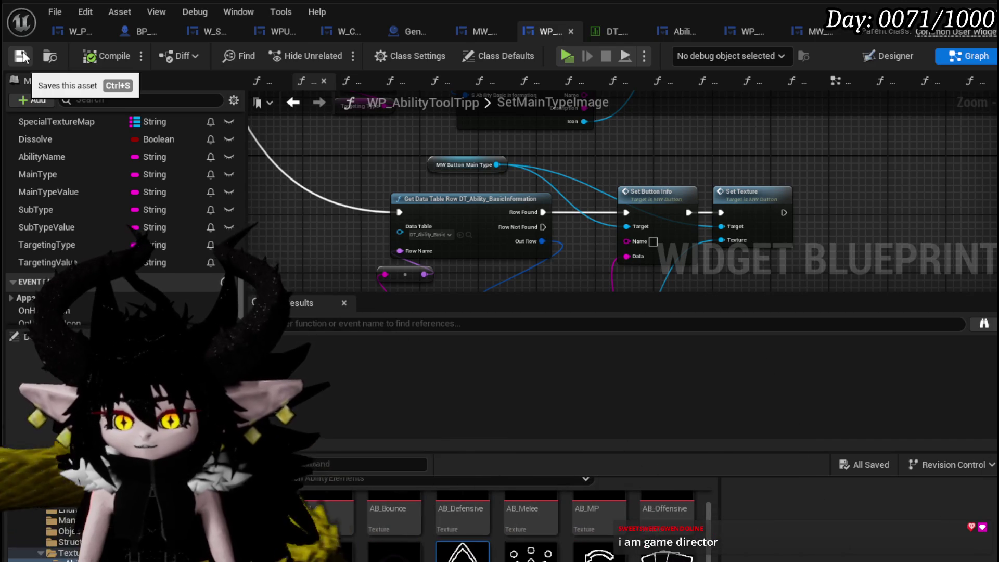
# Step: Switch back to the L_DungeonCreationTest level editor window
pyautogui.hotkey('alt', 'Tab')
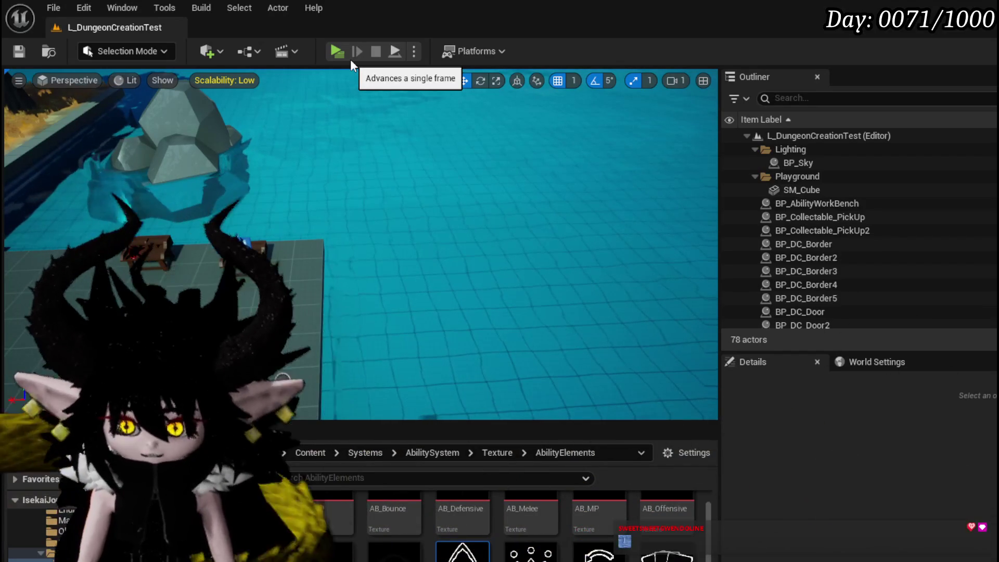
# Step: Play the level and inspect the equipped core's cards from the Equipment menu
pyautogui.click(342, 53)
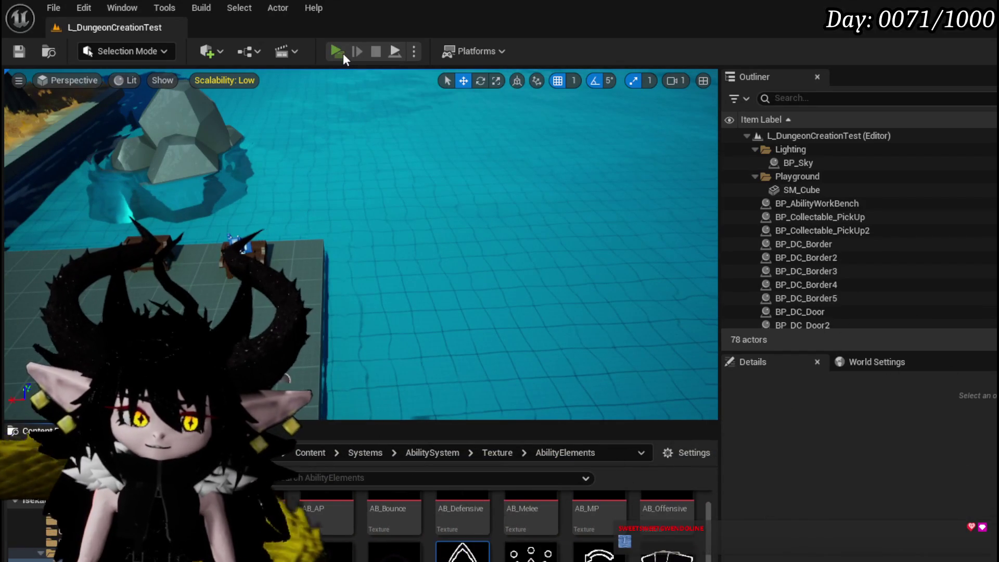
pyautogui.press('Tab')
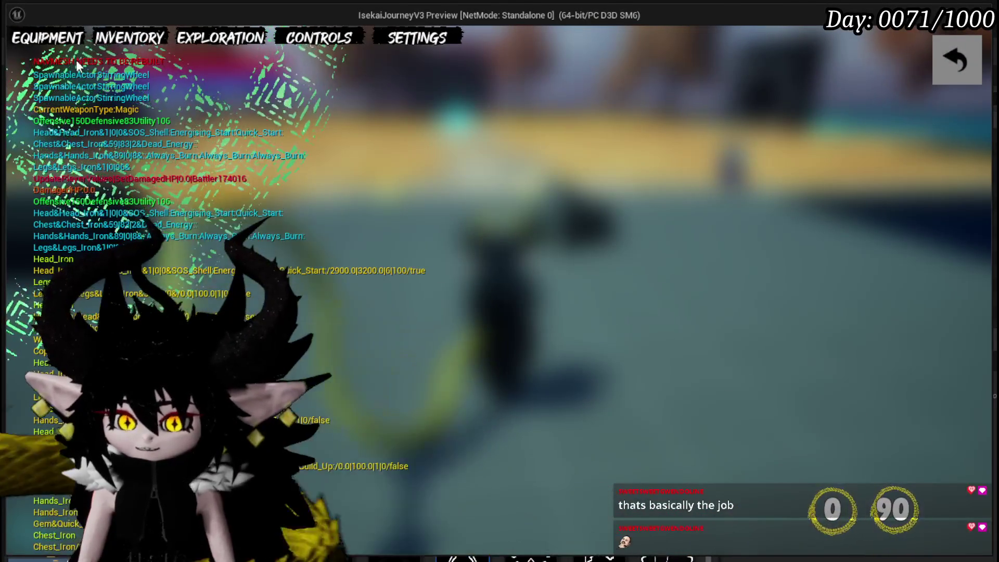
pyautogui.click(69, 43)
pyautogui.click(735, 359)
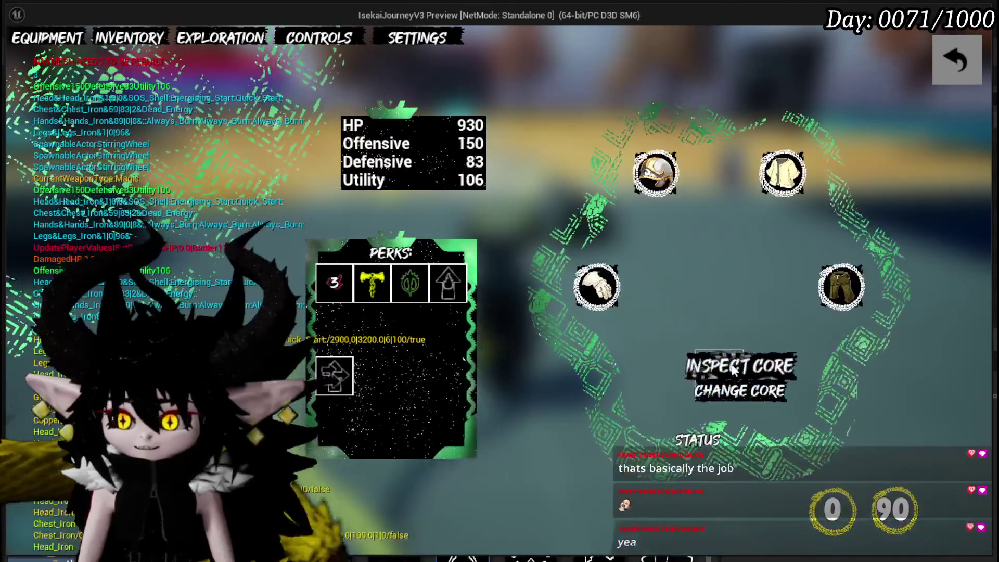
pyautogui.click(733, 367)
# Step: Browse the card collection and view stat info for Power Up, Giga Draw and Shield
pyautogui.scroll(-3, 749, 305)
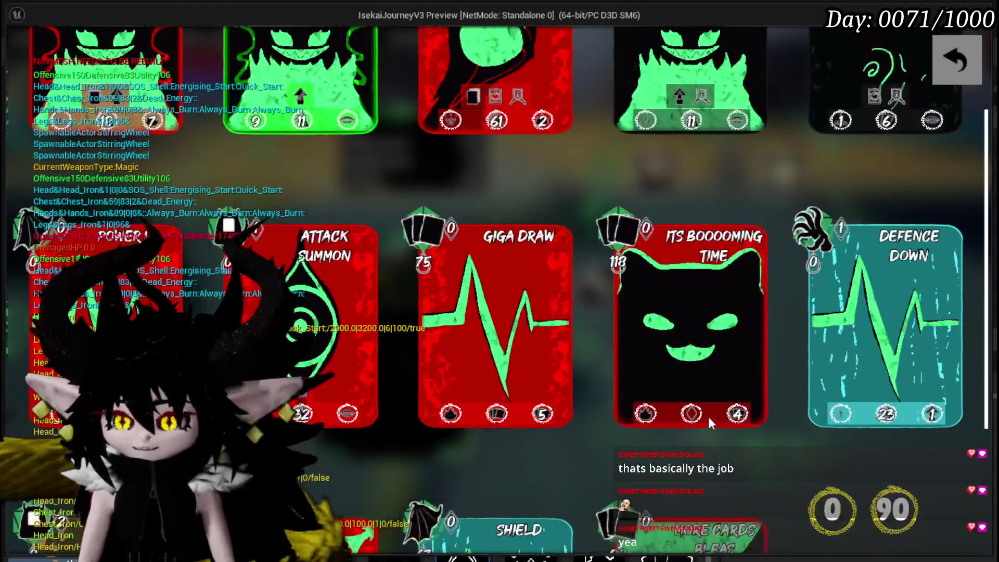
pyautogui.moveTo(691, 414)
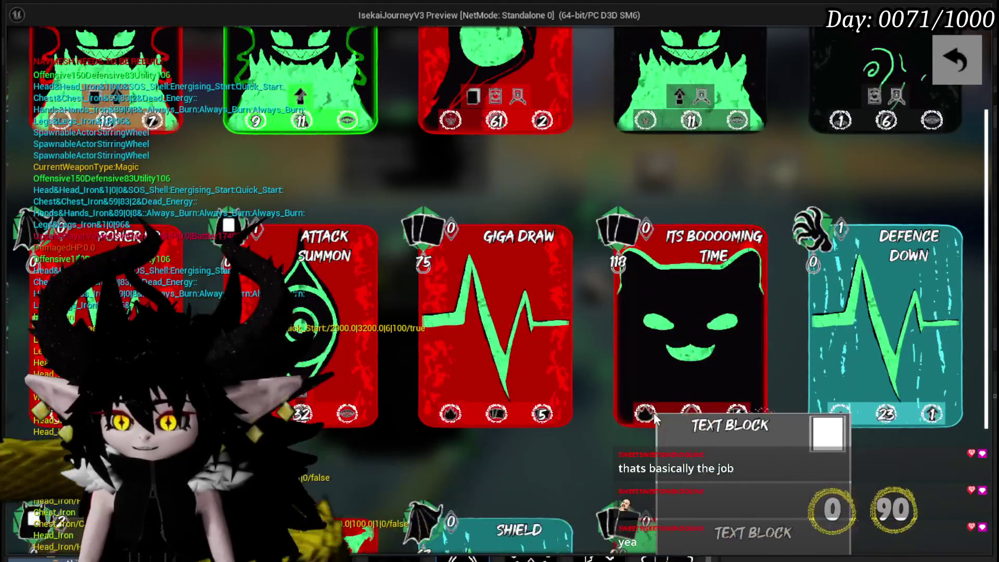
pyautogui.scroll(-1, 520, 380)
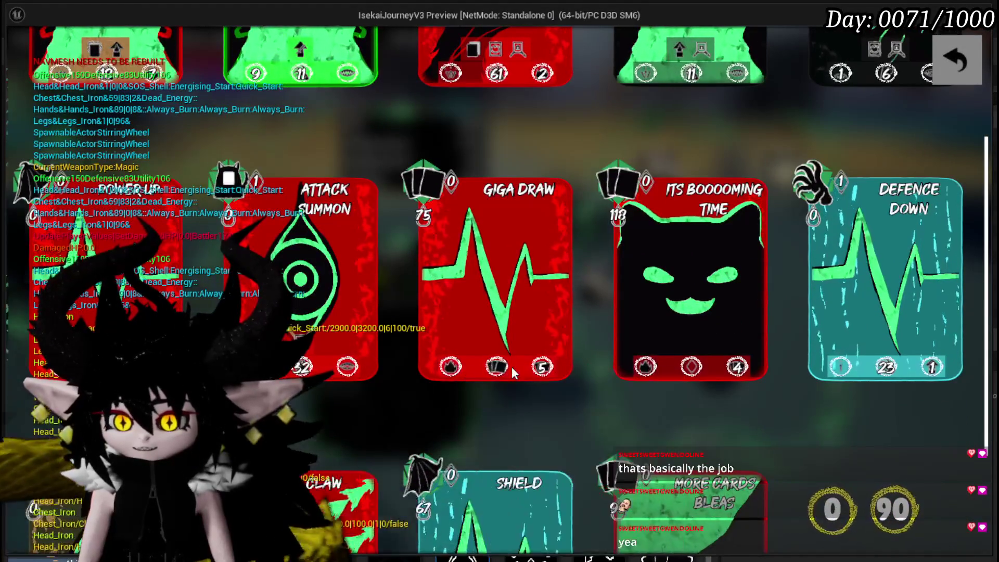
pyautogui.scroll(-1, 624, 381)
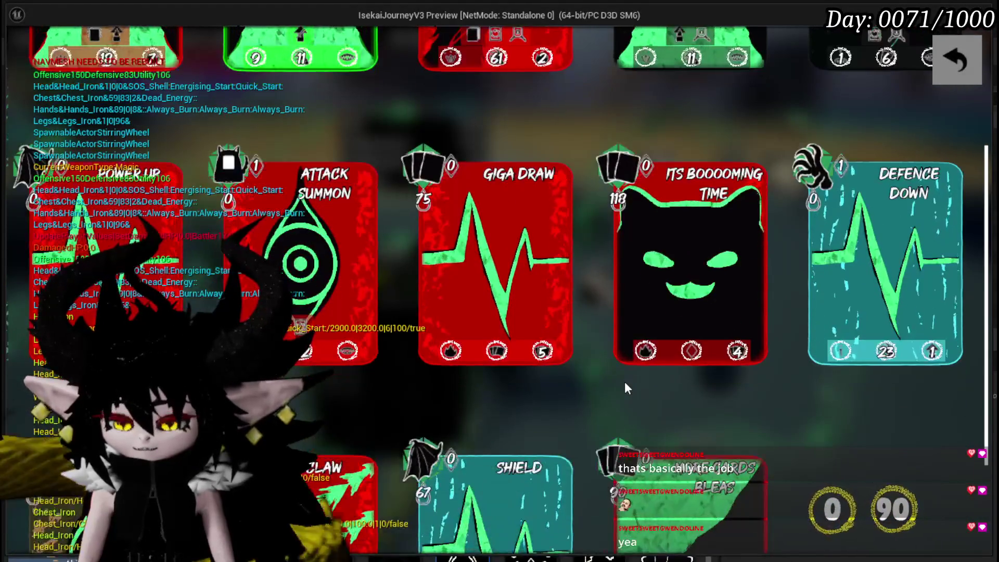
pyautogui.scroll(-3, 626, 384)
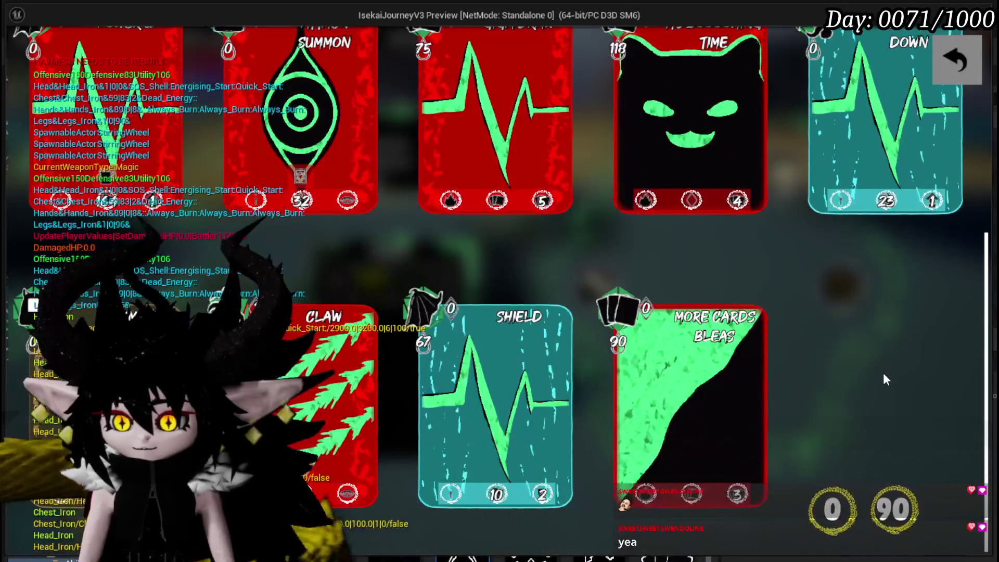
pyautogui.moveTo(642, 497)
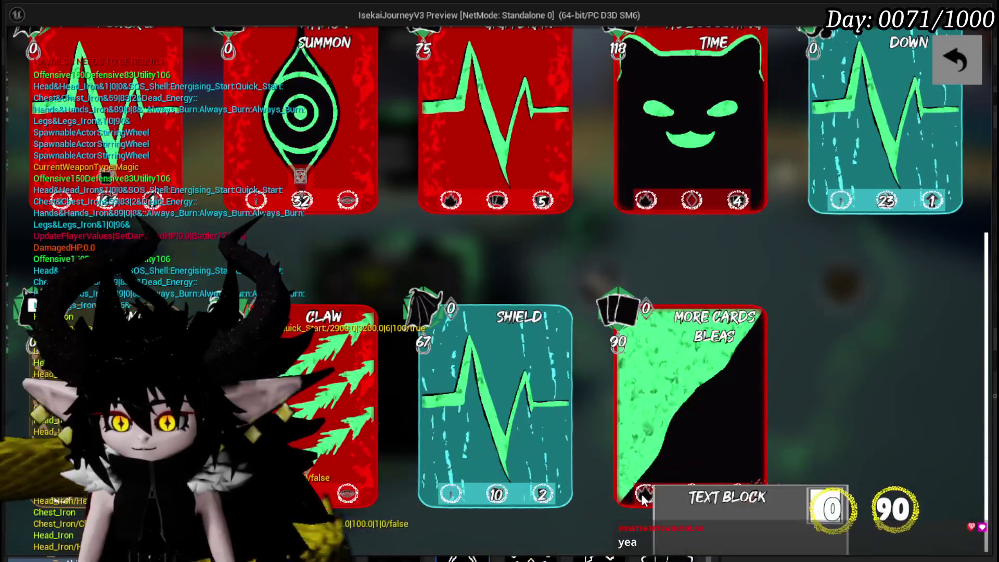
pyautogui.scroll(1, 859, 301)
pyautogui.moveTo(651, 254)
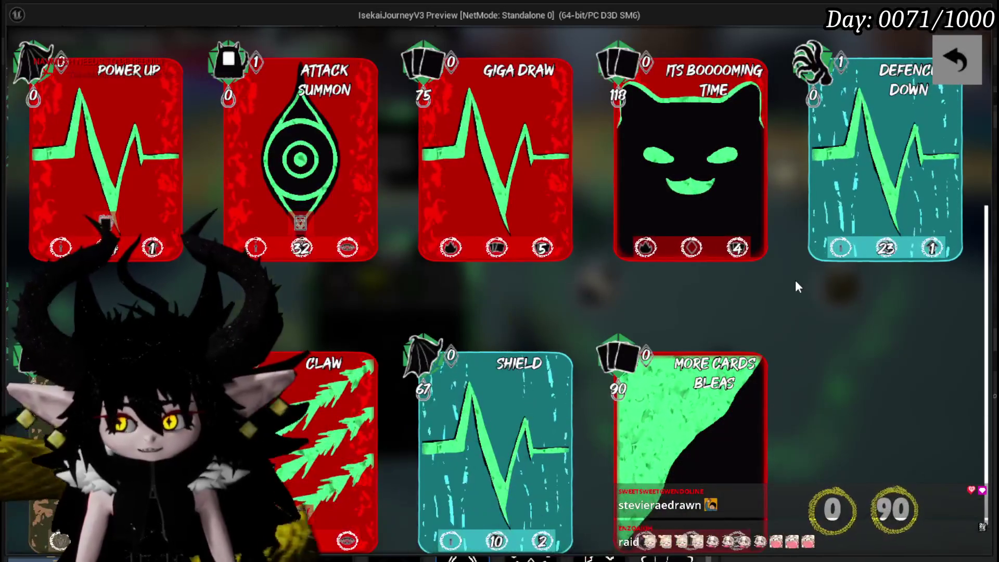
# Step: Close the menu, walk toward the slime and cast a spell to start a battle
pyautogui.click(949, 62)
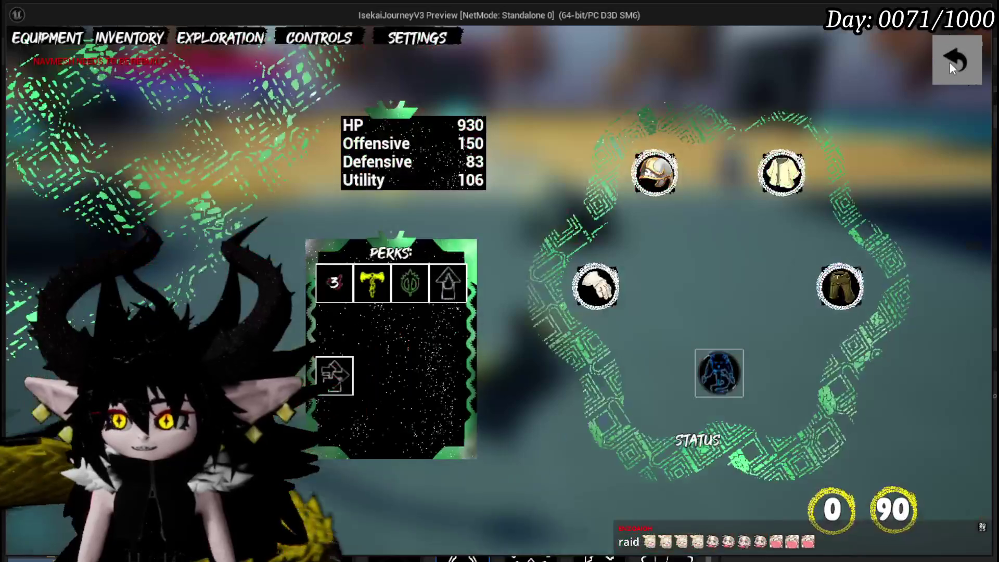
pyautogui.click(950, 62)
pyautogui.press('w')
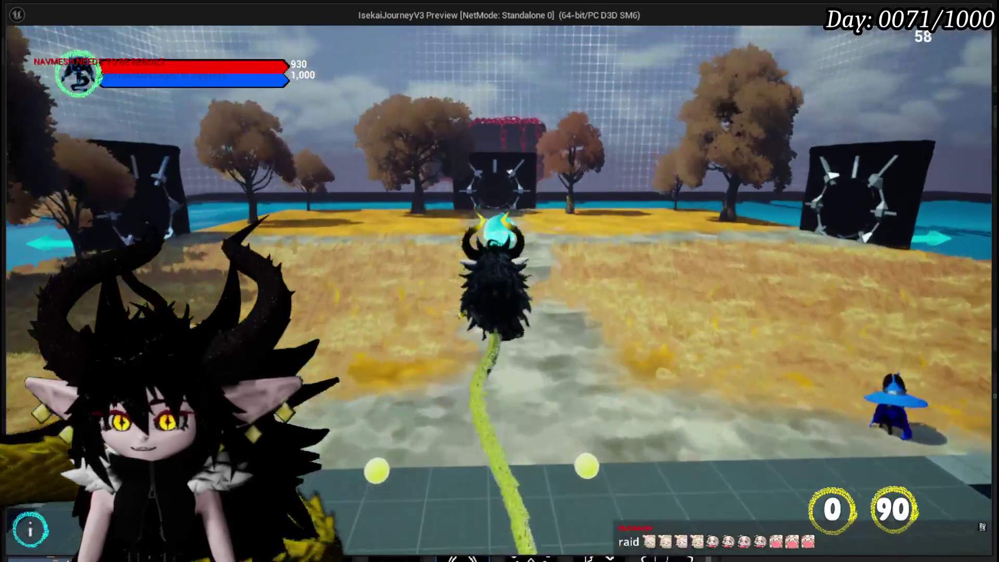
pyautogui.press('w')
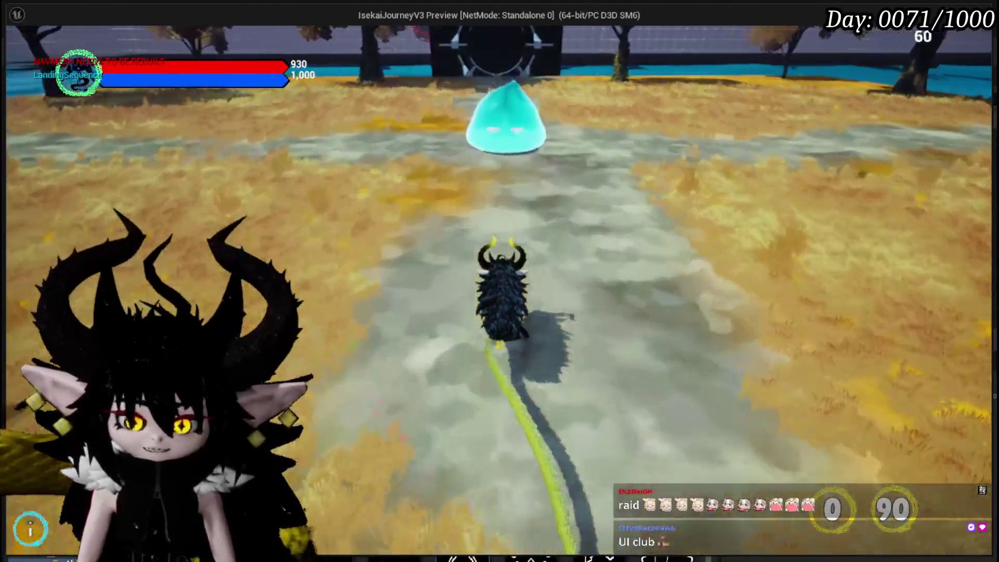
pyautogui.press('q')
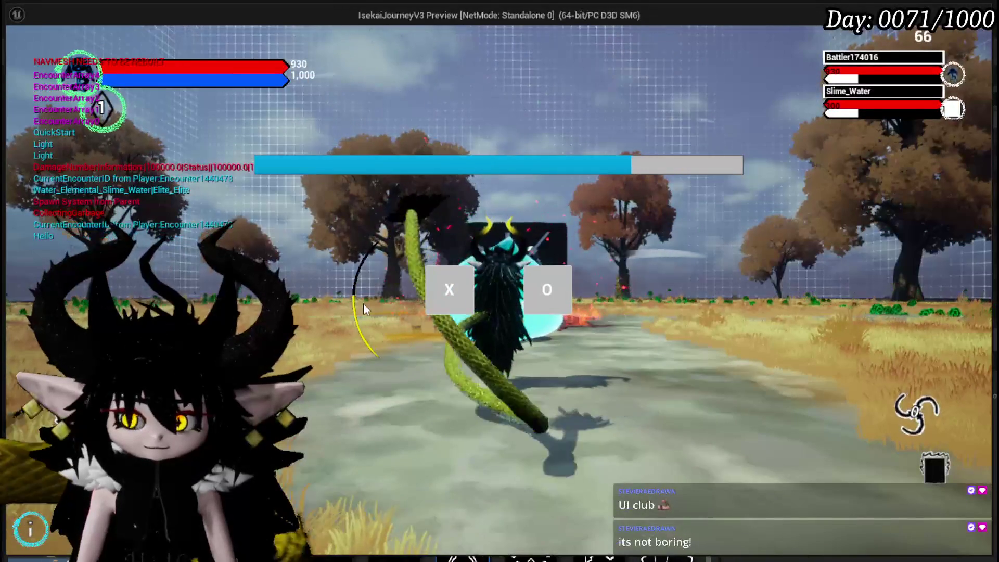
pyautogui.click(432, 298)
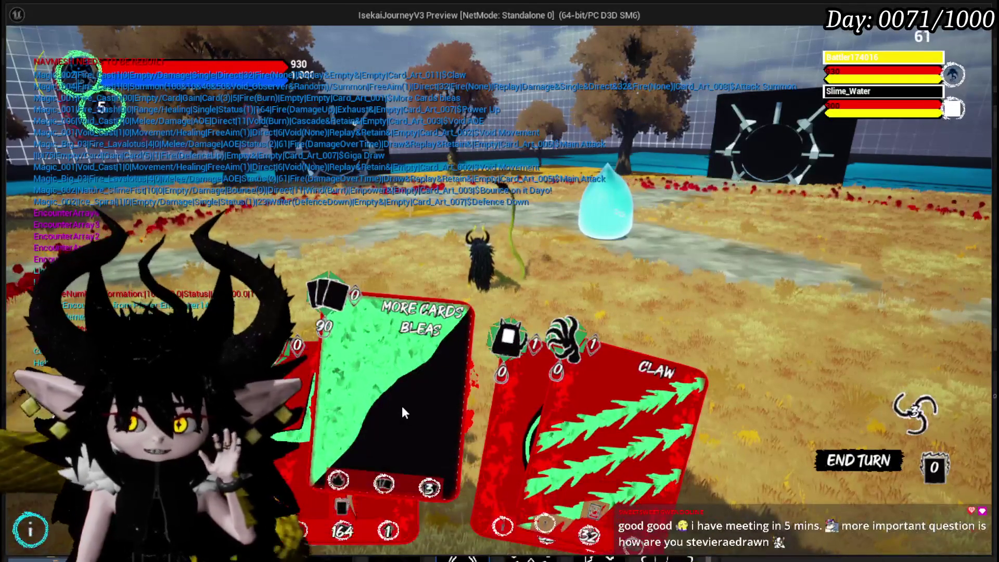
# Step: Play More Cards Bleas, dismiss its card choice, then play the Shield and Claw cards
pyautogui.click(402, 405)
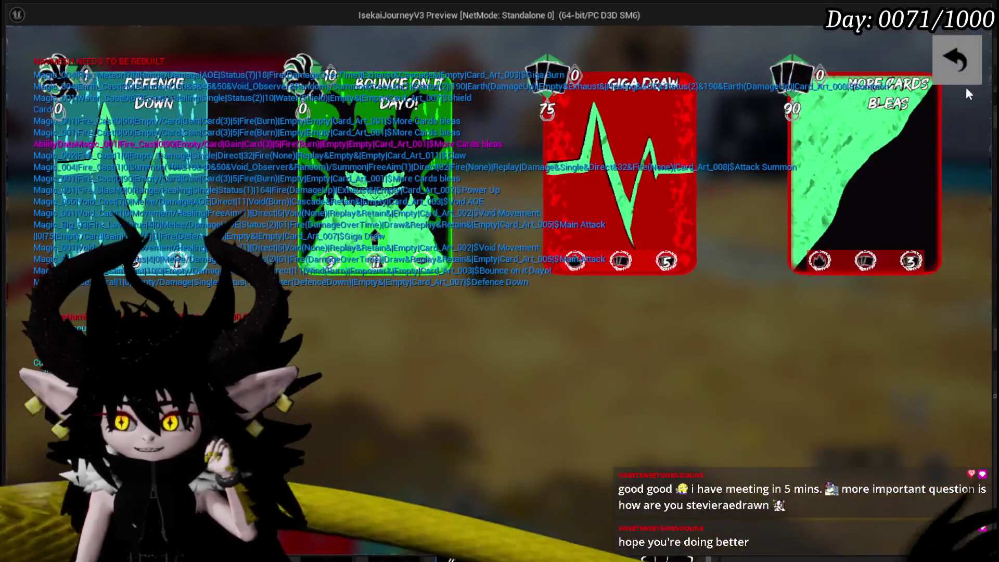
pyautogui.click(962, 78)
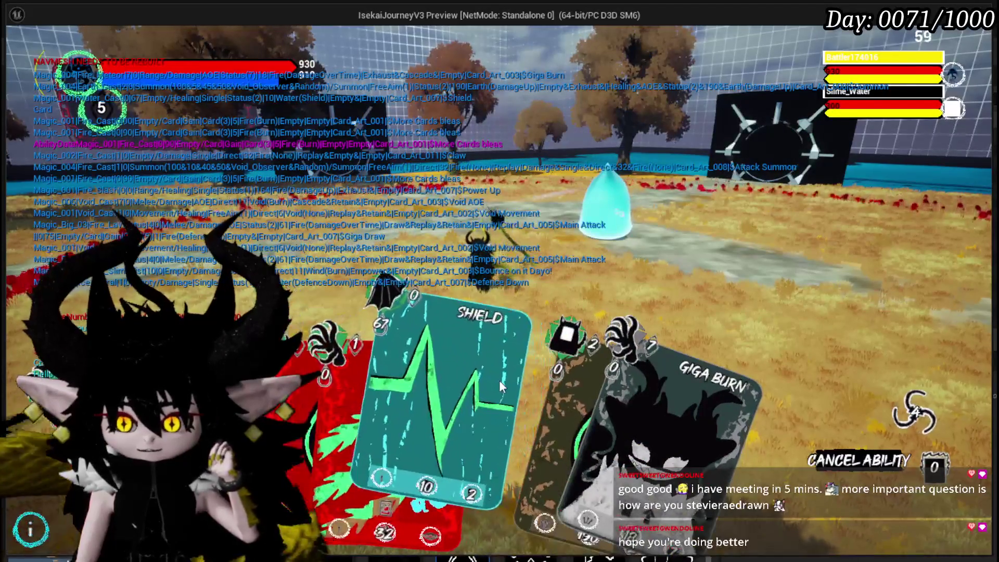
pyautogui.click(498, 380)
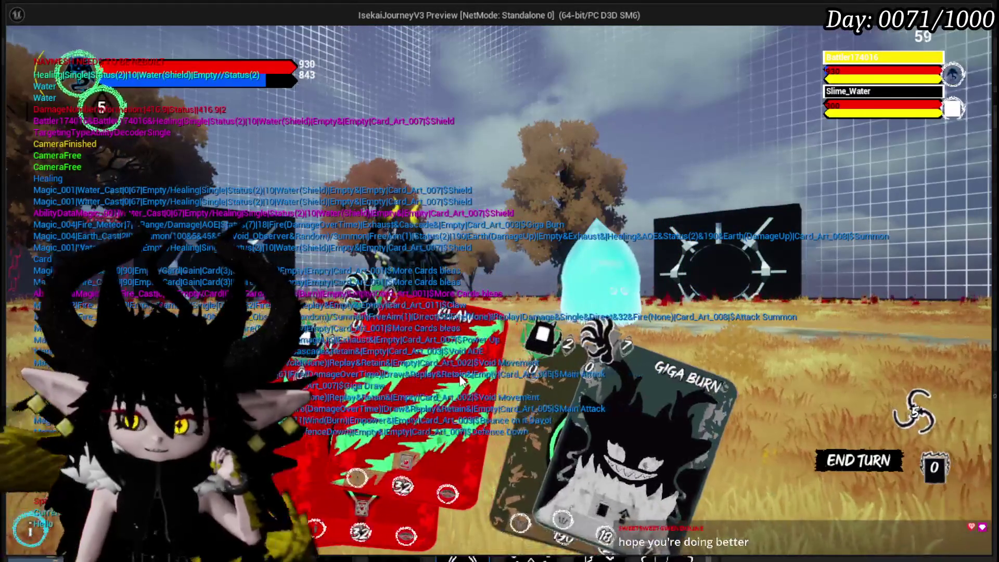
pyautogui.click(511, 317)
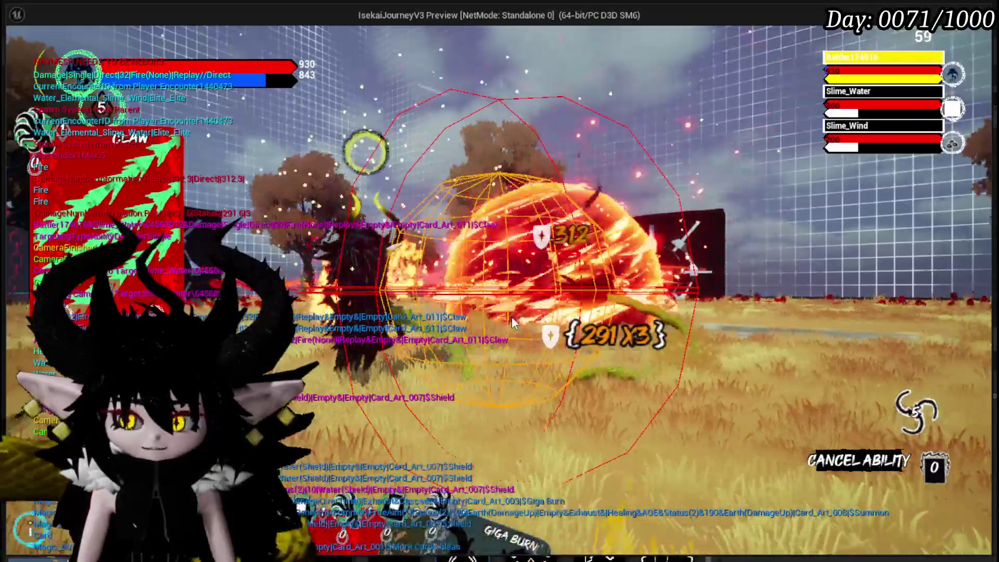
# Step: Play Attack Summon, Main Attack on the lower slime, and Void Movement, confirming each target
pyautogui.click(398, 387)
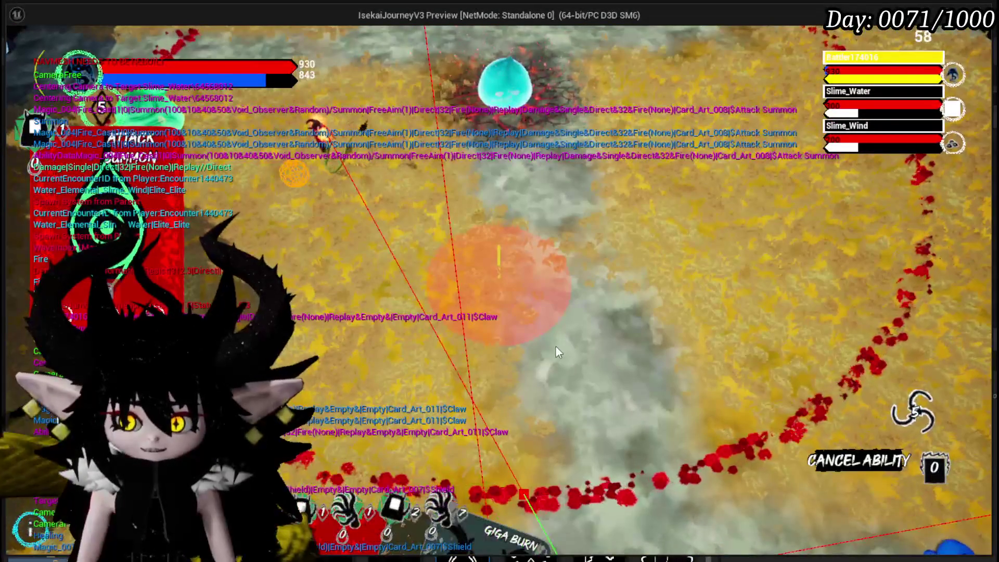
pyautogui.click(556, 345)
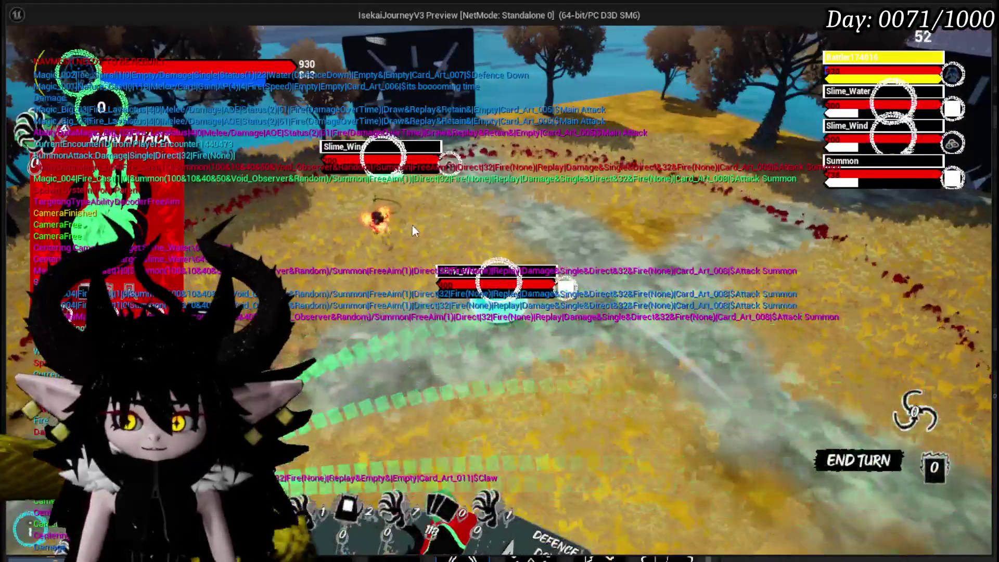
pyautogui.click(591, 283)
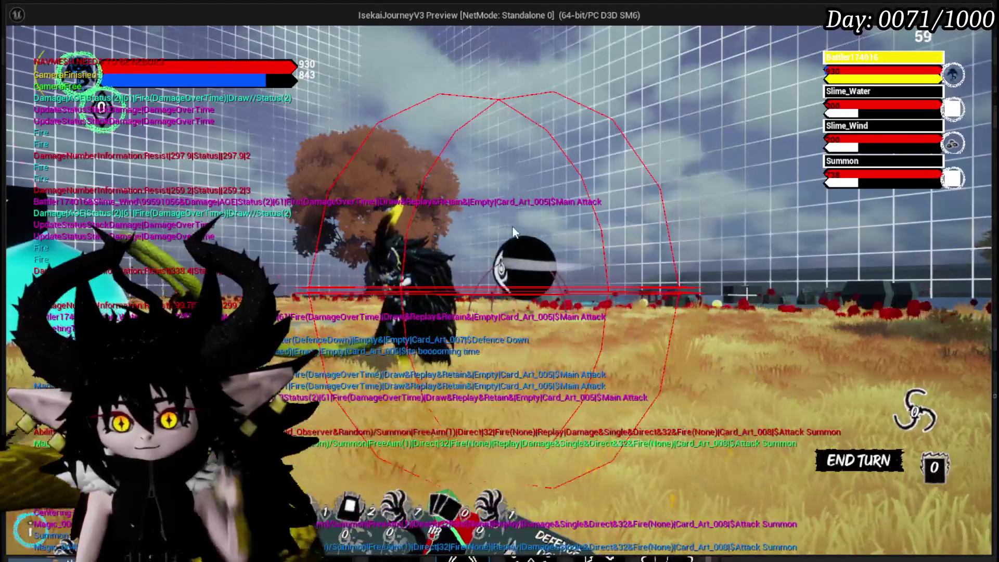
pyautogui.click(553, 237)
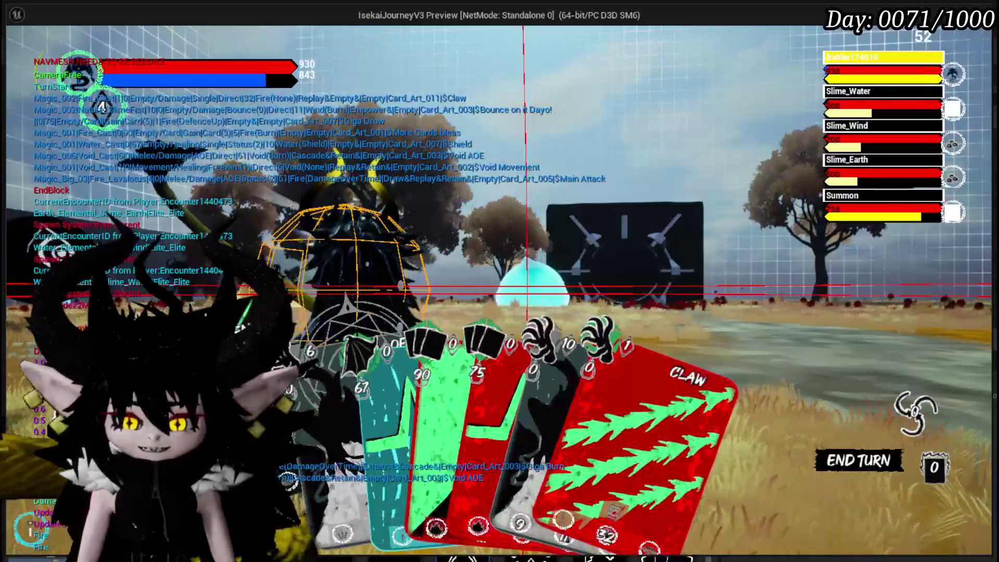
pyautogui.click(575, 317)
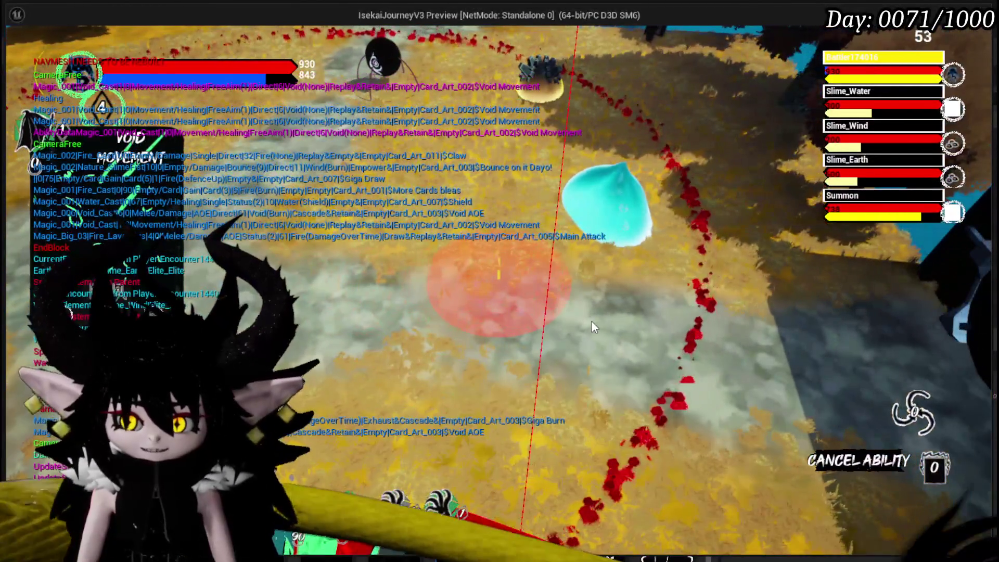
pyautogui.click(591, 322)
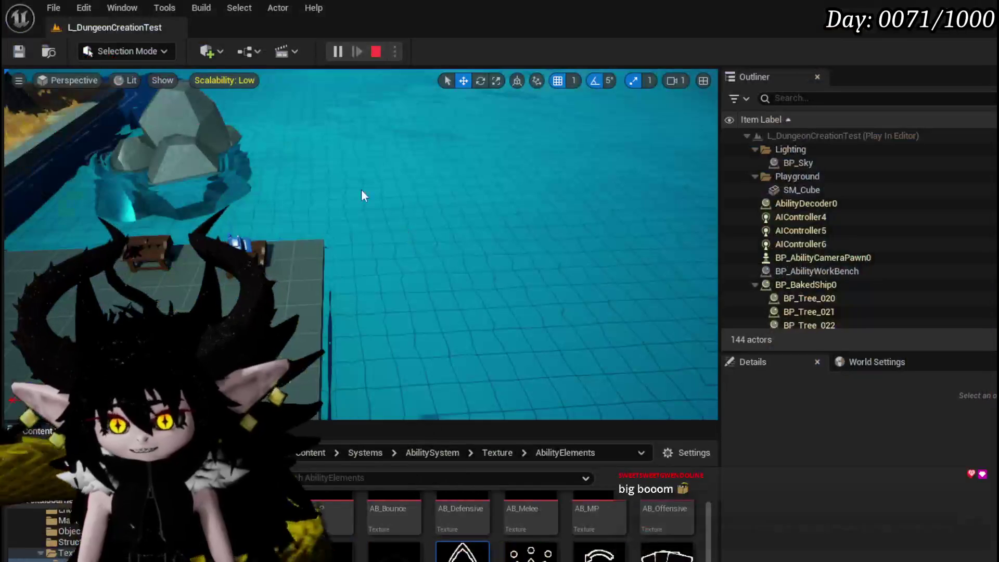
# Step: Save the level, then walk up to the workbench and interact to open its menu
pyautogui.click(19, 51)
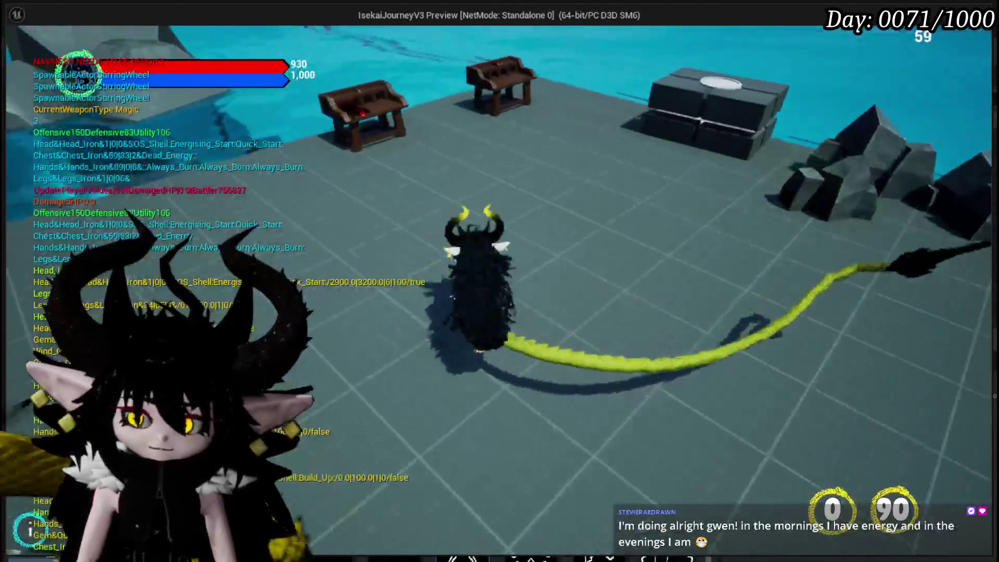
pyautogui.press('w')
pyautogui.press('e')
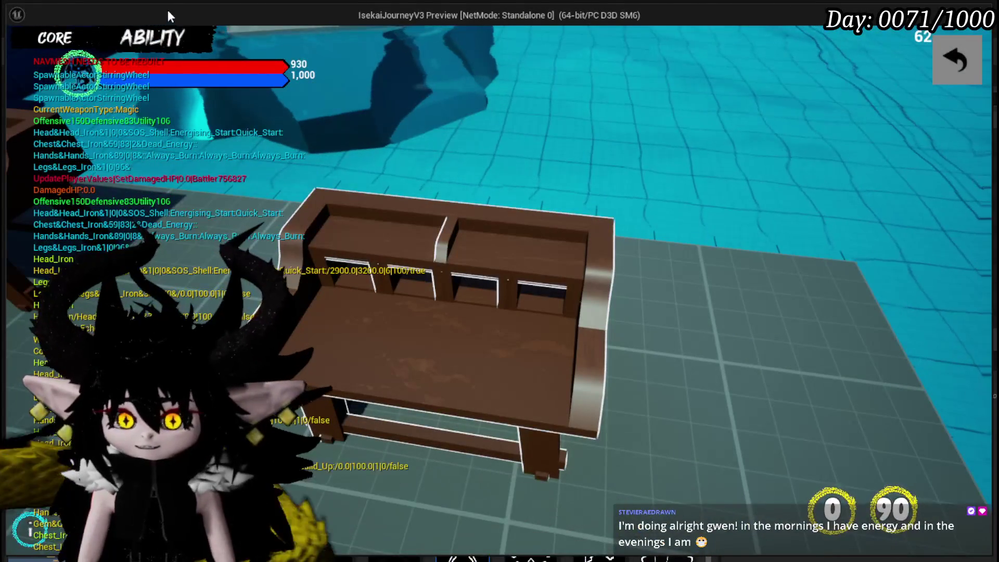
# Step: Under ABILITY, choose the Status core, show its deck, and open the Void AOE card
pyautogui.click(148, 41)
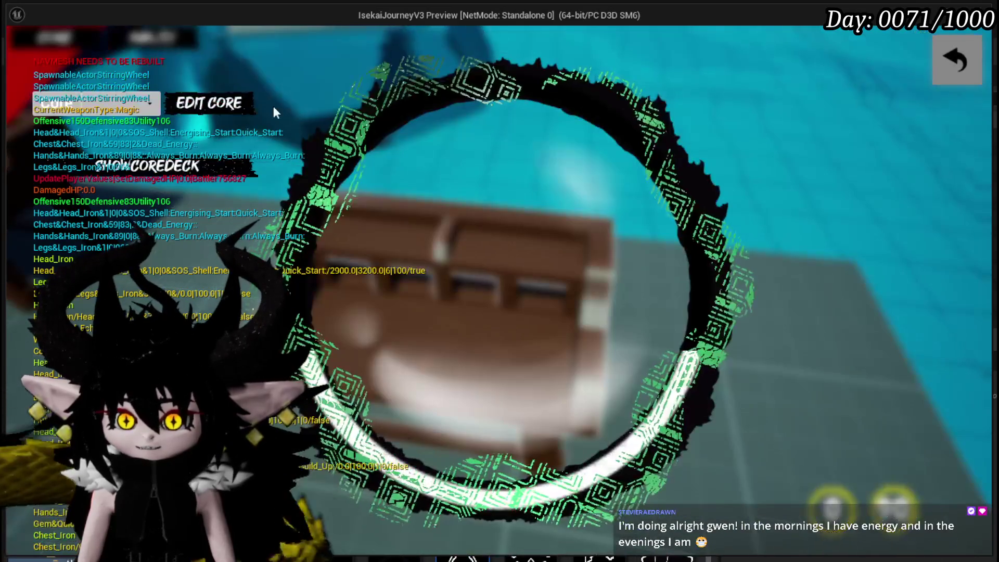
pyautogui.click(139, 109)
pyautogui.click(121, 169)
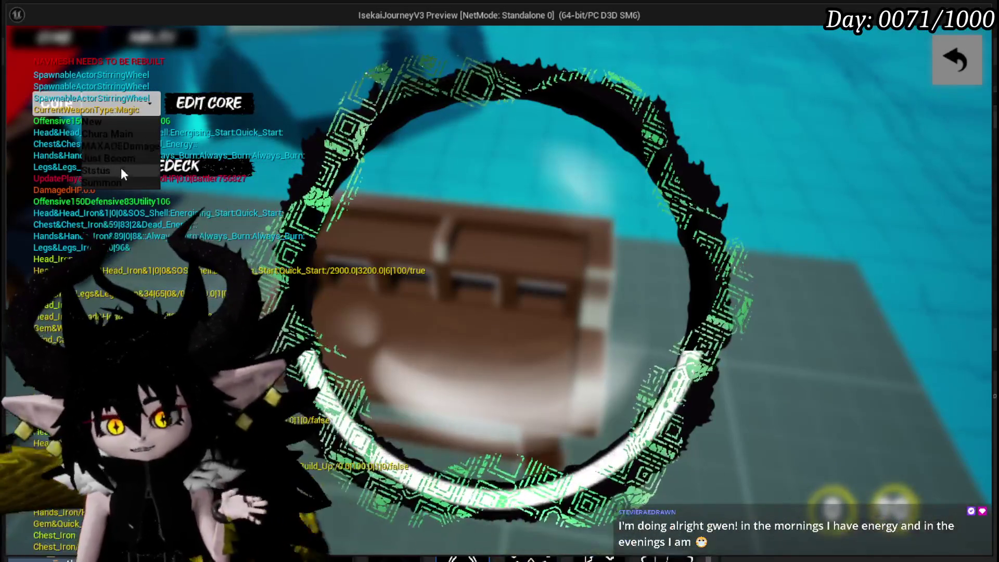
pyautogui.click(188, 168)
pyautogui.scroll(-5, 523, 139)
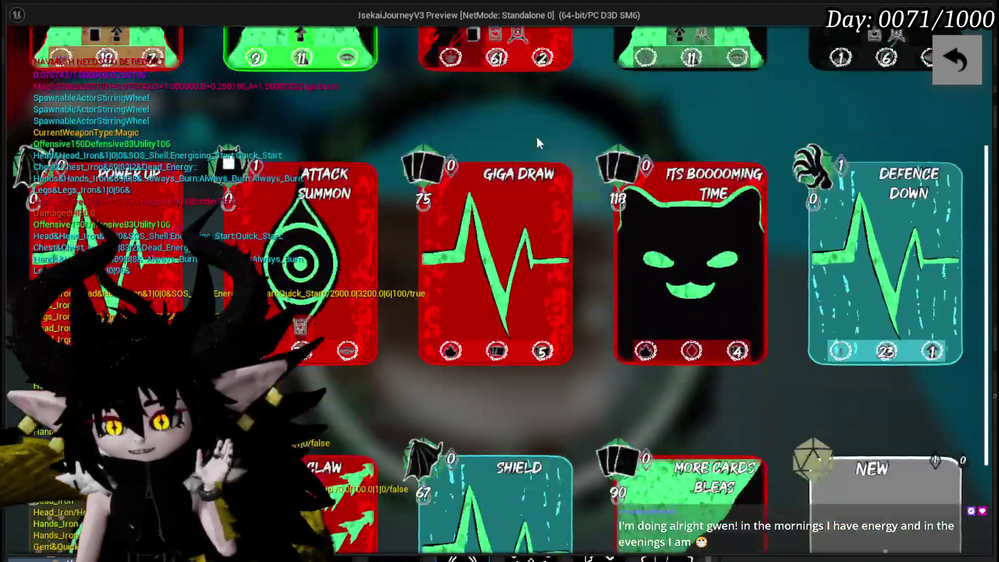
pyautogui.scroll(5, 541, 206)
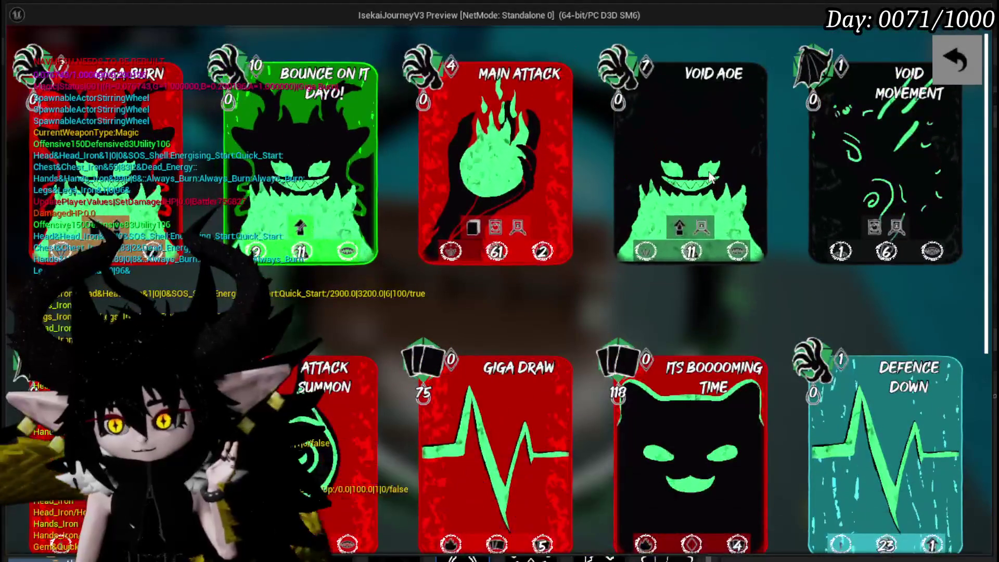
pyautogui.click(707, 144)
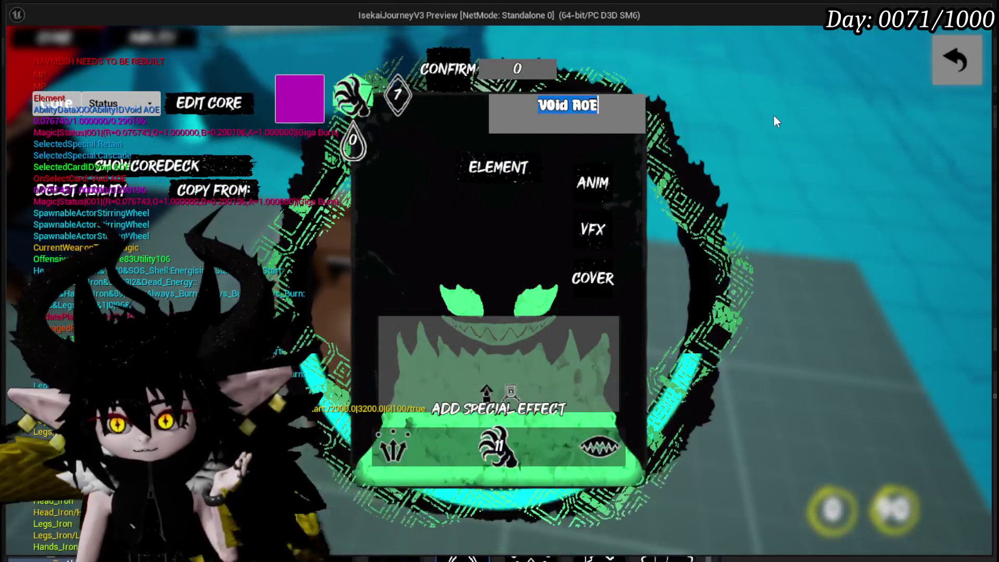
# Step: Set the card's element to Fire and its targeting to Bounce with a count of 6
pyautogui.click(495, 170)
pyautogui.click(402, 177)
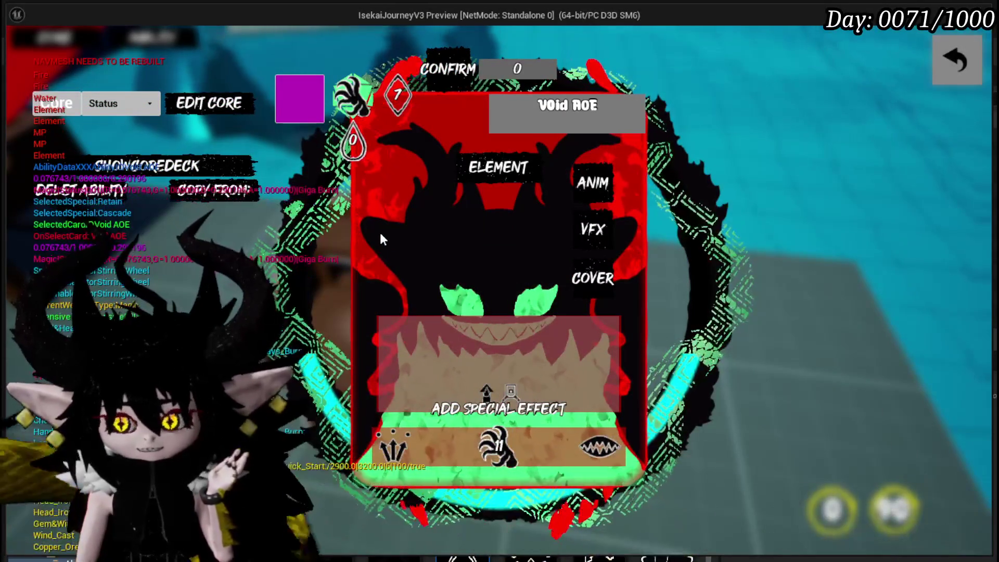
pyautogui.click(433, 450)
pyautogui.click(405, 182)
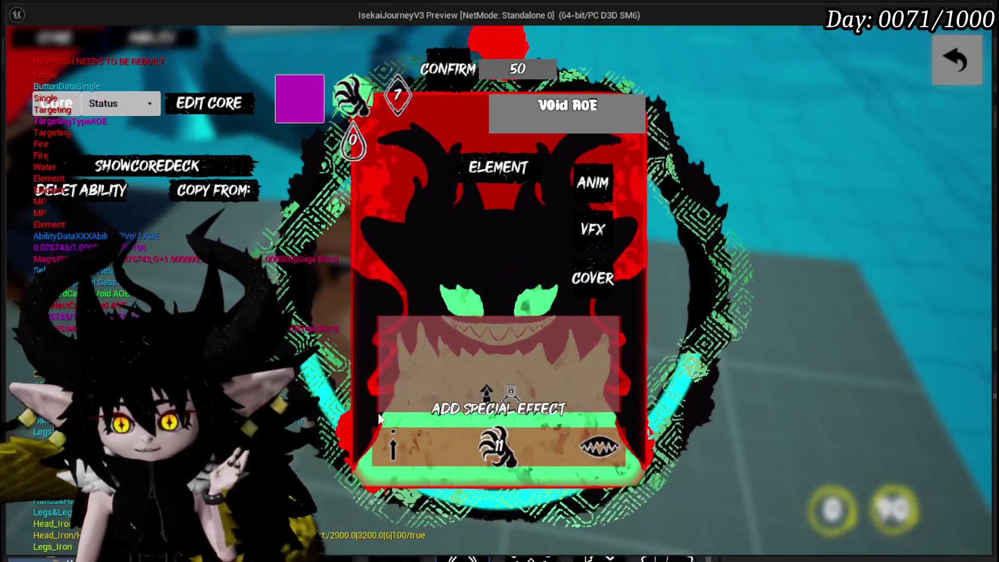
pyautogui.click(419, 431)
pyautogui.click(457, 179)
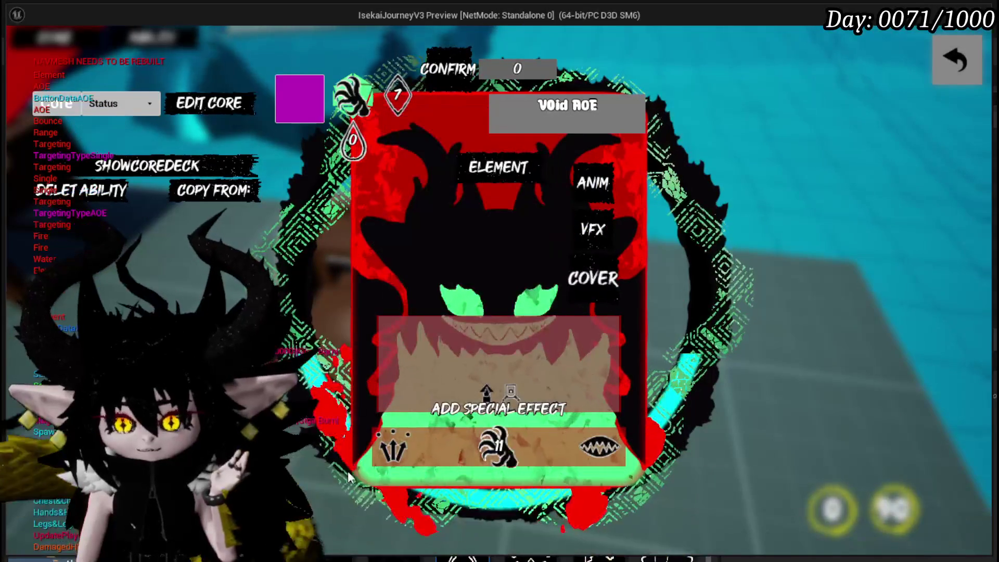
pyautogui.click(511, 178)
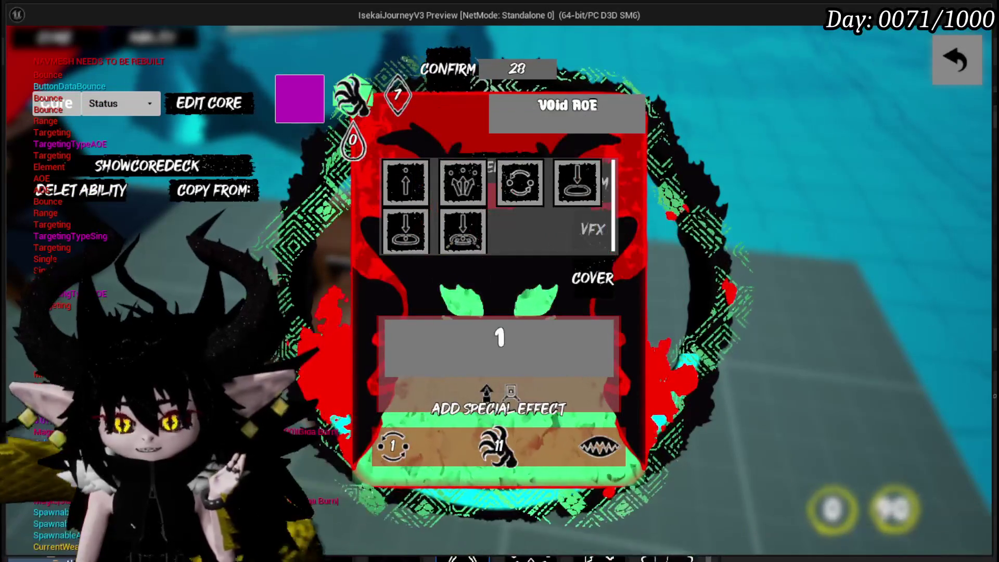
pyautogui.click(499, 338)
pyautogui.write('6')
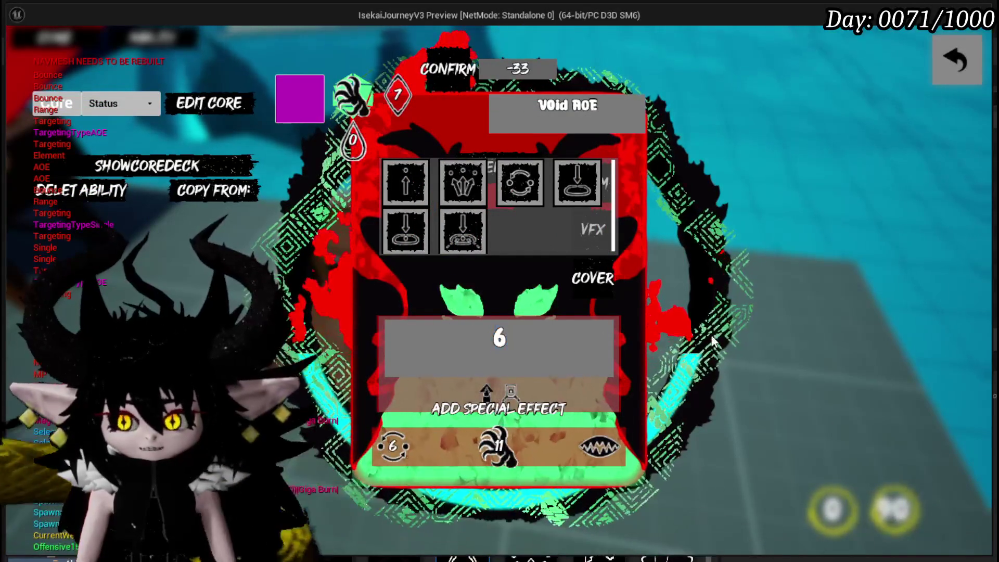
pyautogui.press('Return')
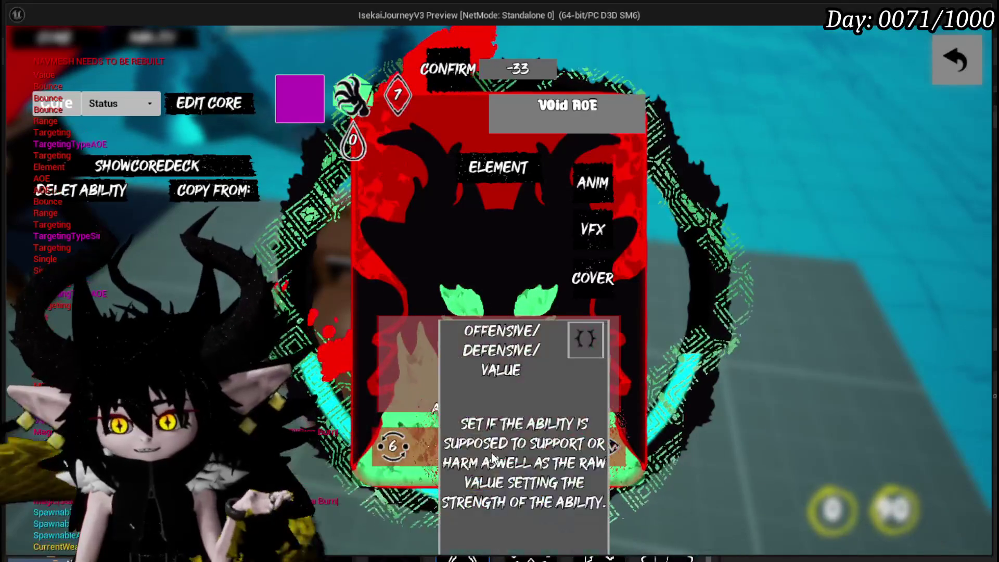
# Step: Set the value type to Status Effect Damage Up with a fill value of 4
pyautogui.click(498, 446)
pyautogui.click(522, 183)
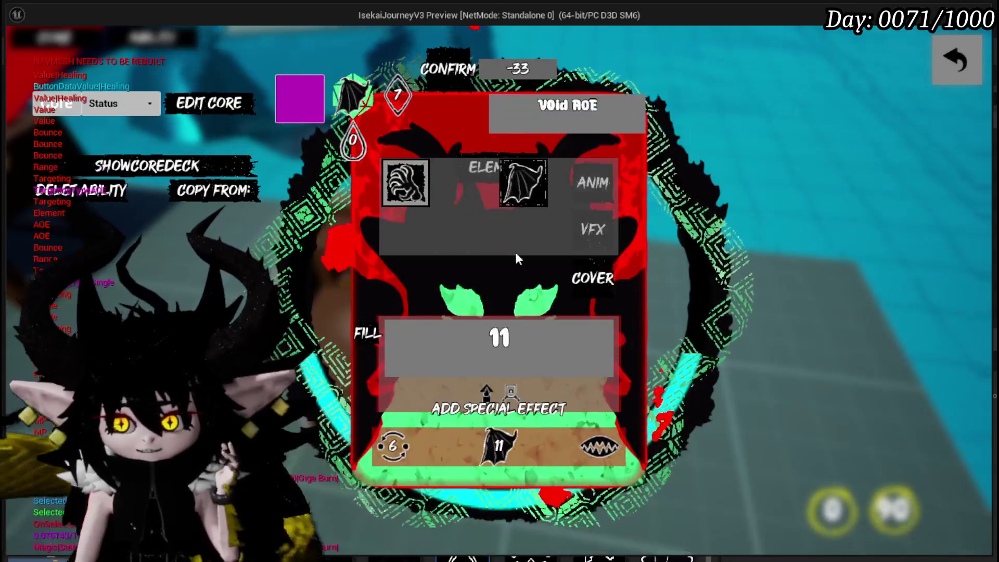
pyautogui.click(602, 451)
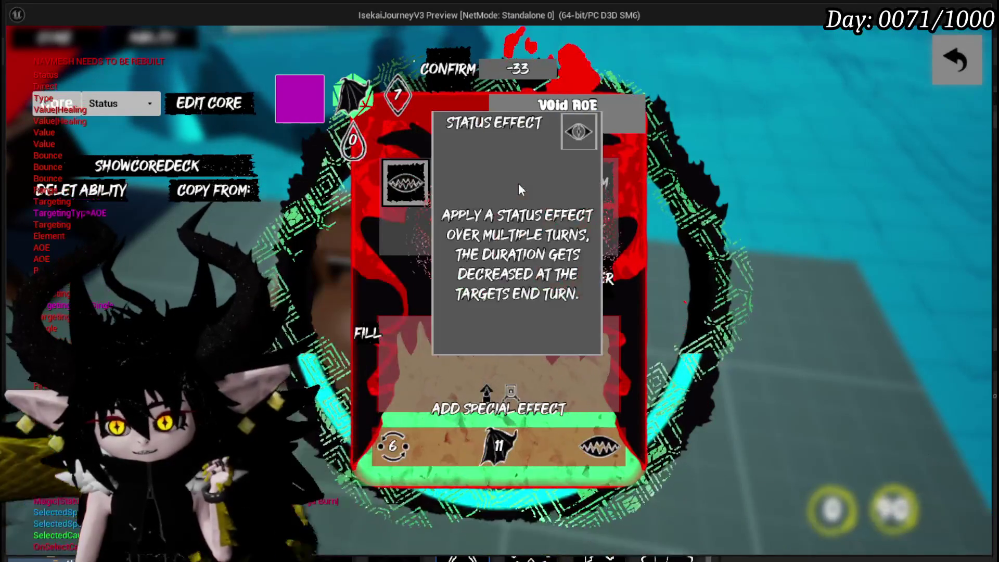
pyautogui.click(518, 183)
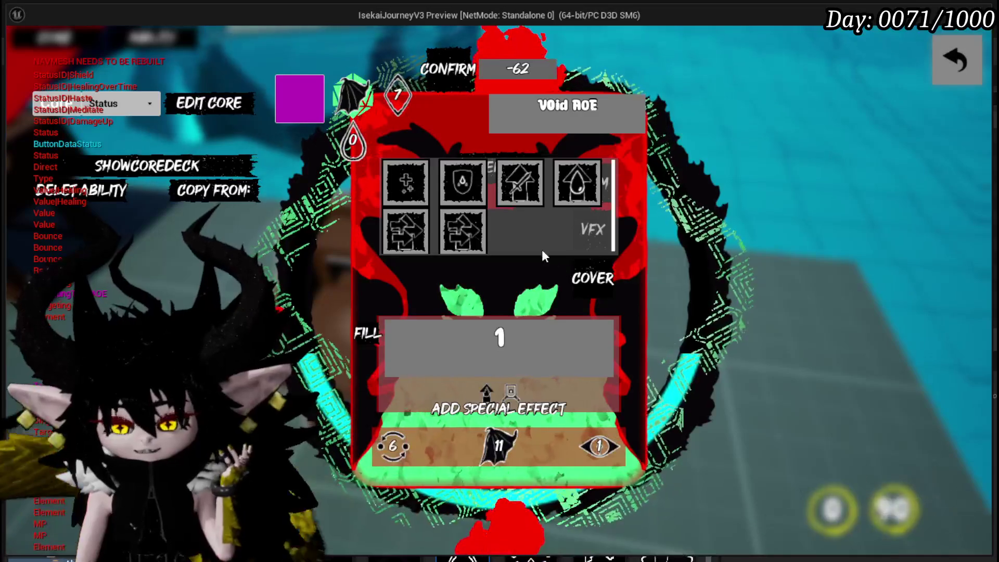
pyautogui.click(524, 188)
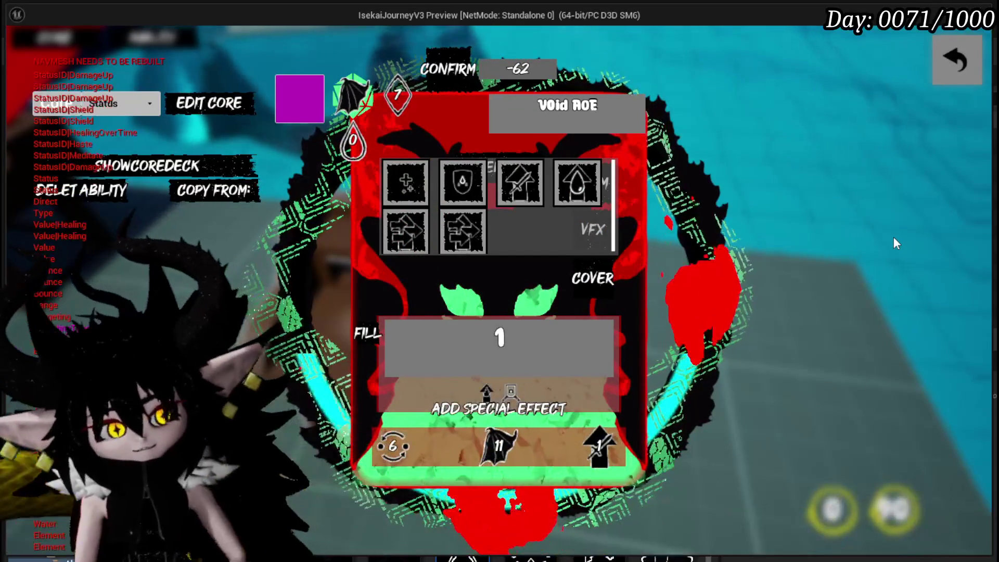
pyautogui.doubleClick(499, 337)
pyautogui.write('4')
pyautogui.press('Return')
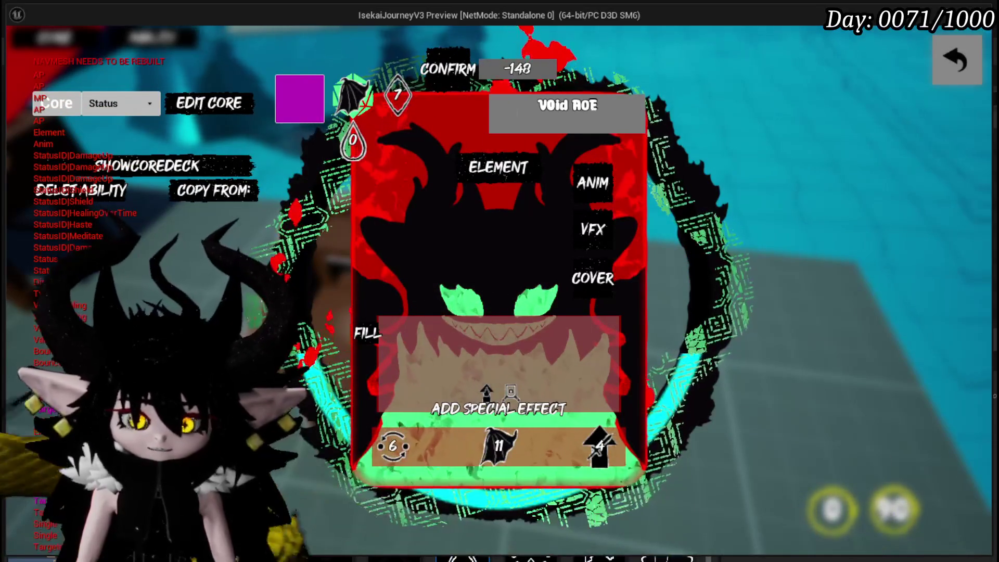
# Step: Set the card's ability point cost to 40, making its confirm cost 1,603
pyautogui.moveTo(398, 100)
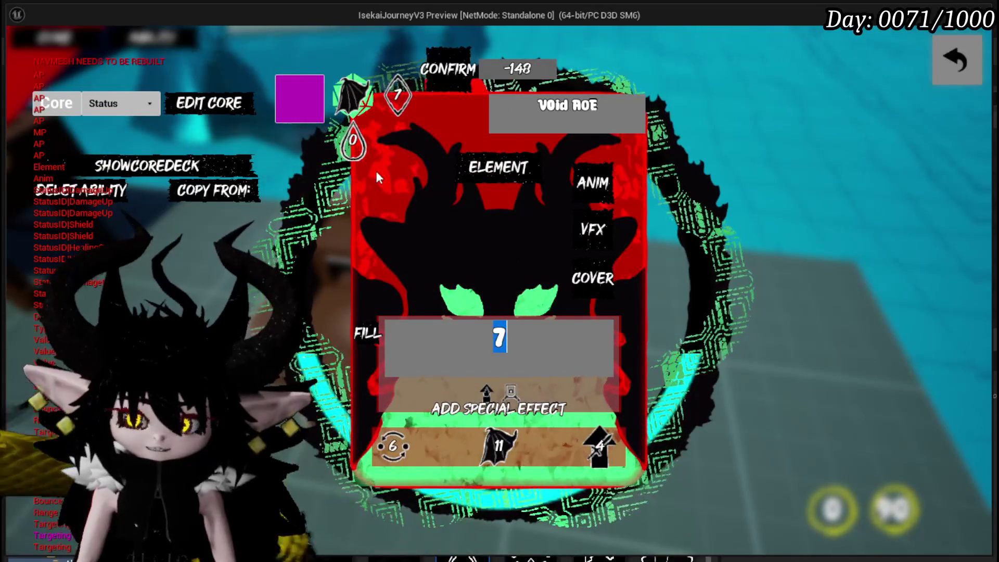
pyautogui.click(353, 142)
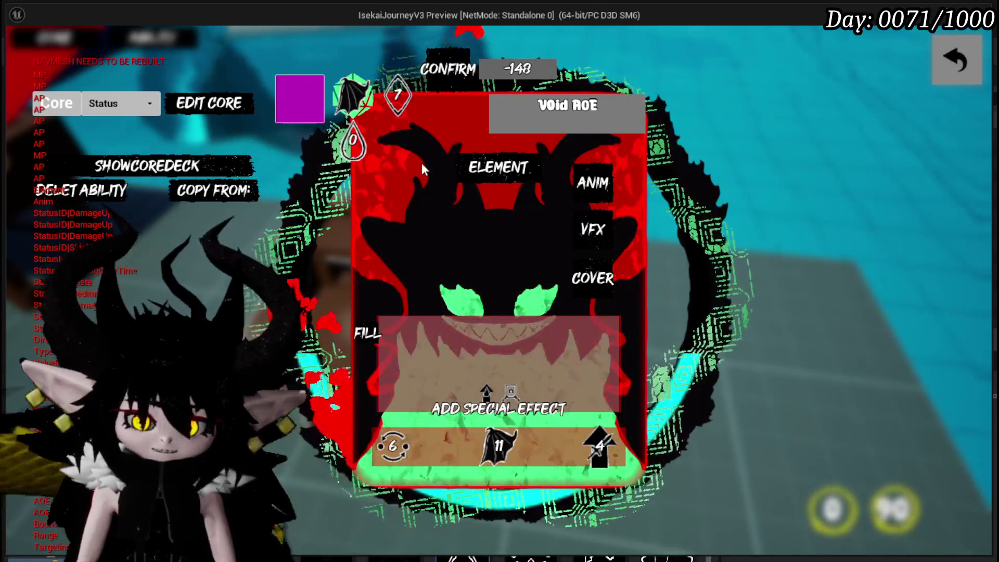
pyautogui.click(398, 95)
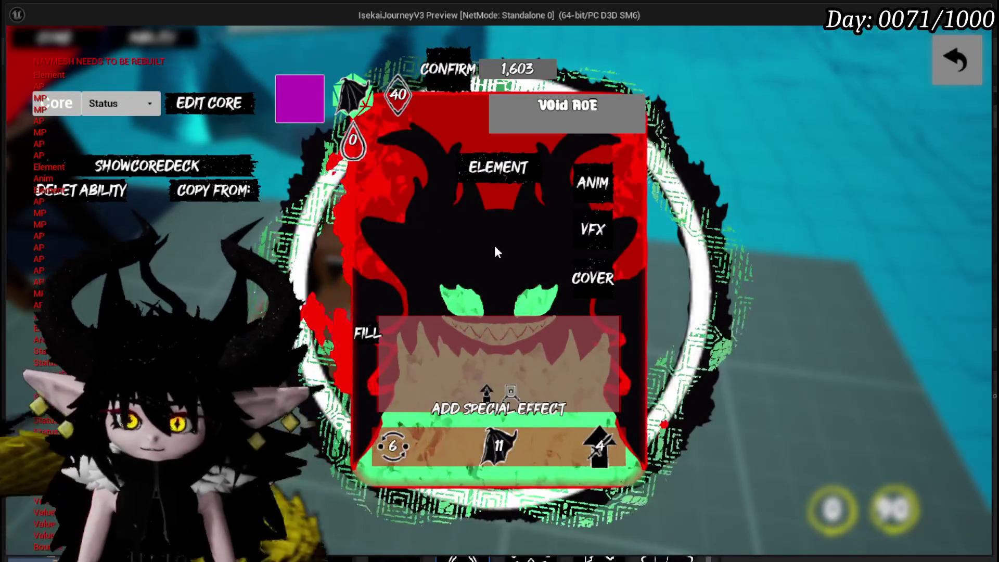
pyautogui.click(585, 282)
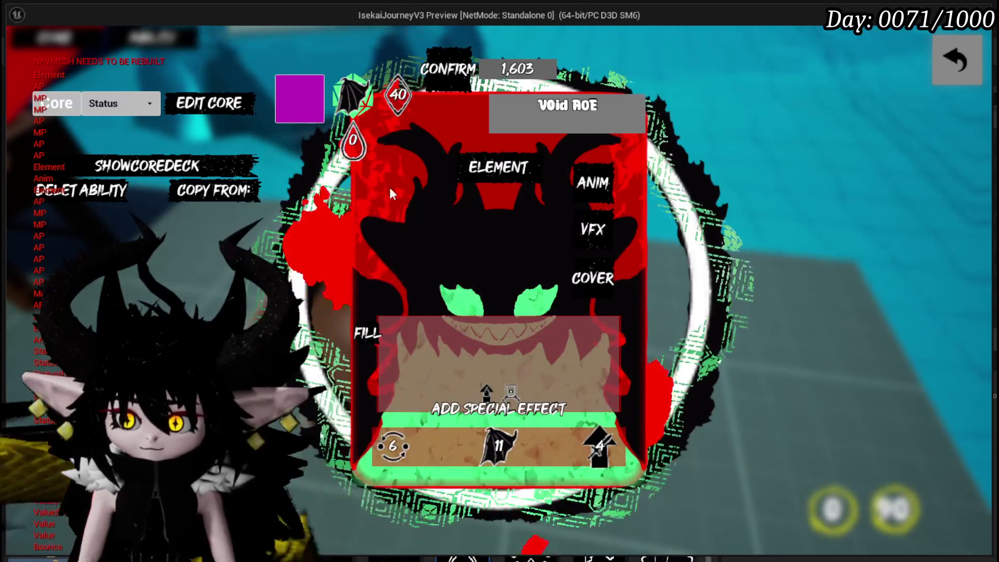
# Step: Set the card's cover art to the black cat silhouette
pyautogui.click(810, 200)
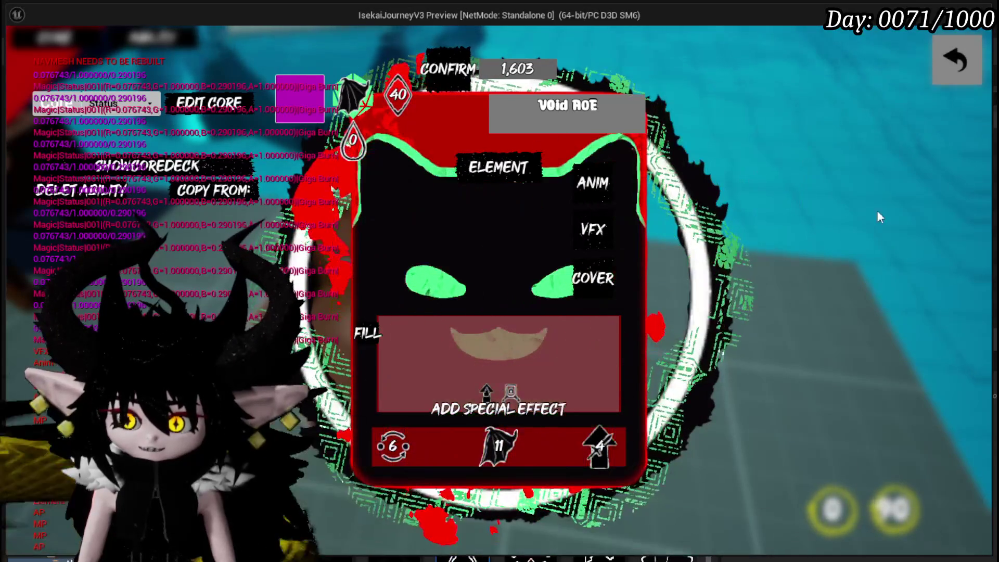
pyautogui.click(589, 280)
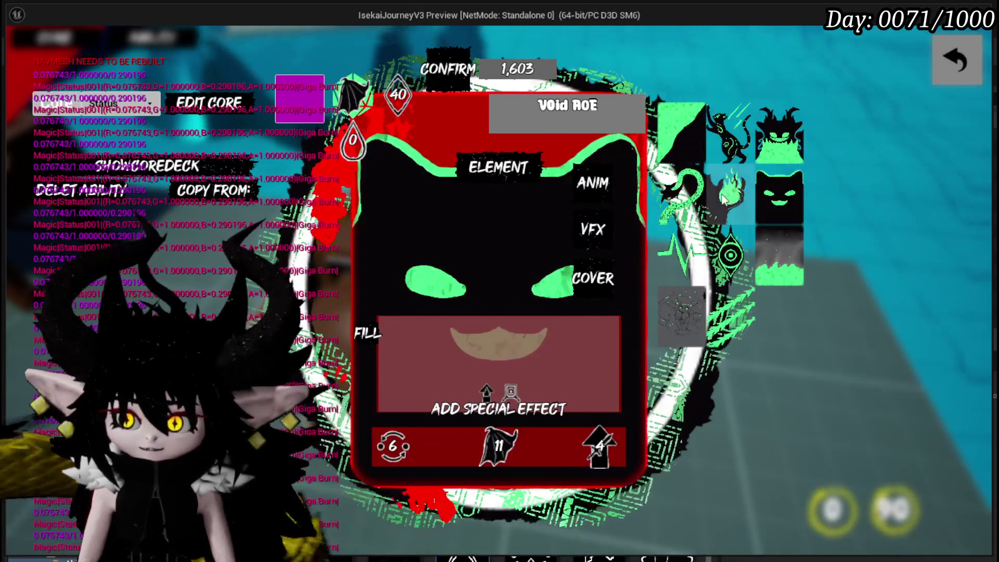
pyautogui.click(735, 137)
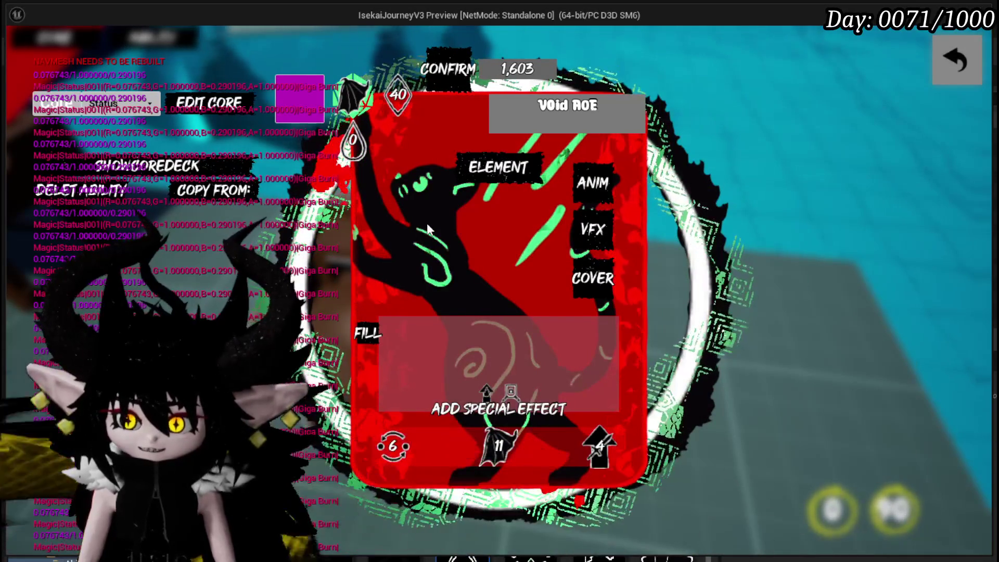
# Step: Preview the card's elemental effects, settling on the fireball effect
pyautogui.click(582, 241)
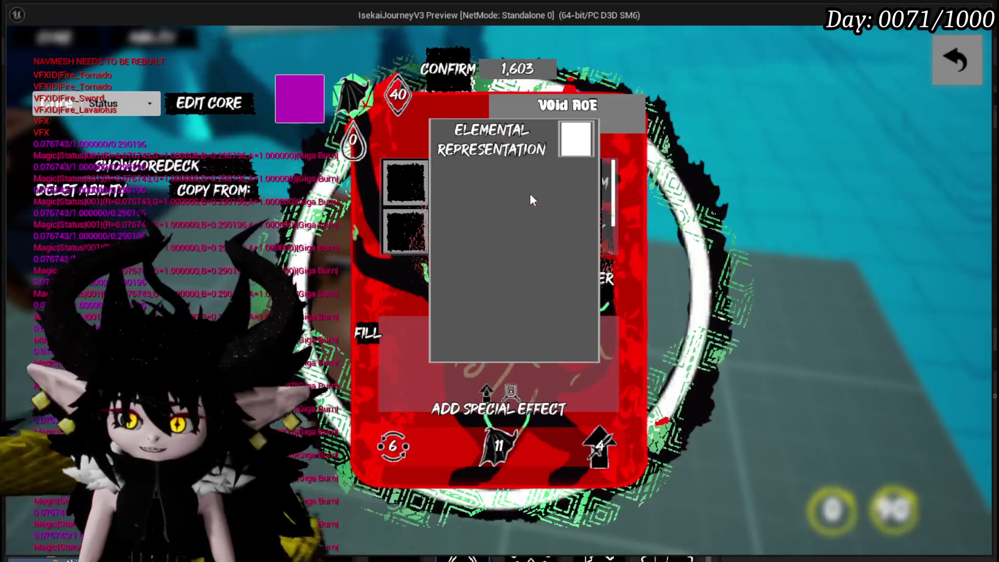
pyautogui.click(554, 192)
pyautogui.click(559, 192)
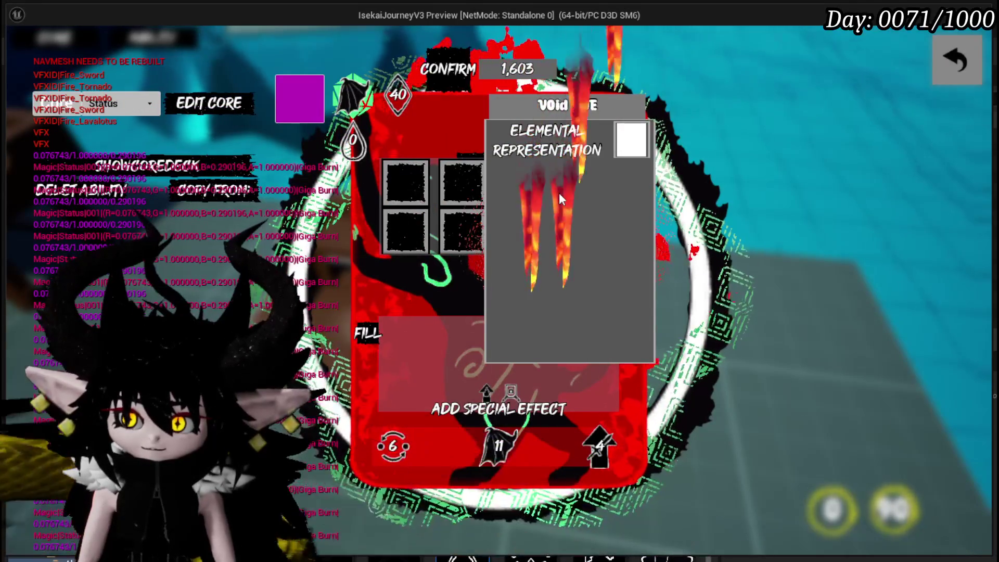
pyautogui.click(454, 183)
pyautogui.click(570, 180)
# Step: Preview the Magic_Big_03 and Magic_006 martial casting animations for the card
pyautogui.click(573, 183)
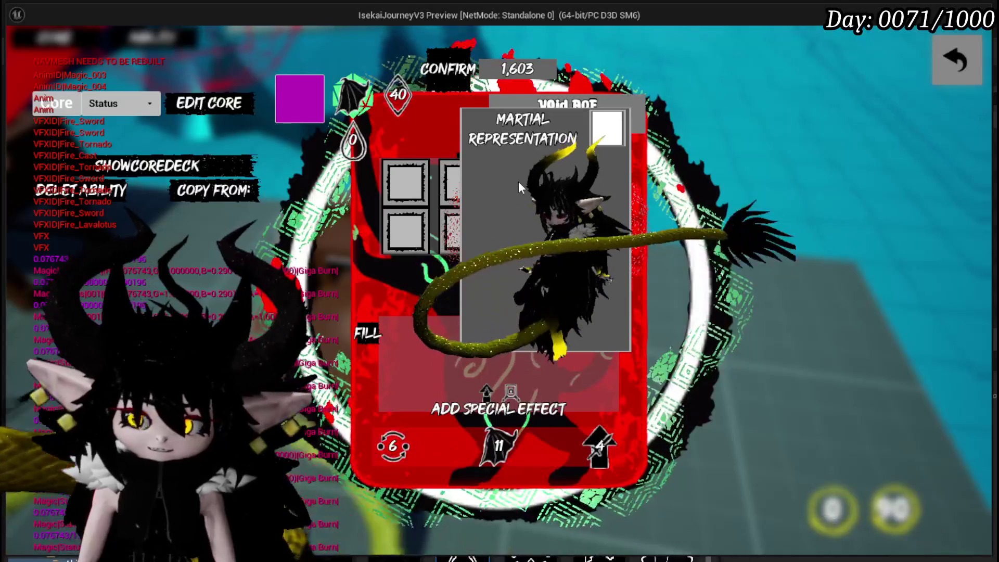
pyautogui.click(520, 217)
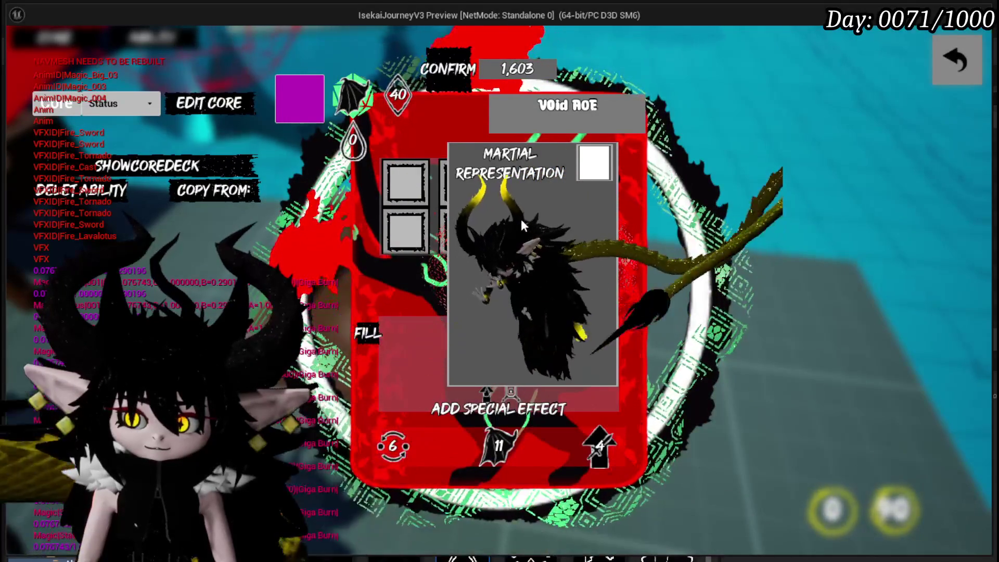
pyautogui.click(590, 233)
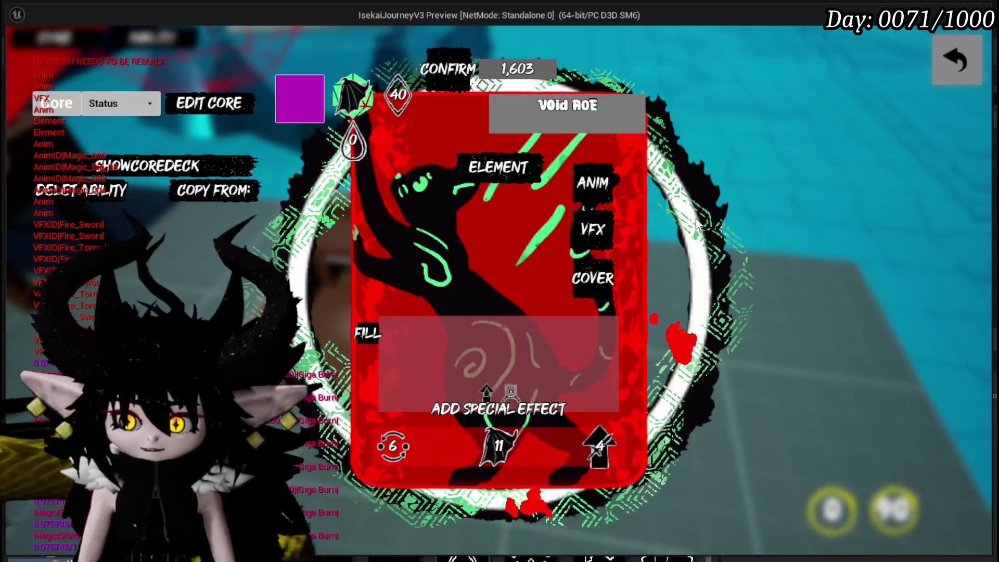
pyautogui.click(516, 409)
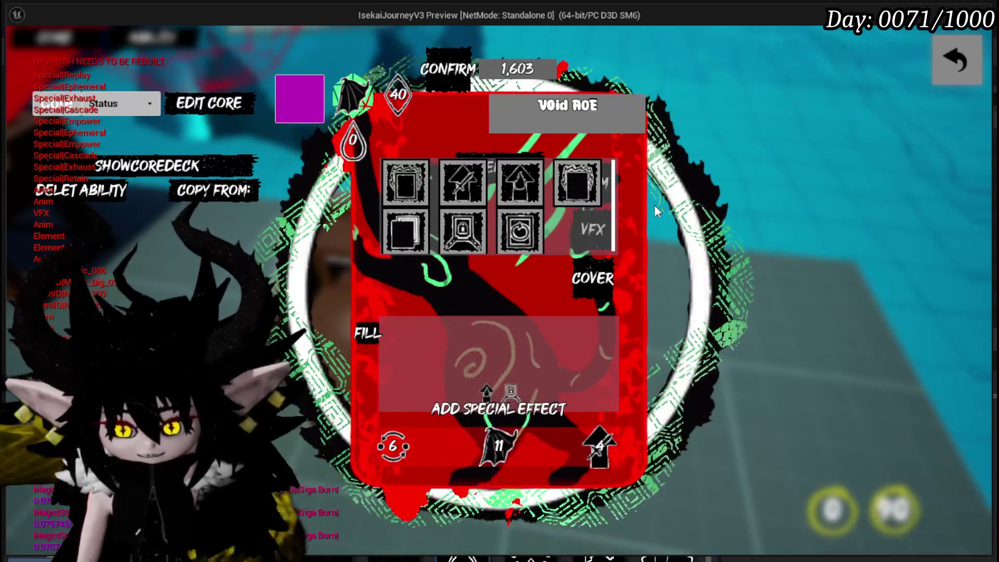
# Step: Compare the Replay, Retain and Exhaust effects, then add Exhaust, raising the cost to 1,803
pyautogui.moveTo(534, 237)
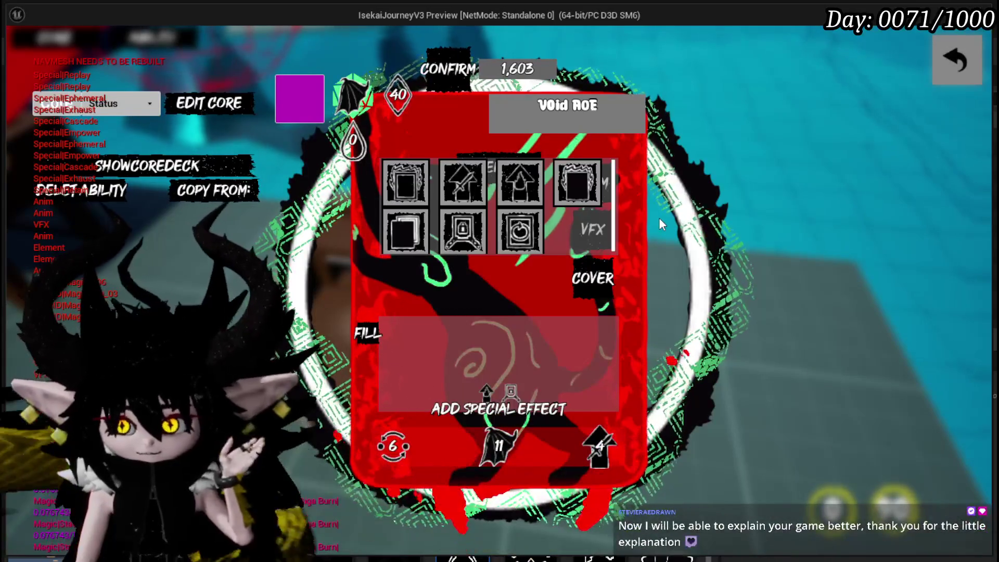
pyautogui.moveTo(480, 236)
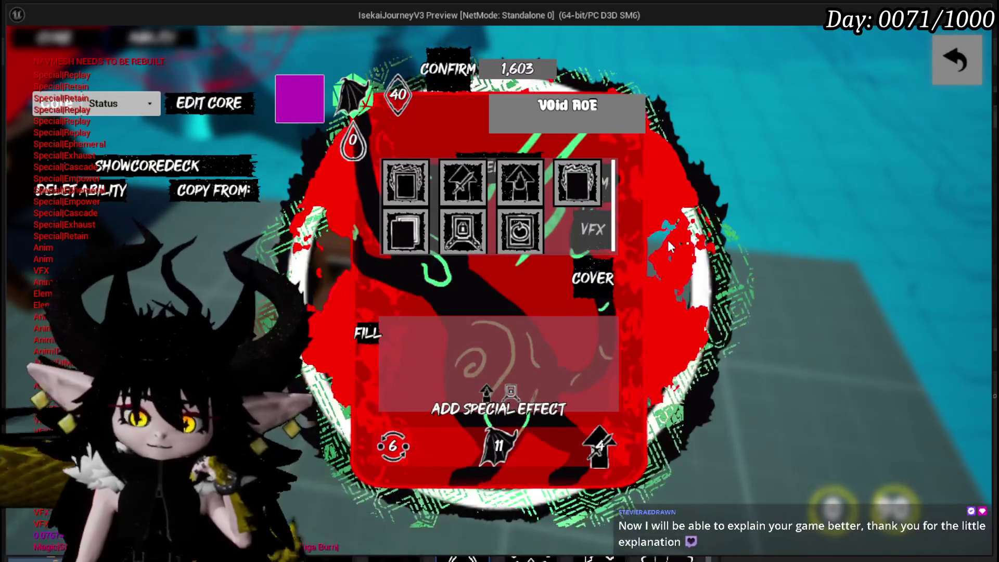
pyautogui.moveTo(579, 191)
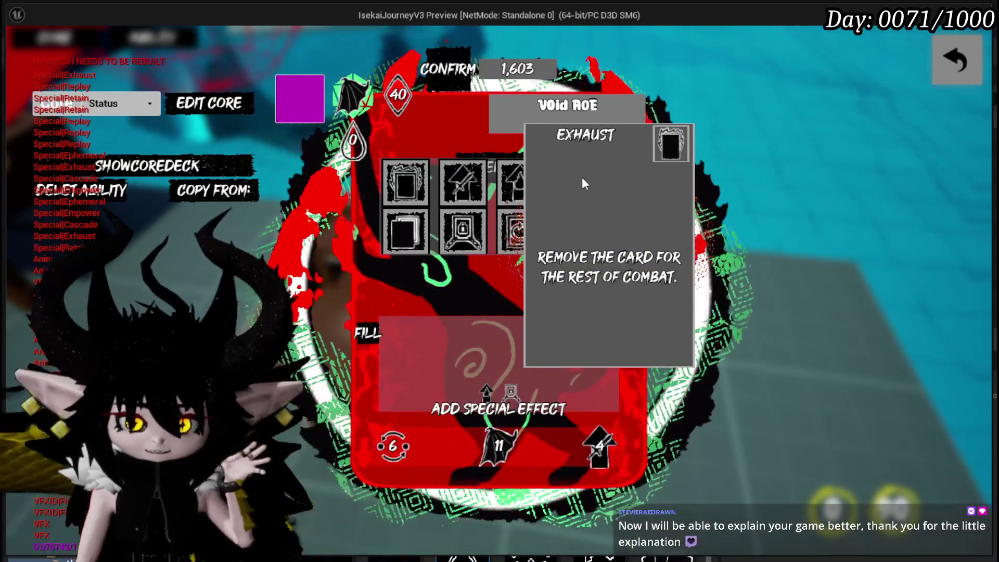
pyautogui.click(583, 179)
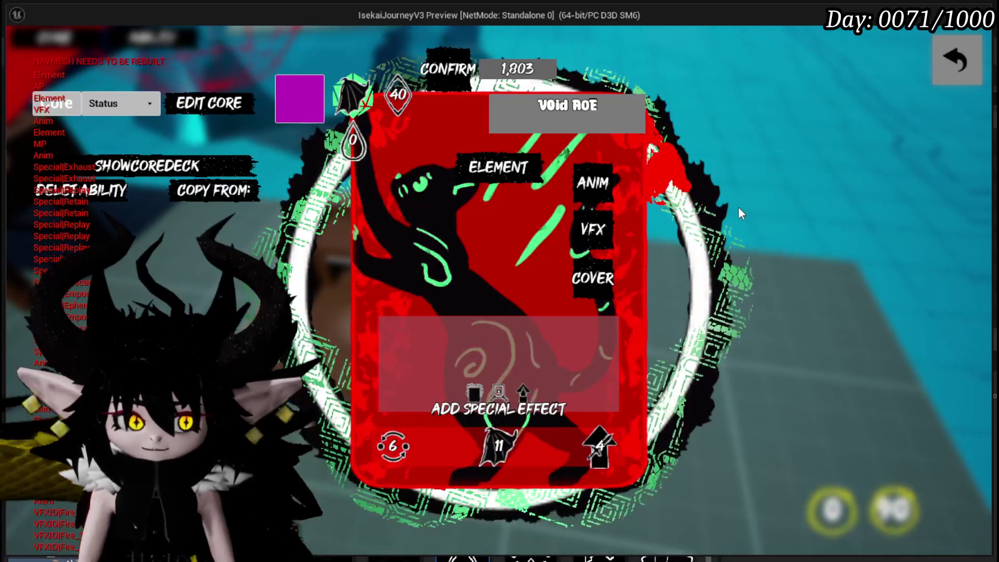
# Step: Reopen the card editor, scroll through the core deck's cards, then back out to the bench
pyautogui.click(939, 64)
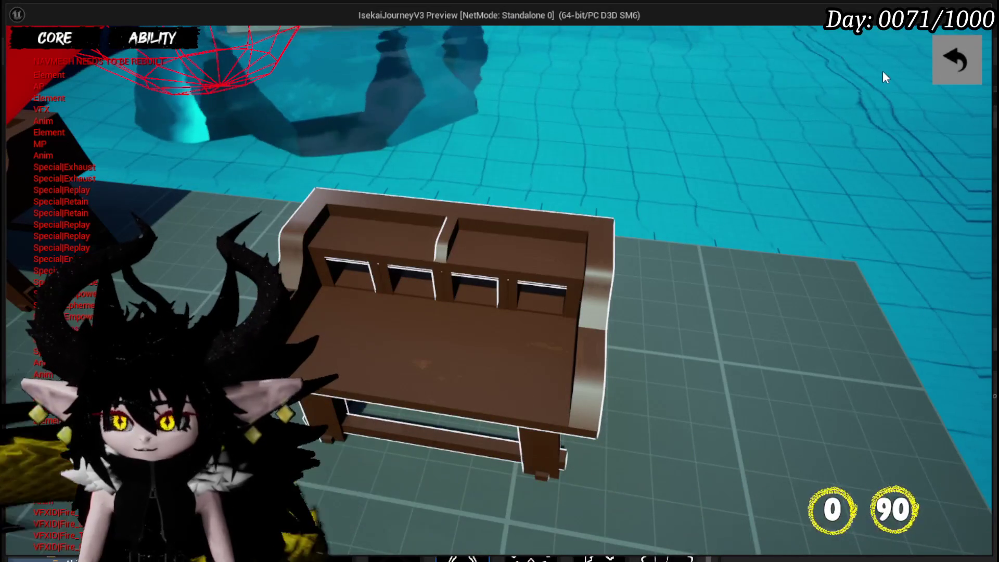
pyautogui.press('Tab')
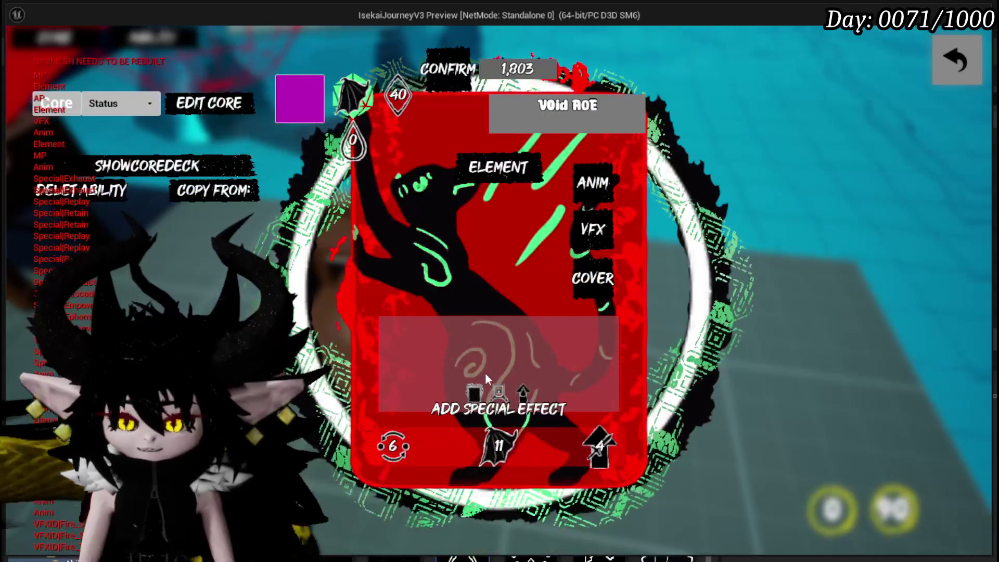
pyautogui.click(149, 165)
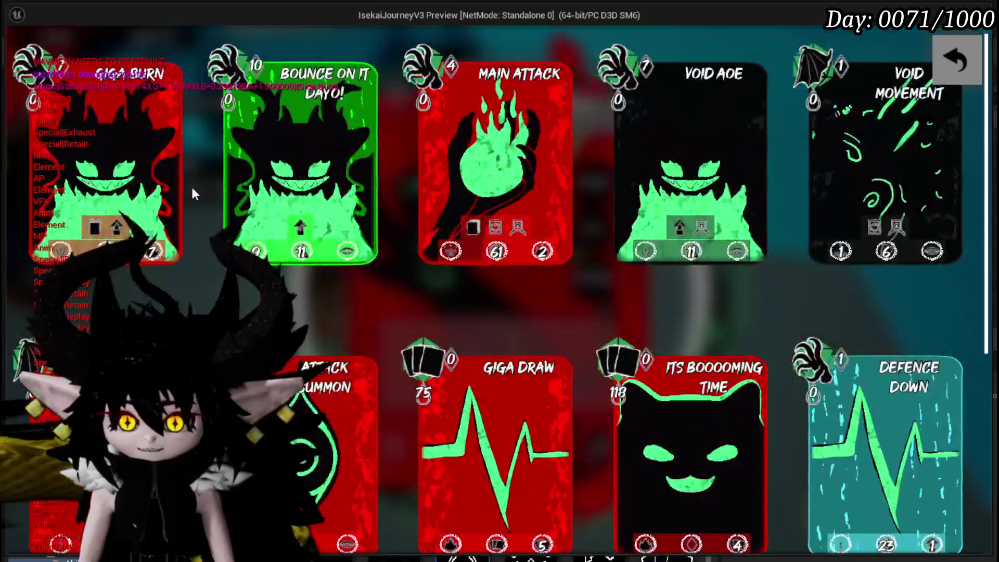
pyautogui.scroll(-3, 330, 273)
pyautogui.scroll(-2, 754, 413)
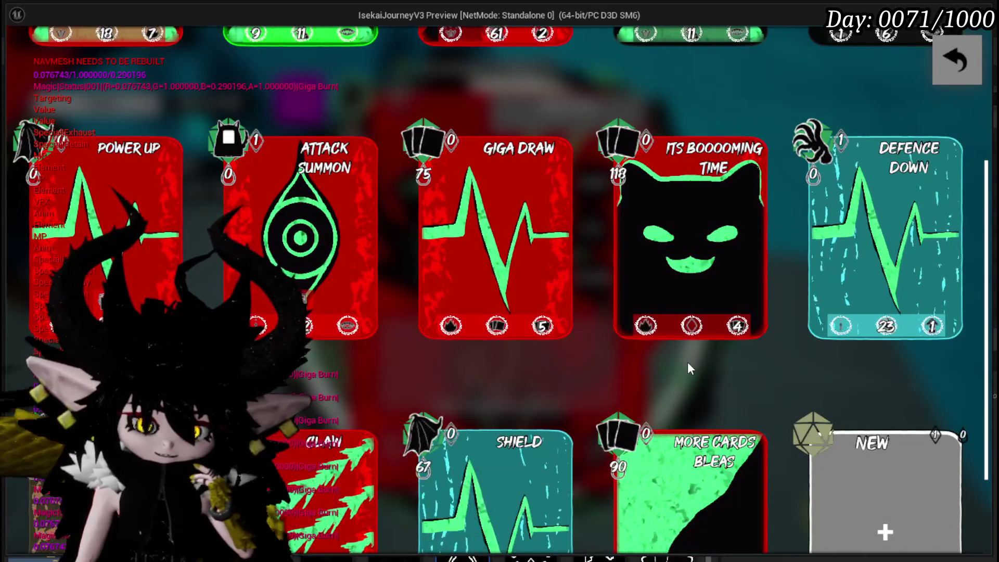
pyautogui.click(951, 68)
pyautogui.click(950, 68)
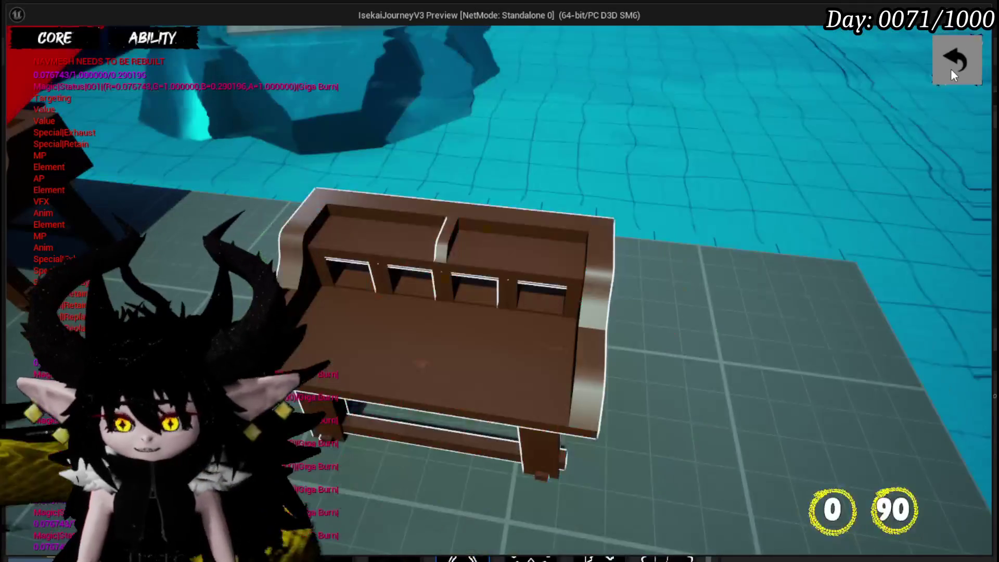
# Step: Re-enter the workbench, open gem crafting, and add three resources to the craft
pyautogui.click(953, 54)
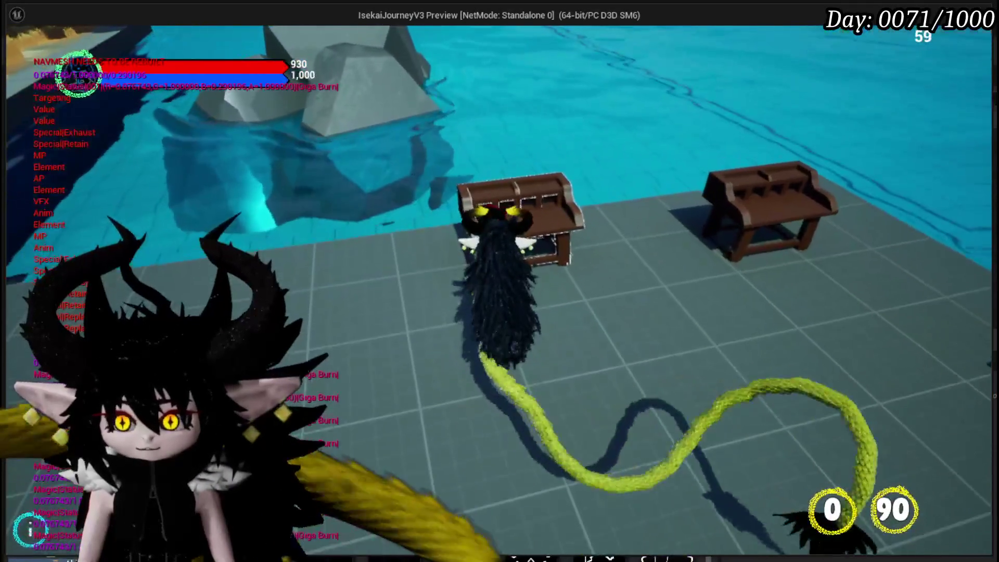
pyautogui.press('e')
pyautogui.click(349, 37)
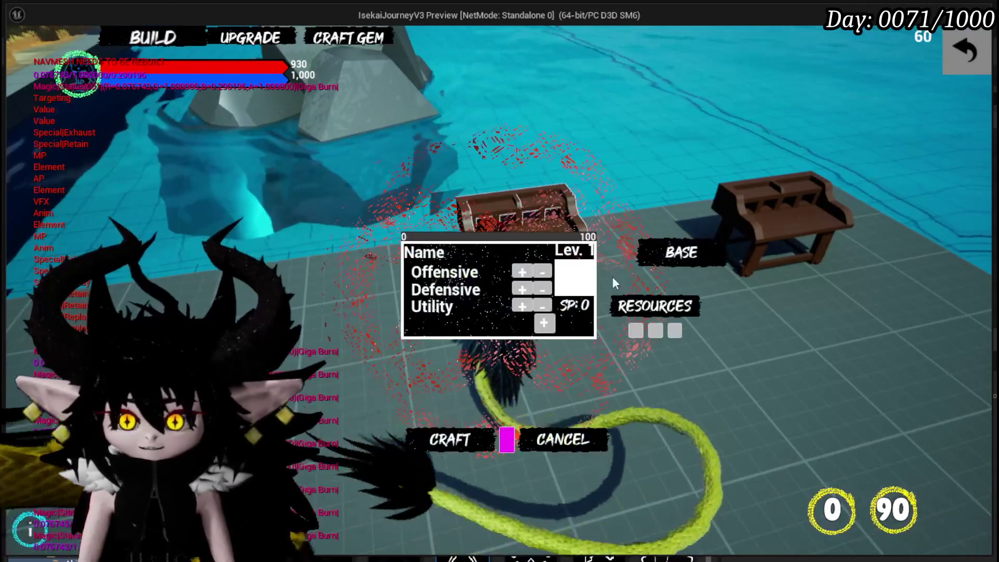
pyautogui.click(645, 310)
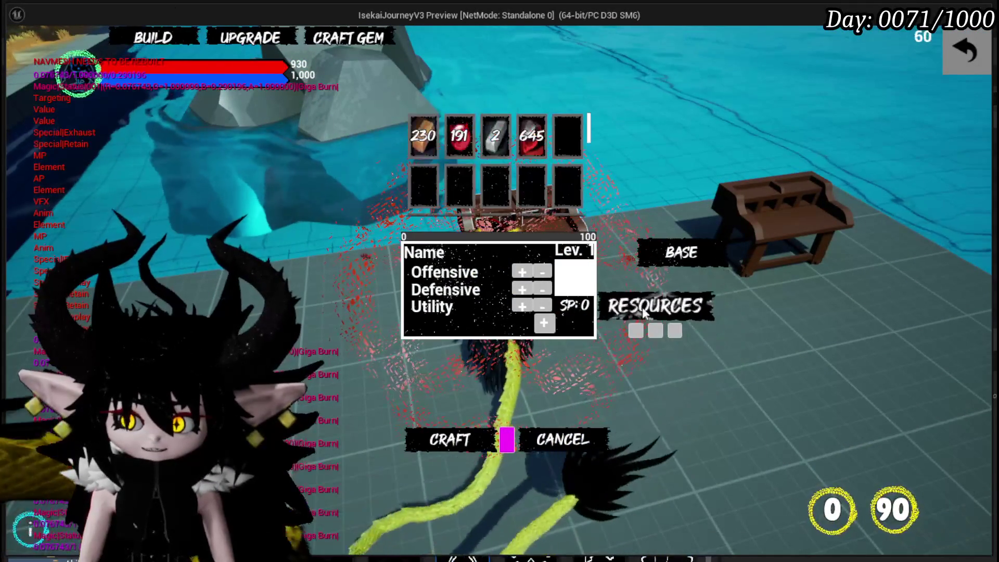
pyautogui.click(495, 135)
pyautogui.click(531, 135)
pyautogui.click(458, 135)
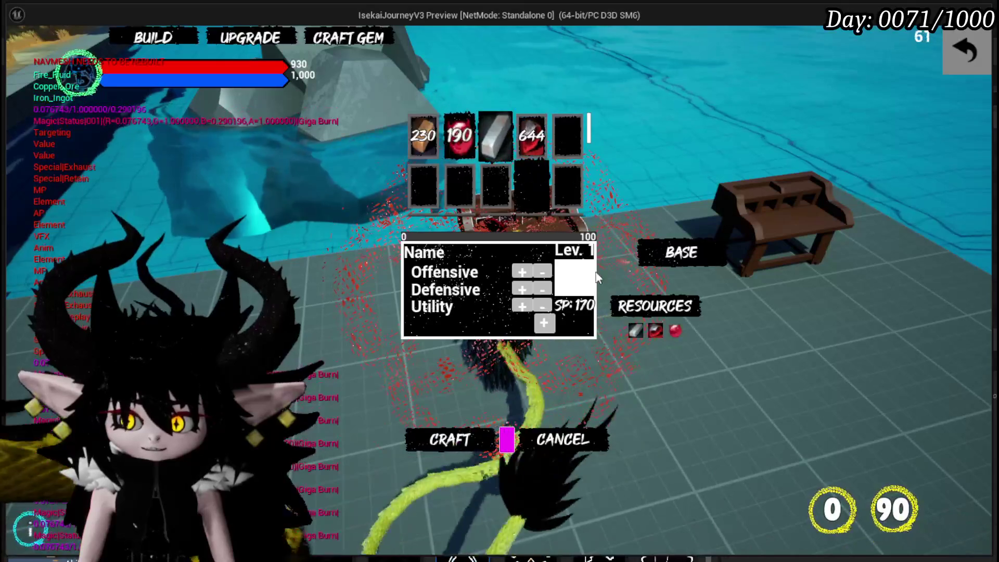
# Step: Choose HEAD as the gem base, exit crafting, and bring up the pause menu
pyautogui.click(738, 229)
pyautogui.click(495, 119)
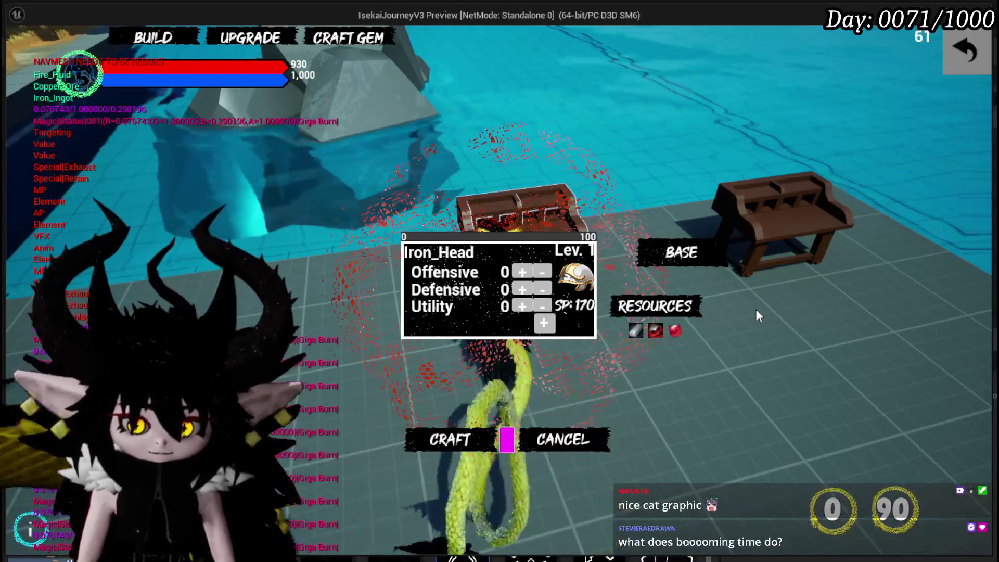
pyautogui.click(966, 50)
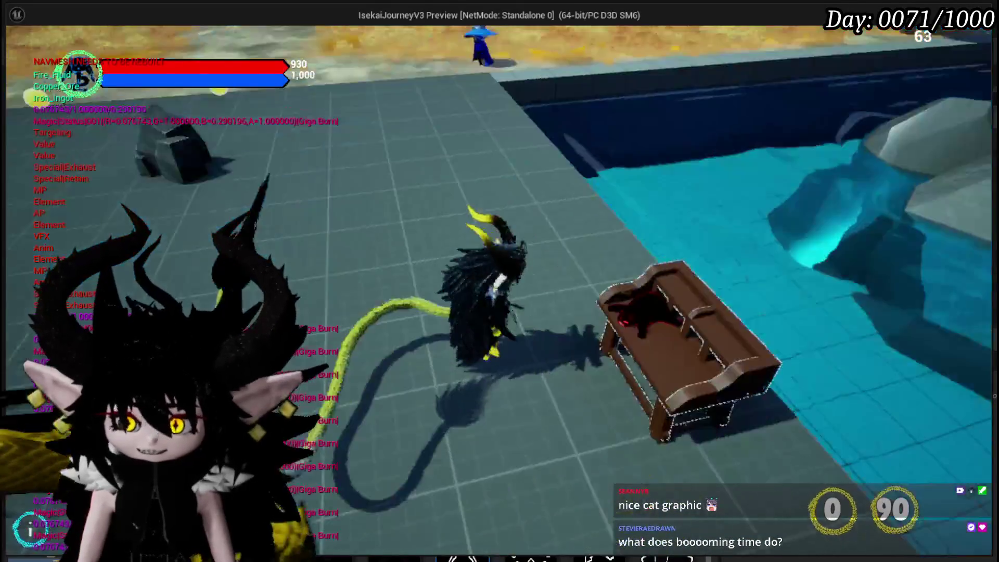
pyautogui.press('Escape')
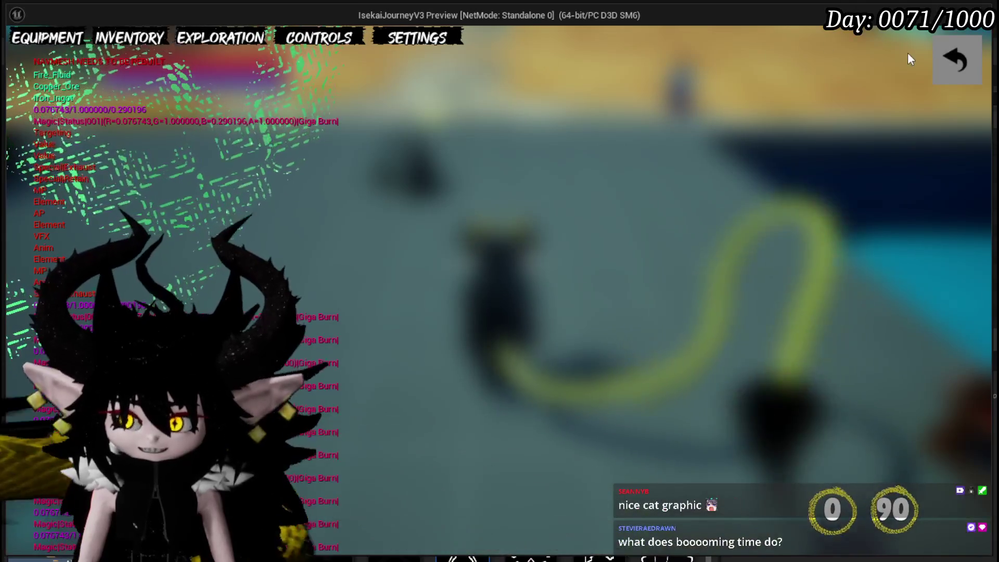
# Step: View the equipment page and the equipped core's card list, then resume play
pyautogui.click(46, 38)
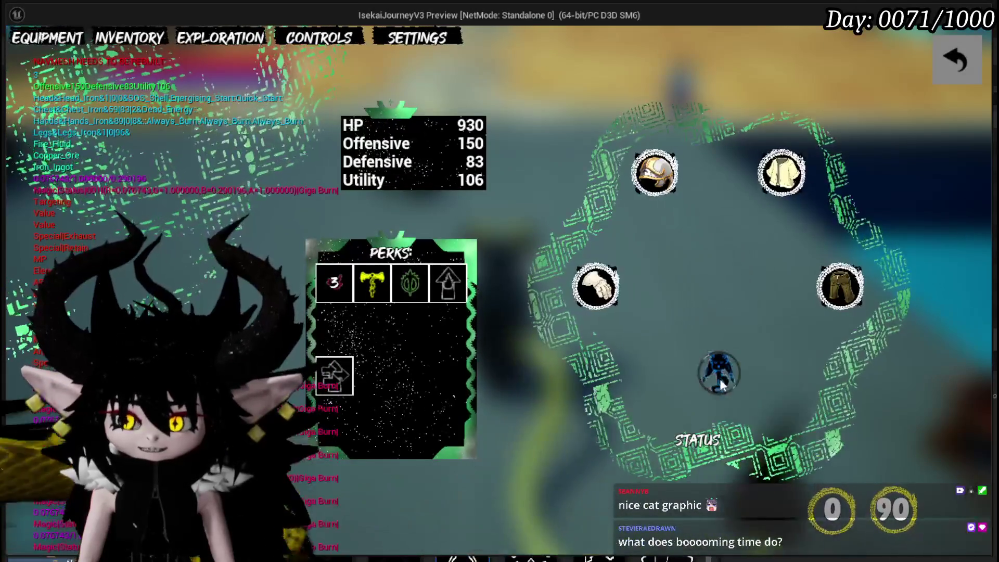
pyautogui.click(716, 387)
pyautogui.scroll(-3, 704, 309)
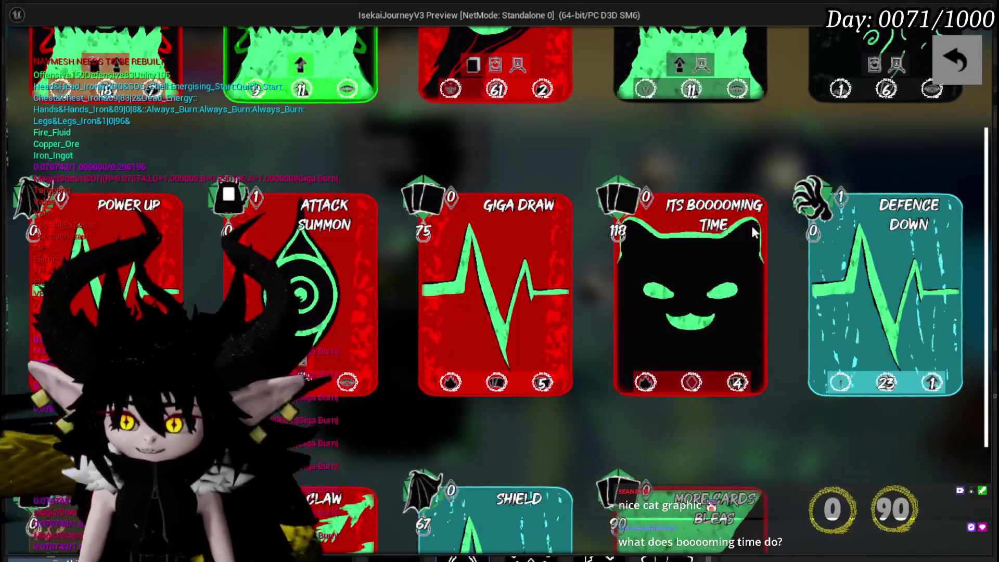
pyautogui.click(943, 65)
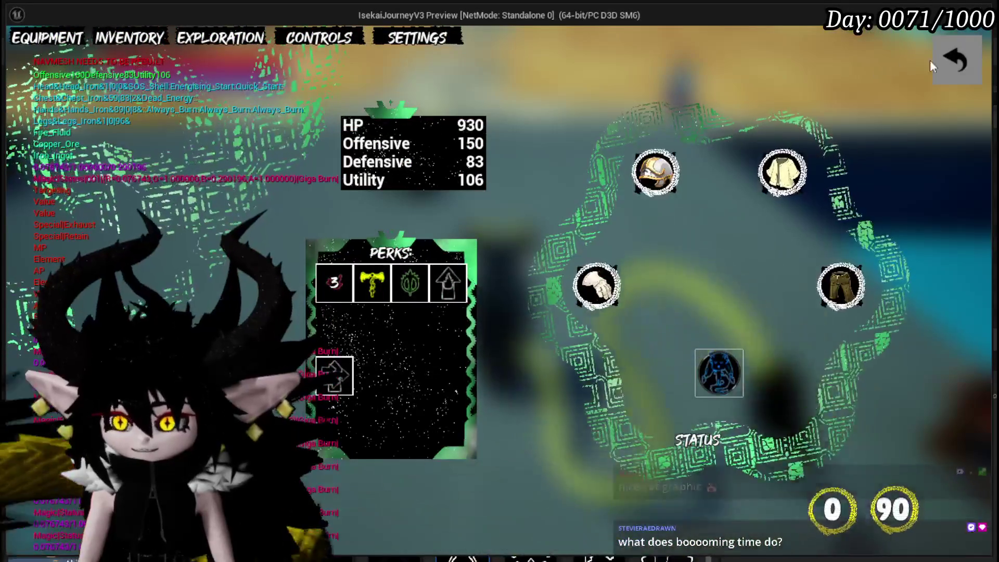
pyautogui.click(960, 58)
pyautogui.click(960, 57)
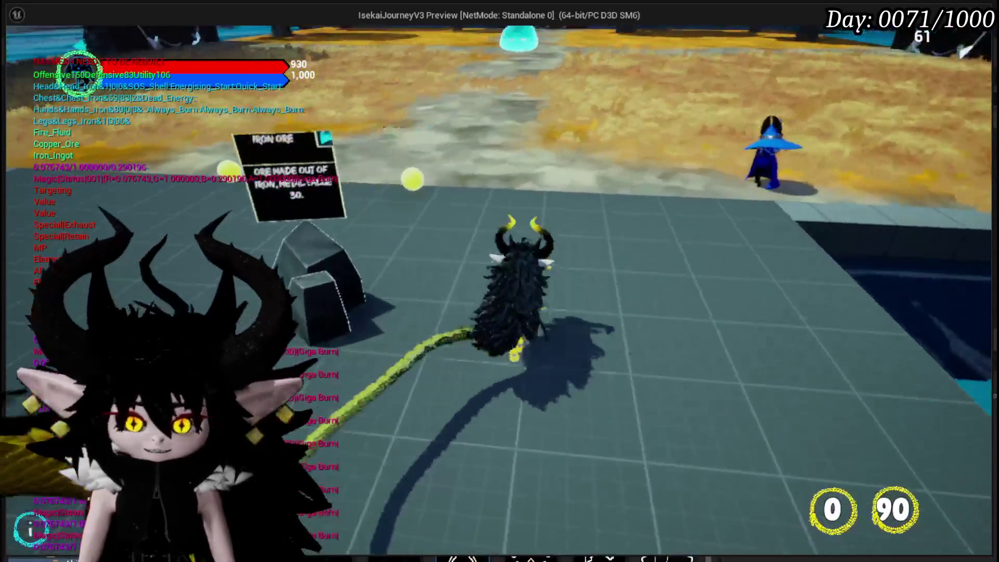
# Step: Walk to the wizard merchant, trade, pick up the Hand of Greed gloves, then close the shop
pyautogui.press('s')
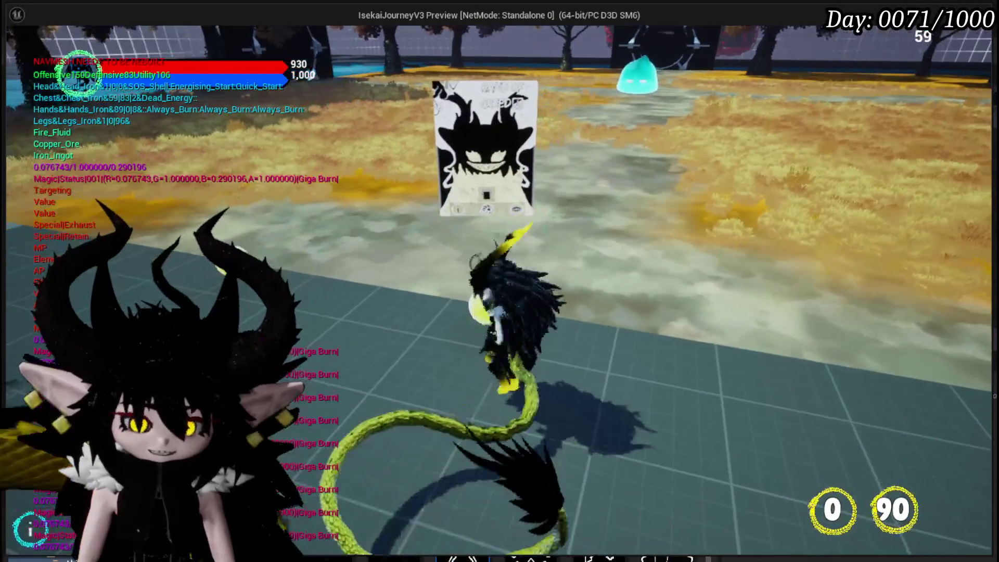
pyautogui.press('w')
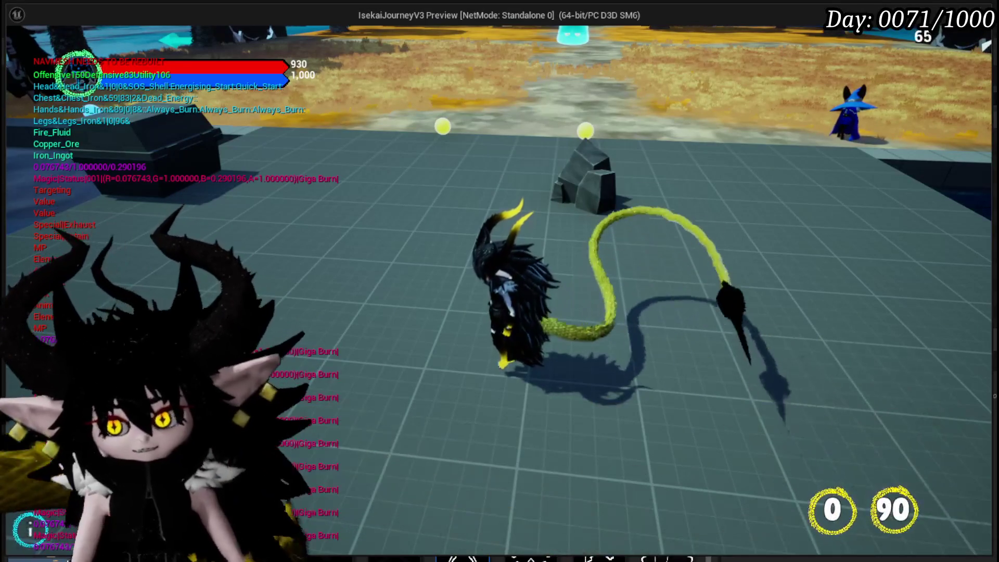
pyautogui.press('d')
pyautogui.press('w')
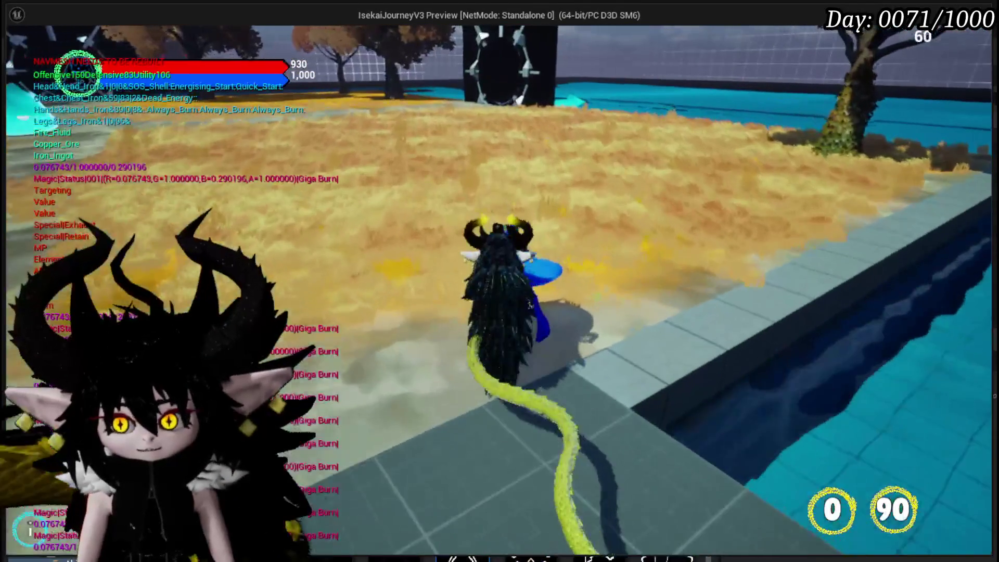
pyautogui.press('e')
pyautogui.click(699, 424)
pyautogui.moveTo(770, 167)
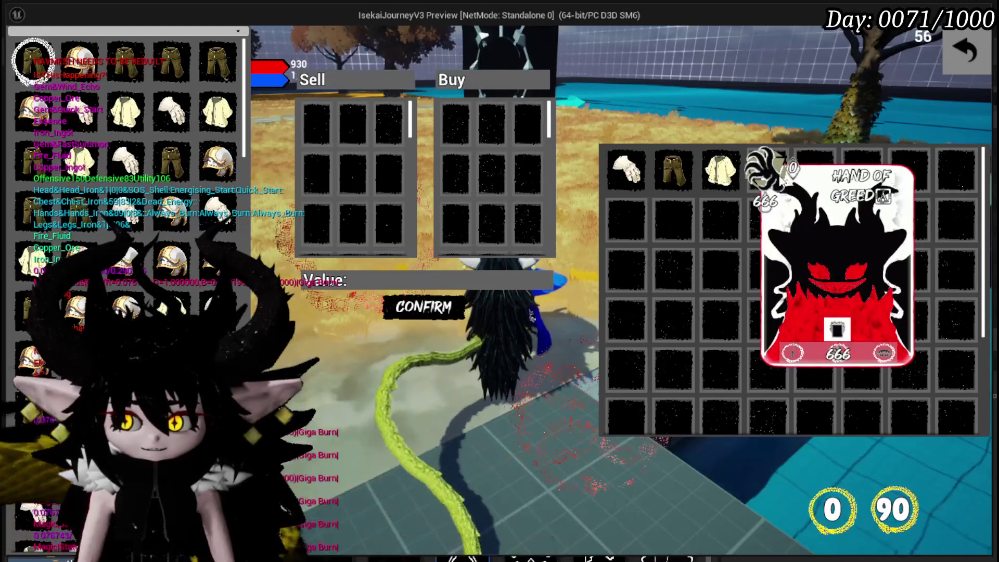
pyautogui.moveTo(778, 180); pyautogui.dragTo(797, 142)
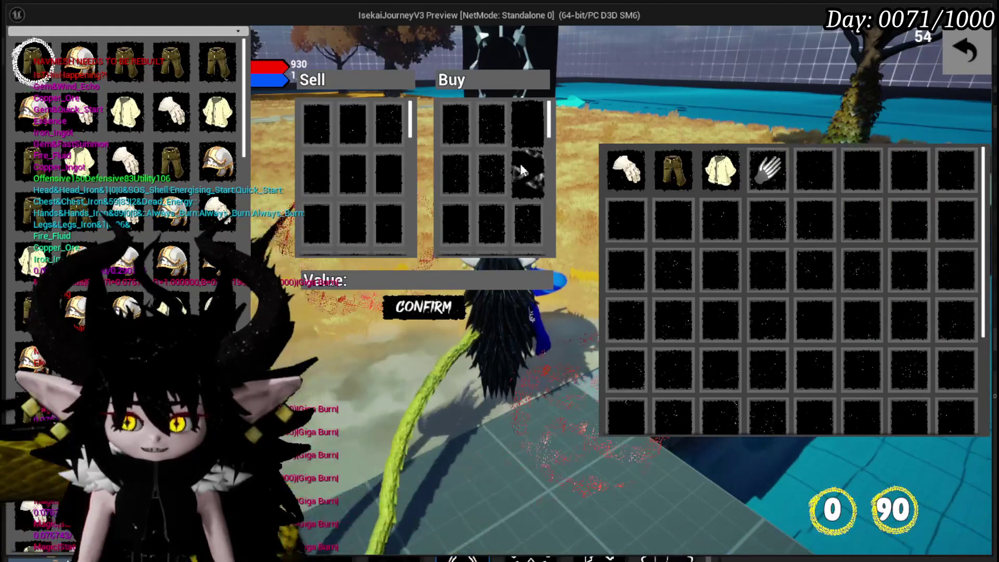
pyautogui.click(965, 52)
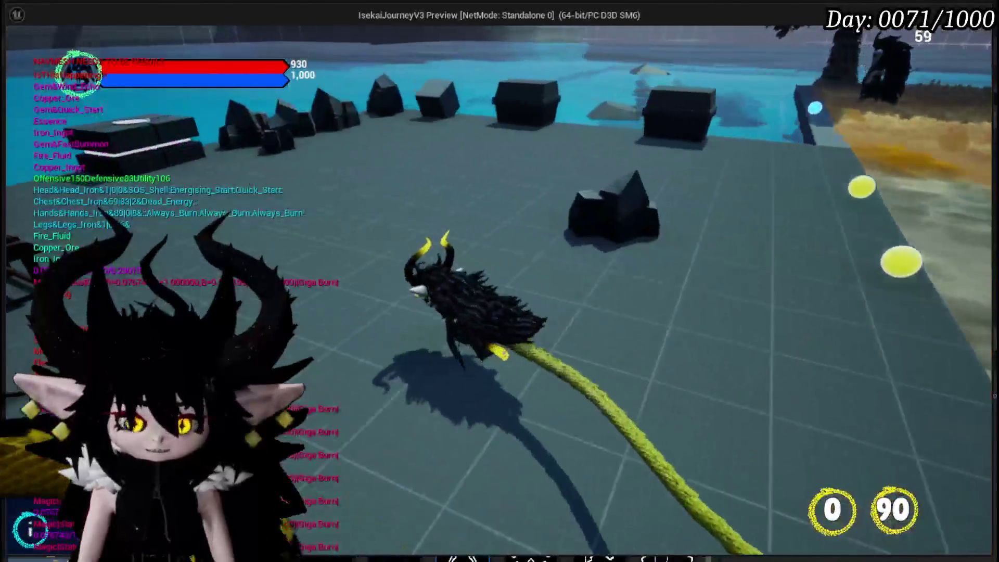
# Step: Run across the platform and bring up the equipment and stats menu
pyautogui.press('w')
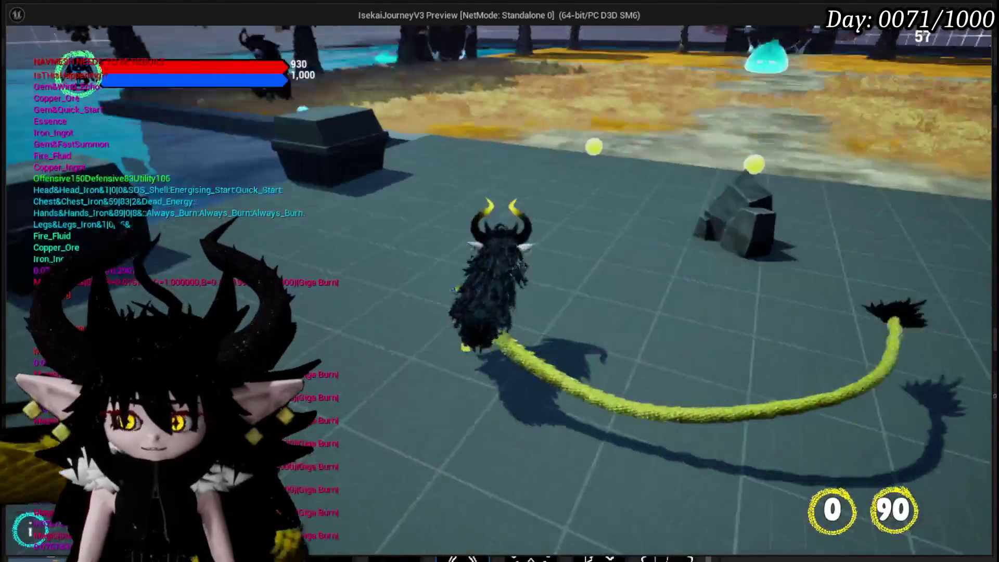
pyautogui.press('w')
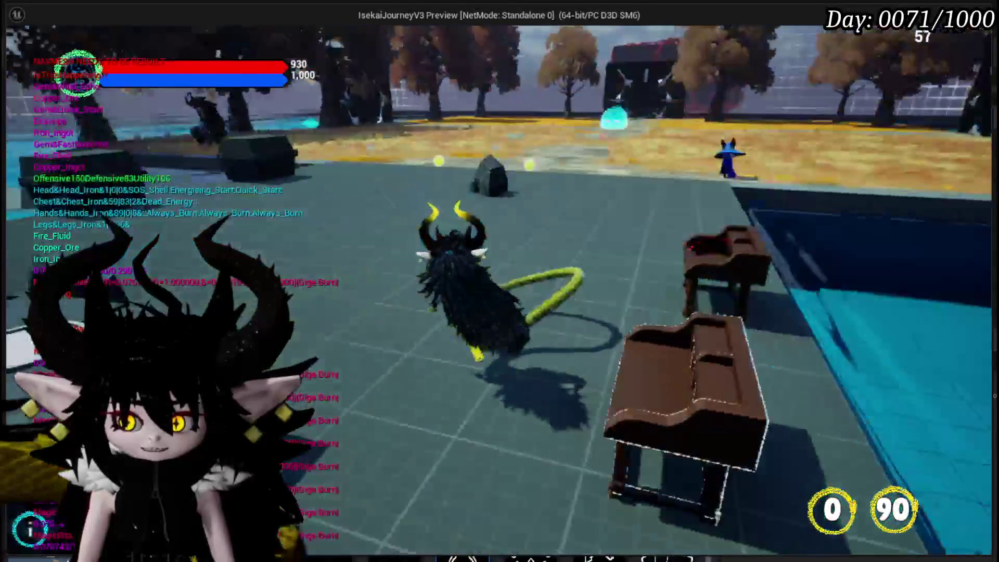
pyautogui.press('Tab')
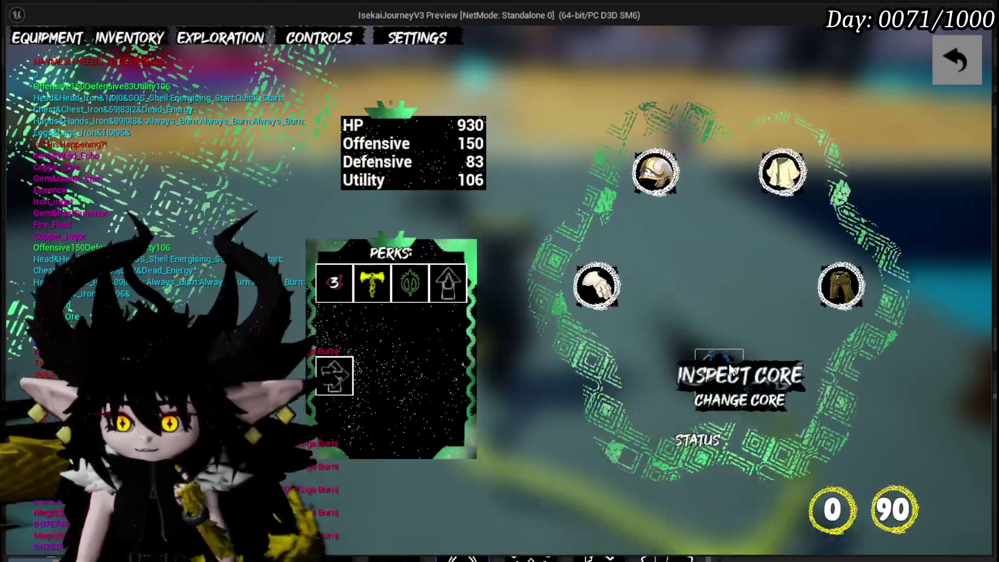
# Step: Swap the equipped core to JUST BOOOM, review its cards, and back out to gameplay
pyautogui.moveTo(727, 379)
pyautogui.click(738, 409)
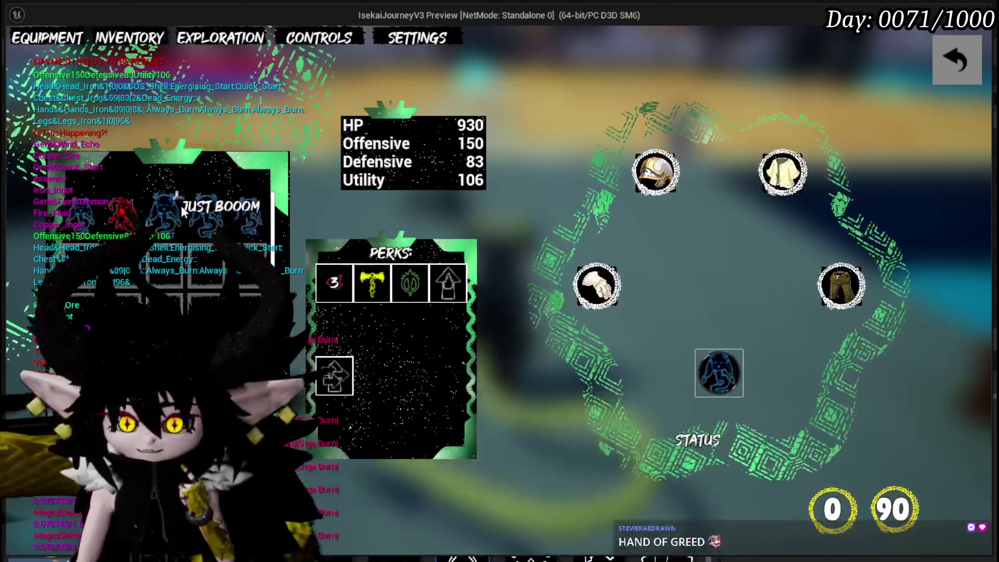
pyautogui.click(174, 211)
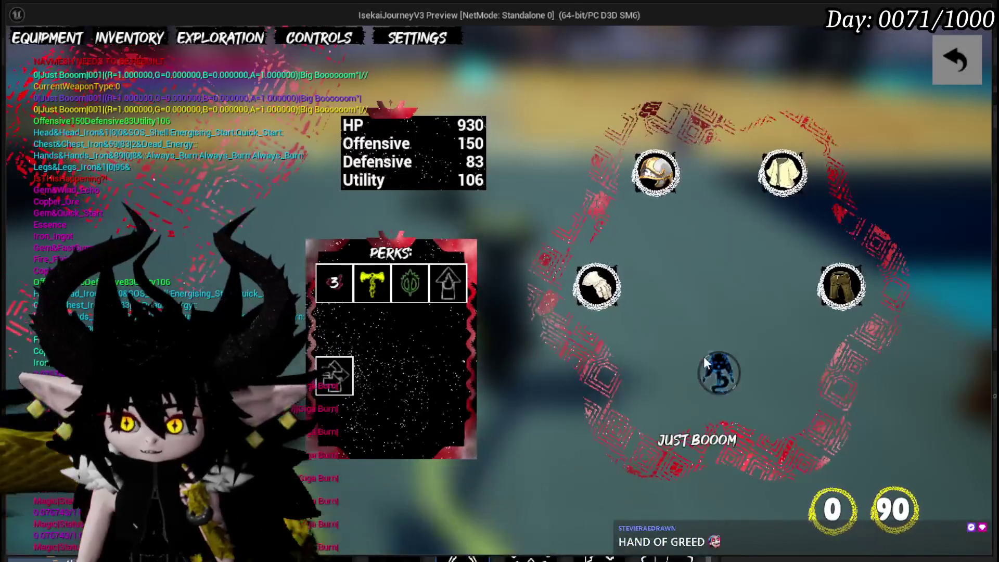
pyautogui.click(715, 372)
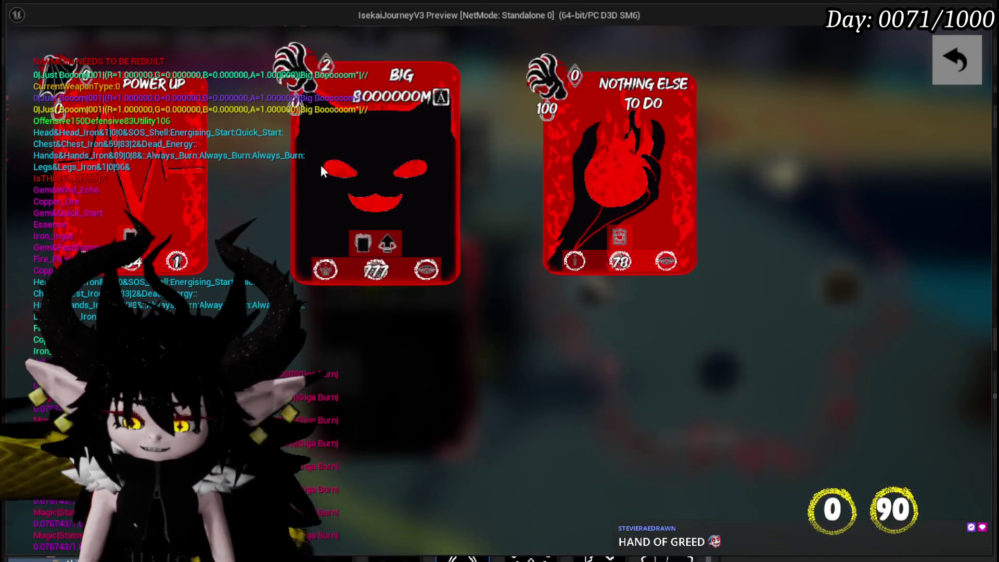
pyautogui.moveTo(377, 258)
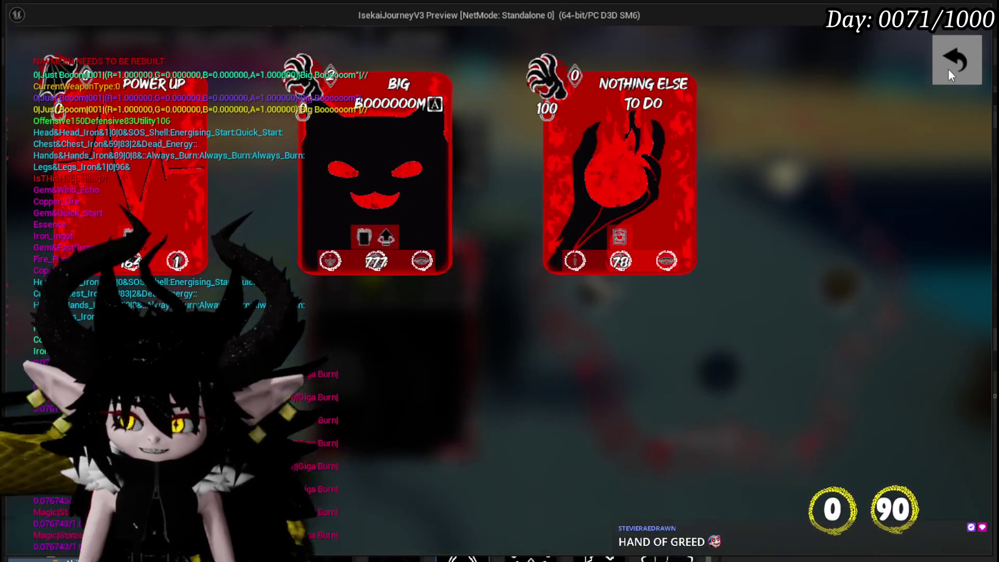
pyautogui.click(948, 70)
pyautogui.click(948, 68)
# Step: Run into the water slime, target Big Boooooom then cancel it, and stop PIE
pyautogui.press('w')
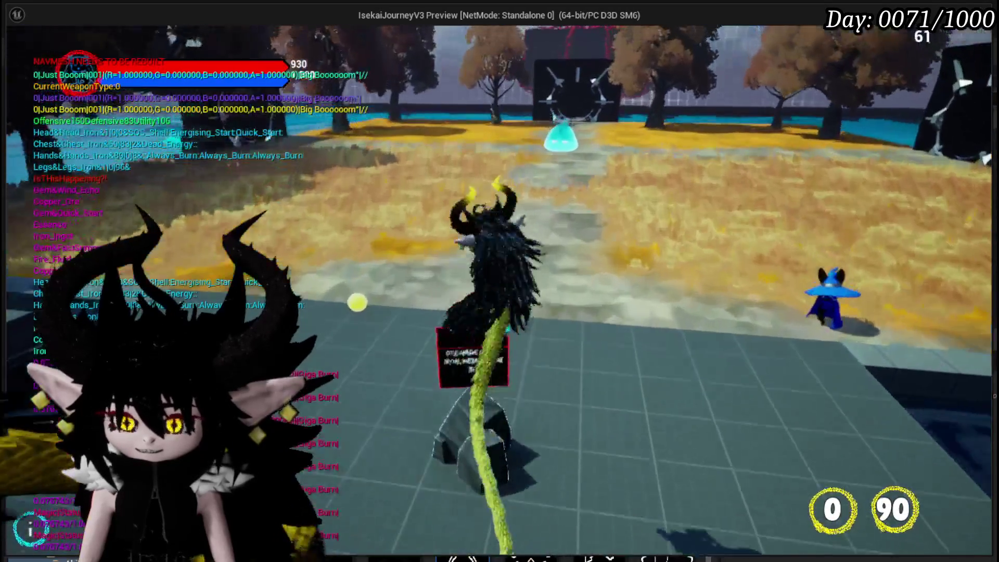
pyautogui.press('w')
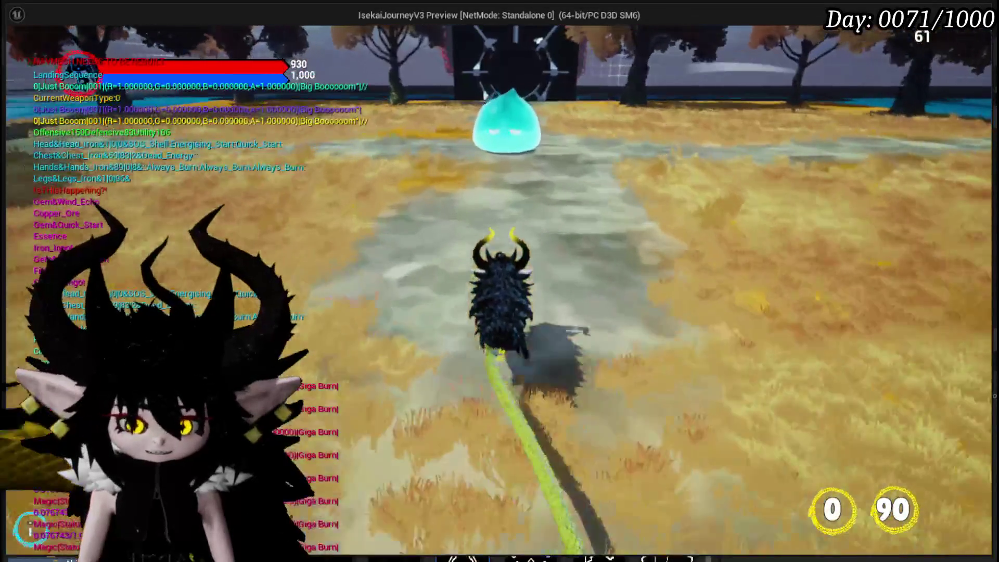
pyautogui.press('w')
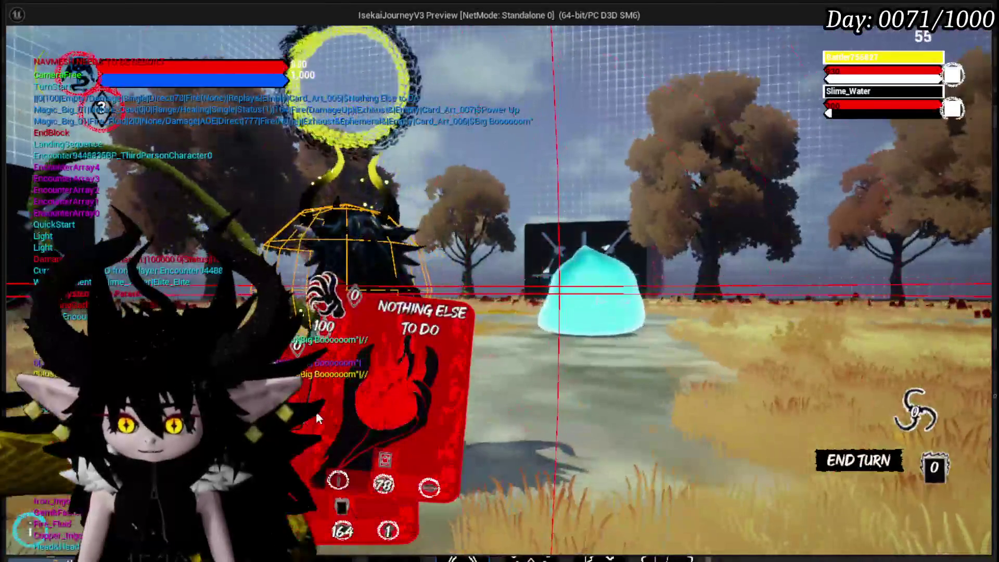
pyautogui.click(415, 490)
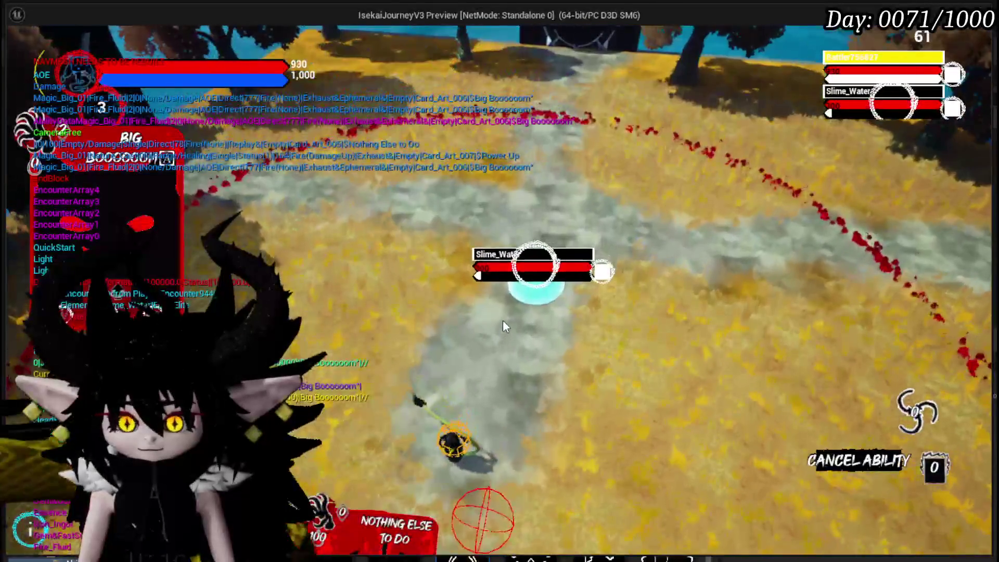
pyautogui.rightClick(538, 348)
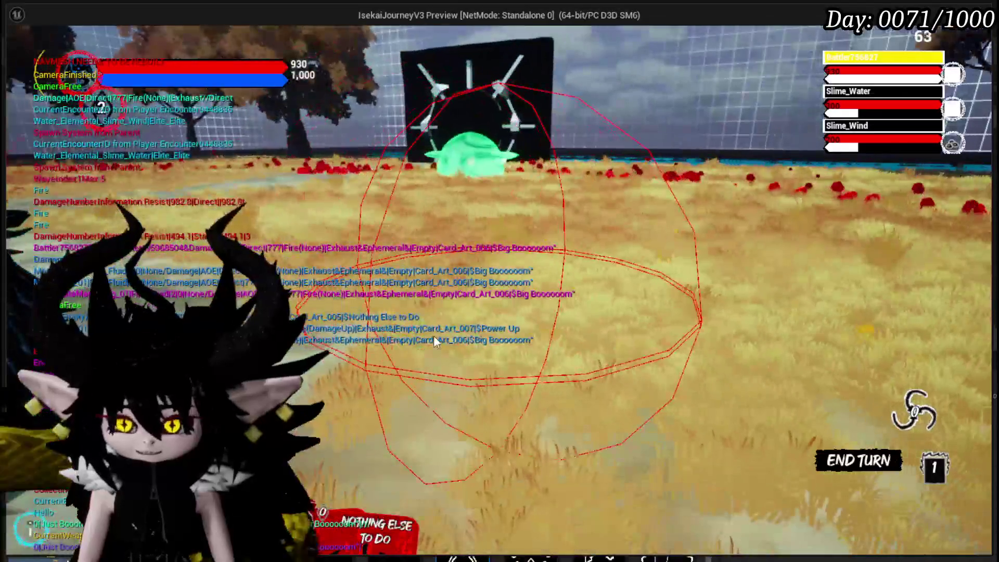
pyautogui.press('Escape')
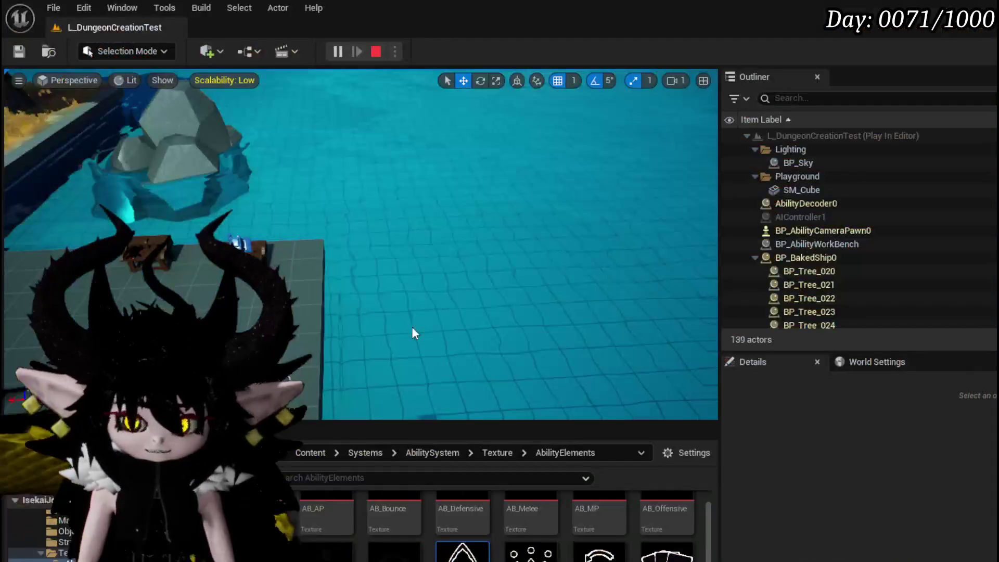
# Step: Save the map, inspect the Booooom row in Ability_VFX_DataTable, save the table, and return to the level
pyautogui.hotkey('ctrl', 's')
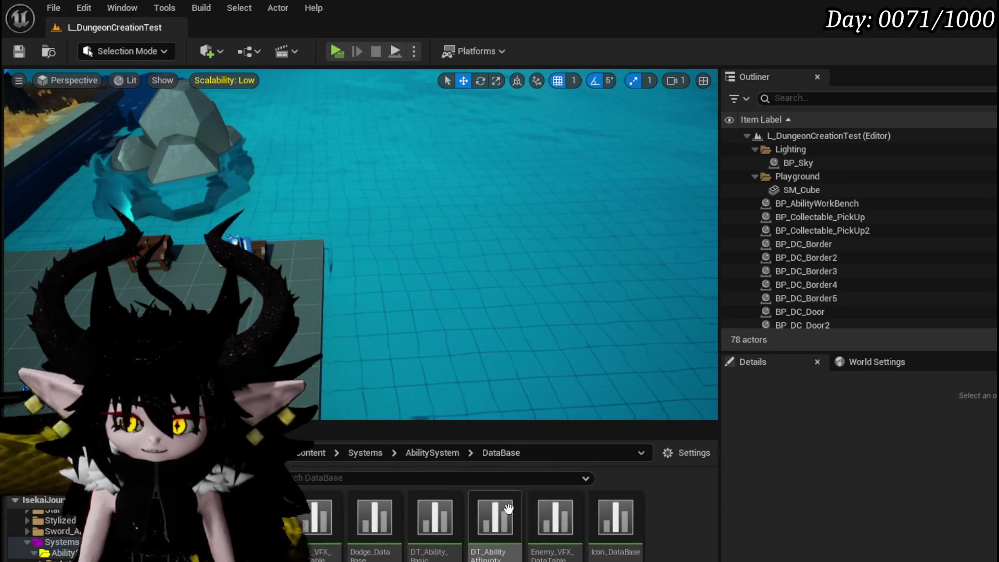
pyautogui.moveTo(314, 518); pyautogui.dragTo(305, 524)
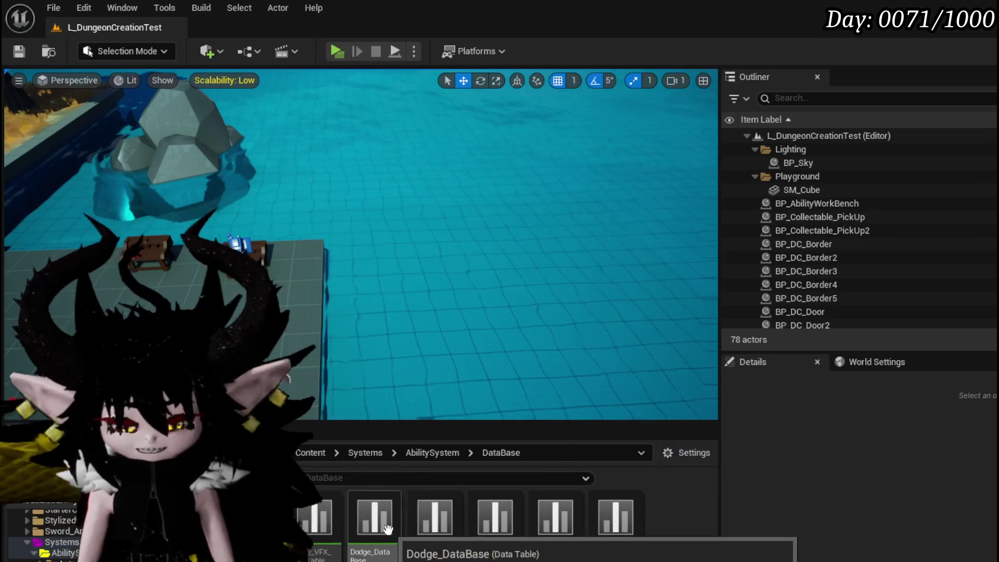
pyautogui.doubleClick(287, 530)
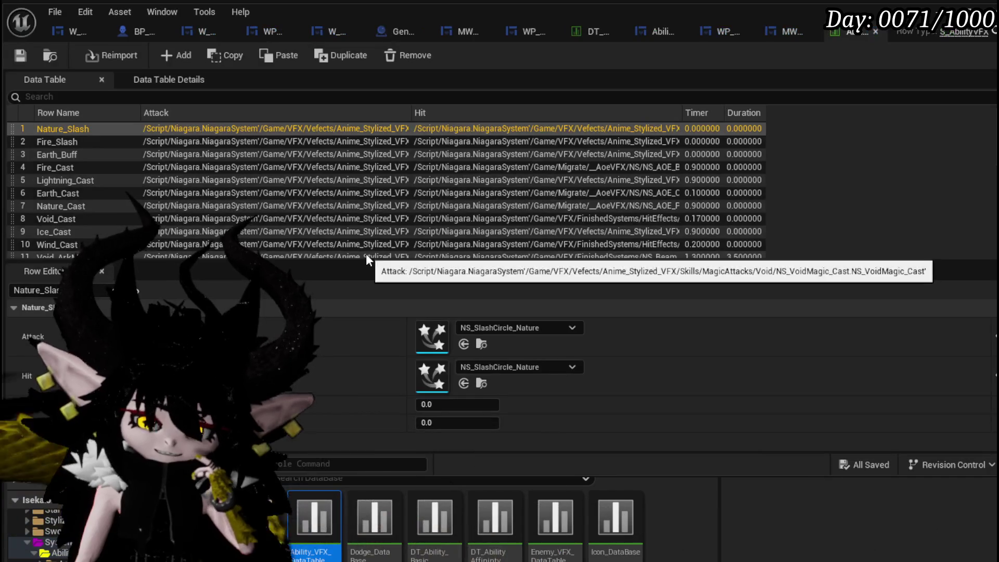
pyautogui.scroll(-6, 94, 151)
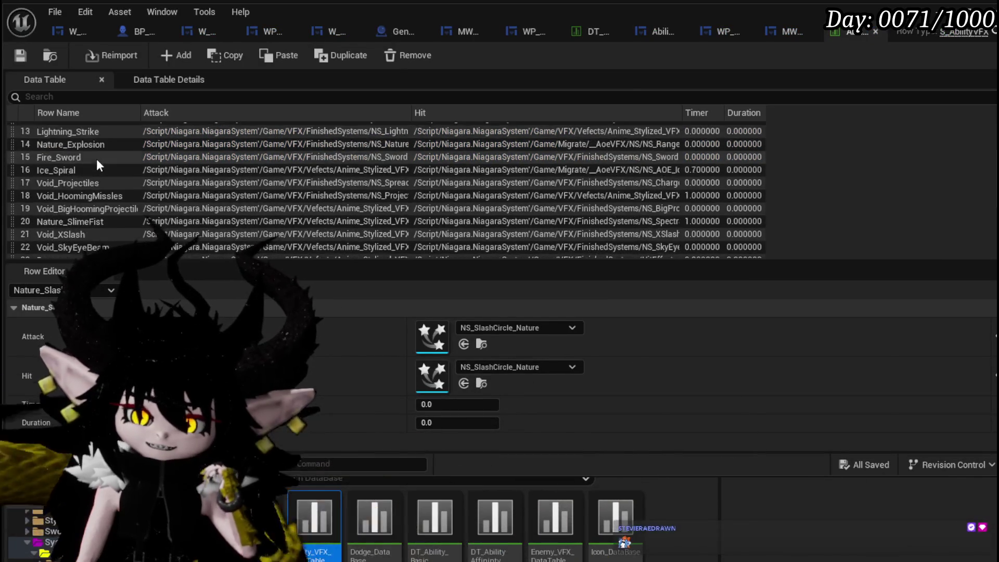
pyautogui.scroll(-1, 97, 163)
pyautogui.click(50, 132)
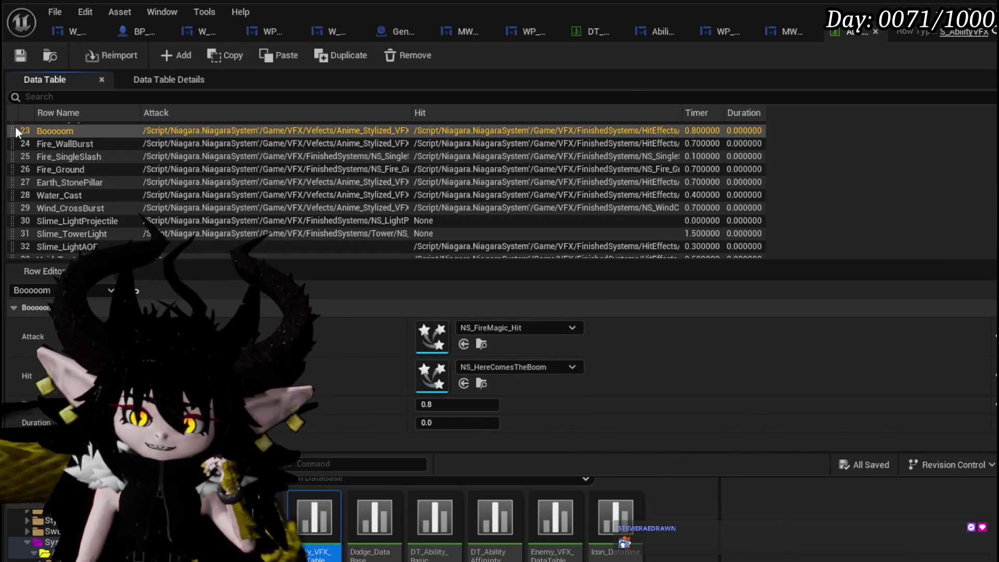
pyautogui.scroll(1, 79, 167)
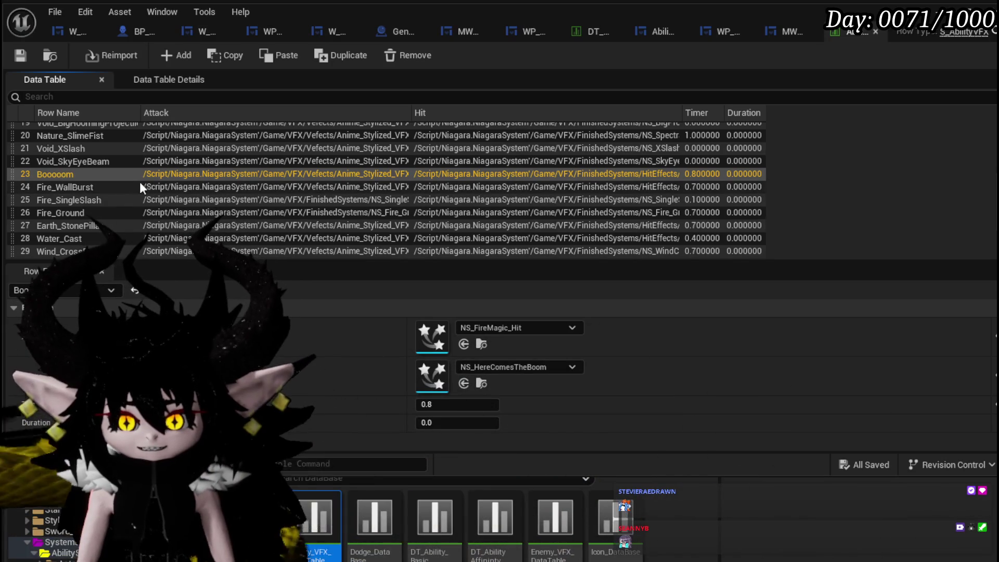
pyautogui.click(20, 55)
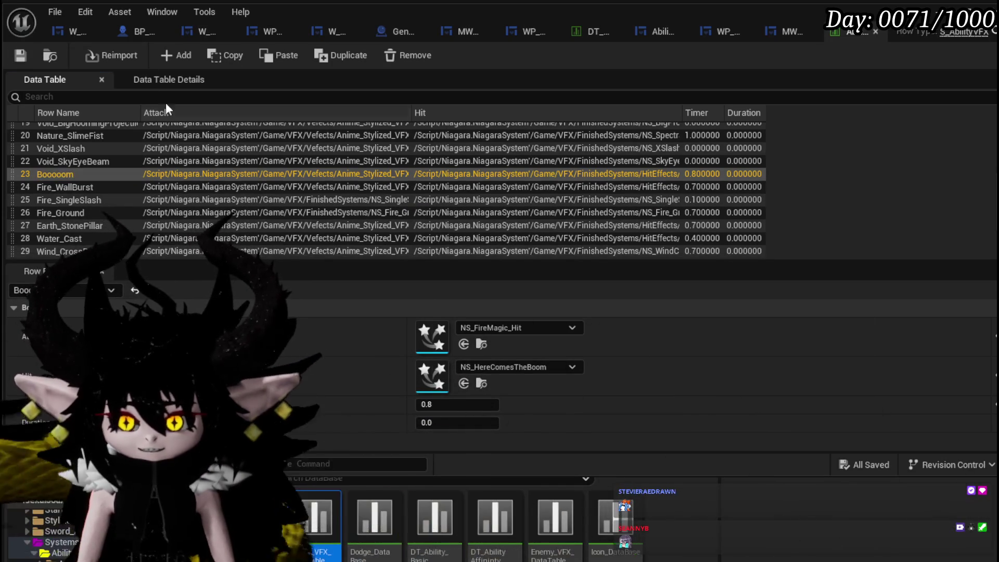
pyautogui.hotkey('alt', 'Tab')
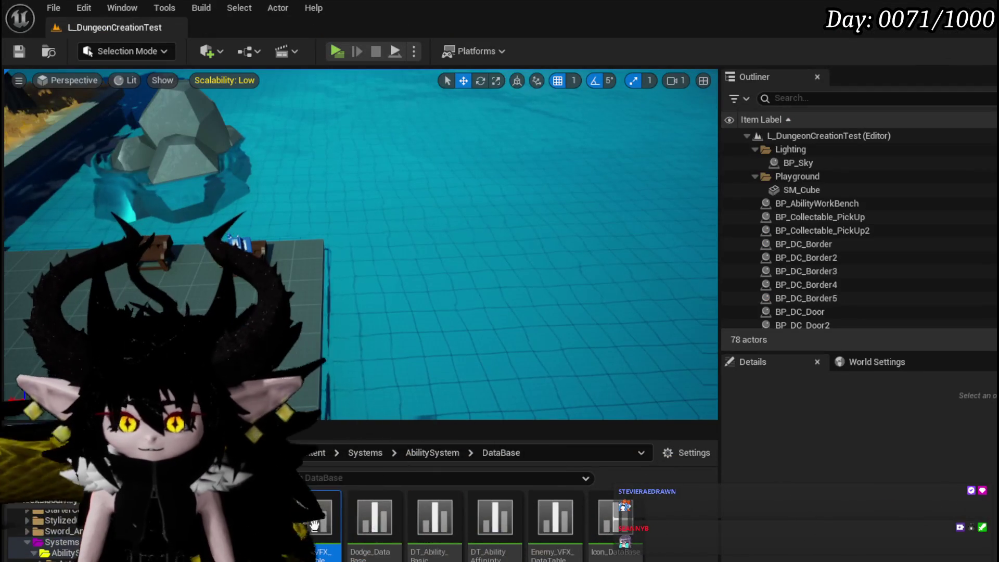
# Step: Select the BP_Collectable_PickUp2 pickup in the viewport and look over its details
pyautogui.moveTo(284, 276); pyautogui.dragTo(281, 271)
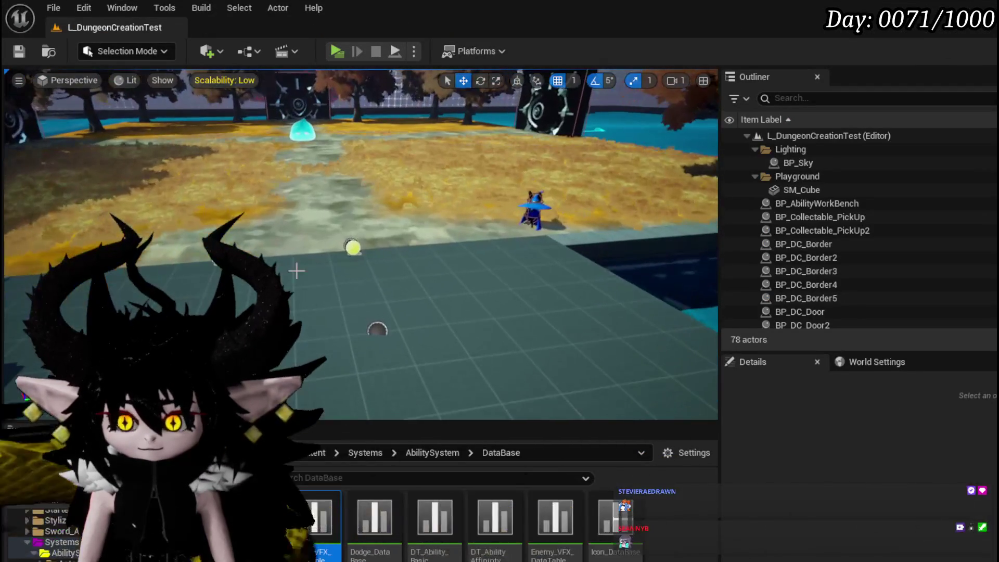
pyautogui.click(351, 249)
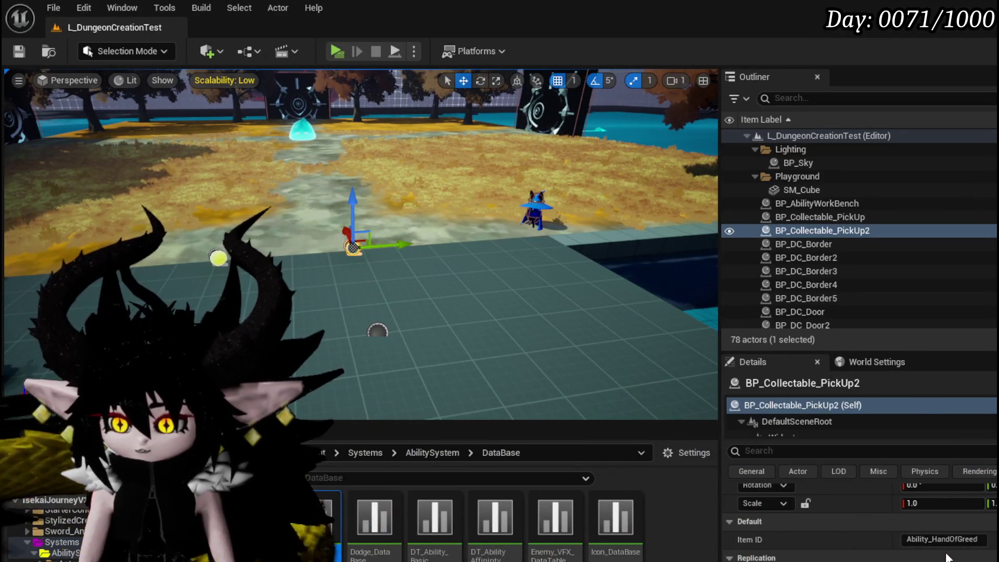
pyautogui.scroll(-5, 944, 546)
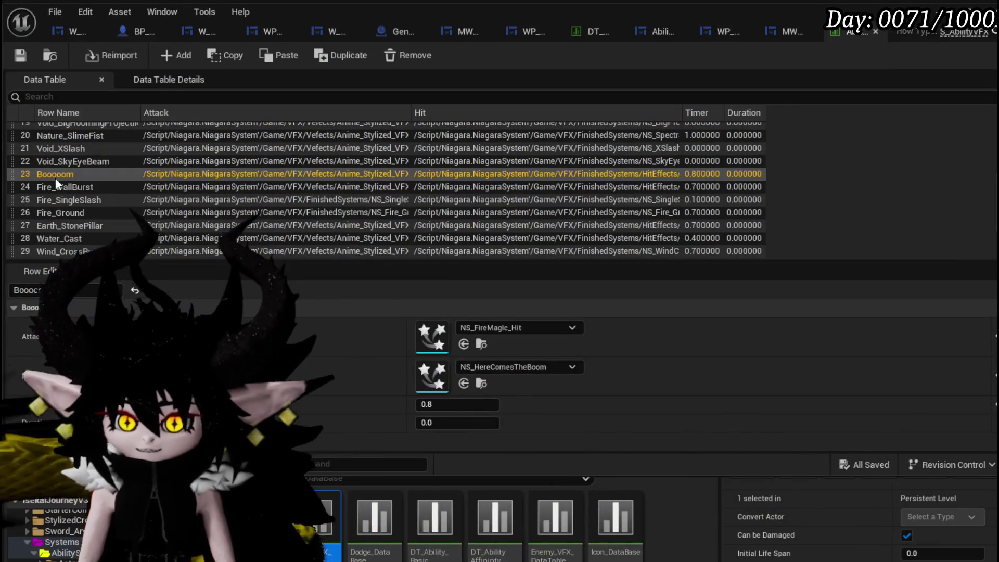
# Step: Rename data table row 23 to Fire_Booooom and relaunch the game preview
pyautogui.click(55, 177)
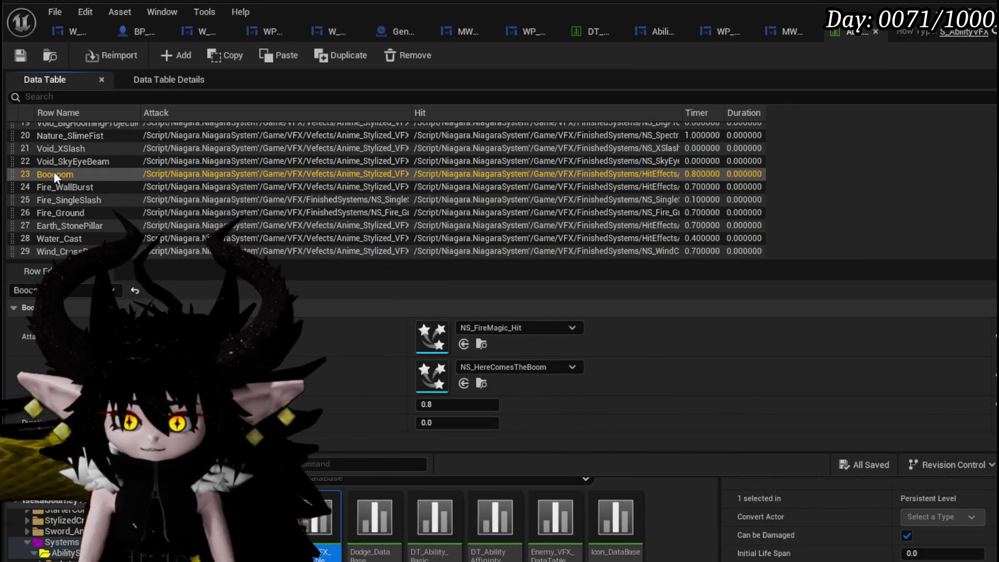
pyautogui.doubleClick(54, 173)
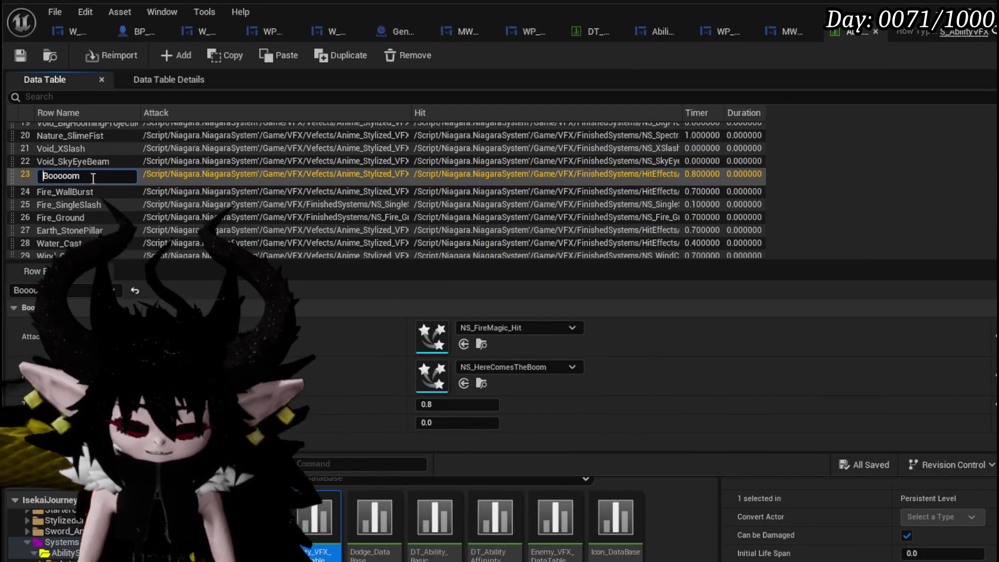
pyautogui.write('Fire')
pyautogui.press('Return')
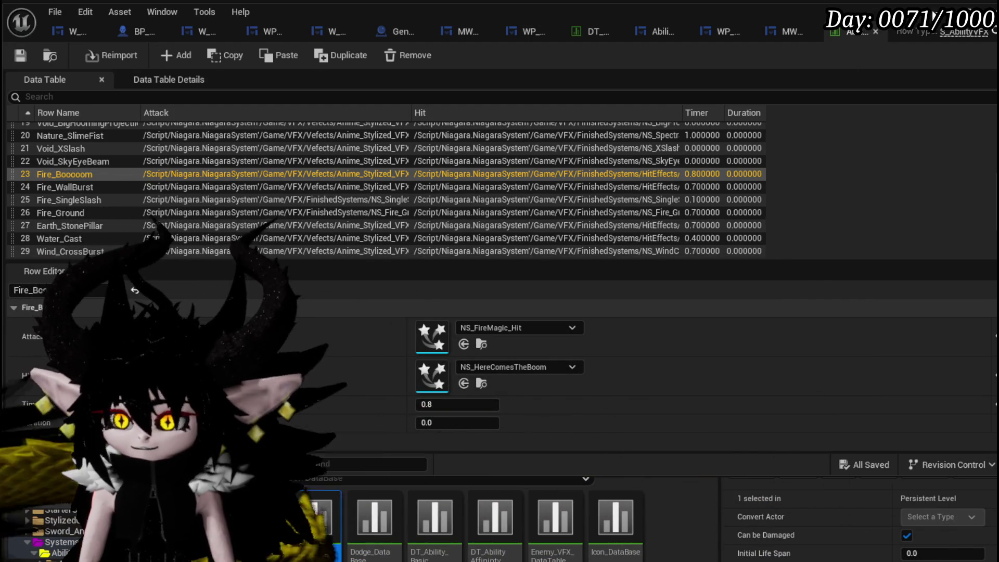
pyautogui.hotkey('alt', 'p')
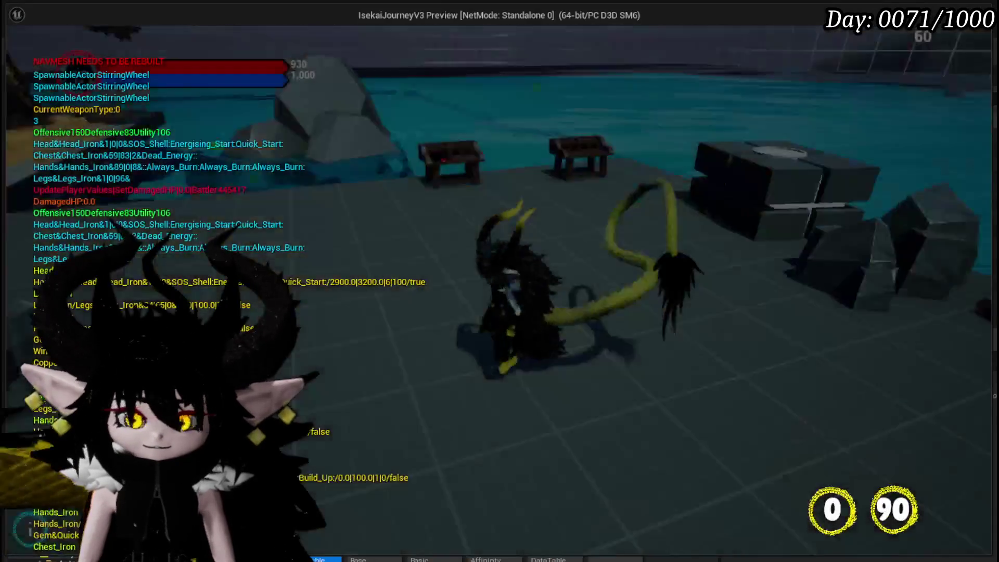
# Step: Swap in a different core from the in-game character menu and resume play
pyautogui.press('Tab')
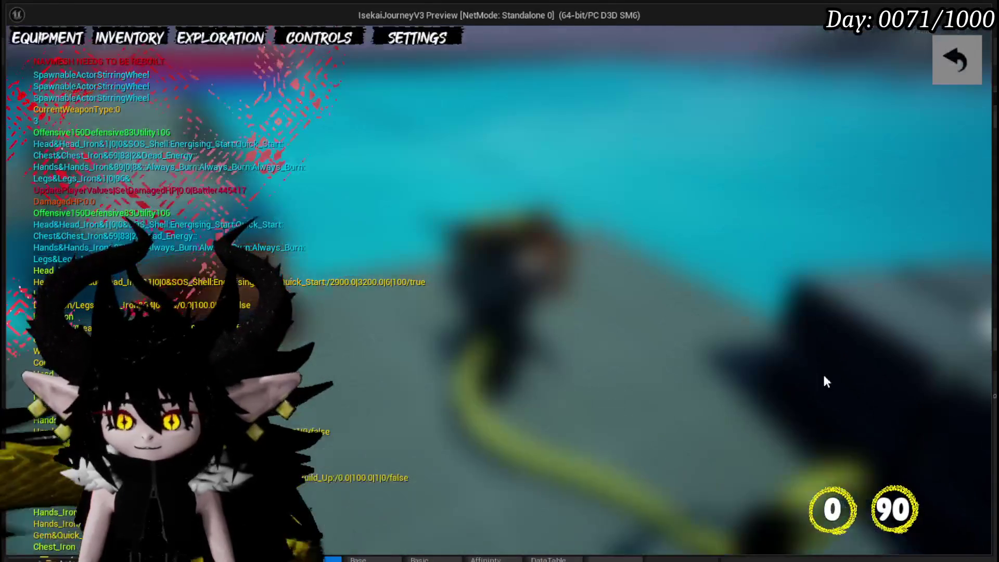
pyautogui.click(720, 372)
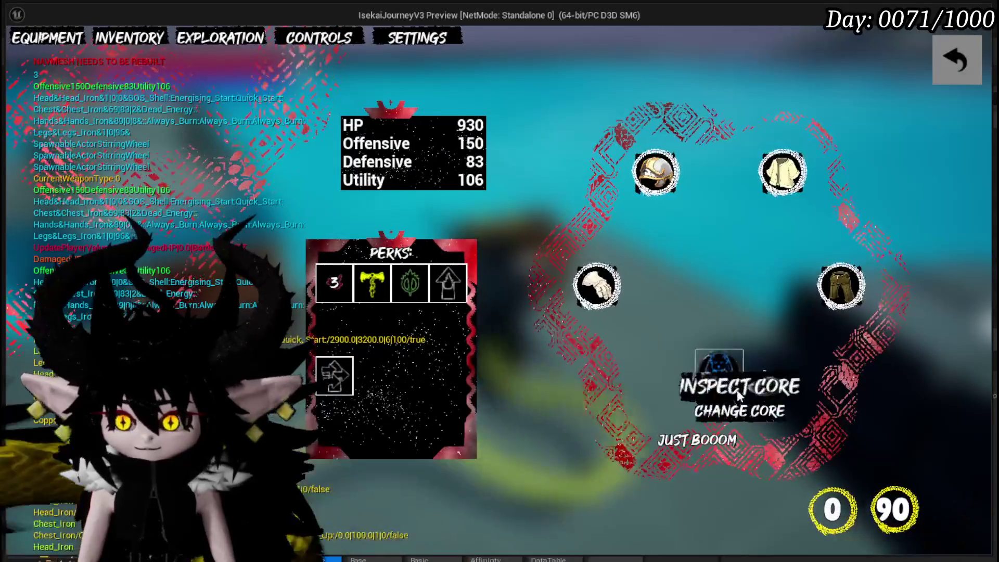
pyautogui.click(731, 411)
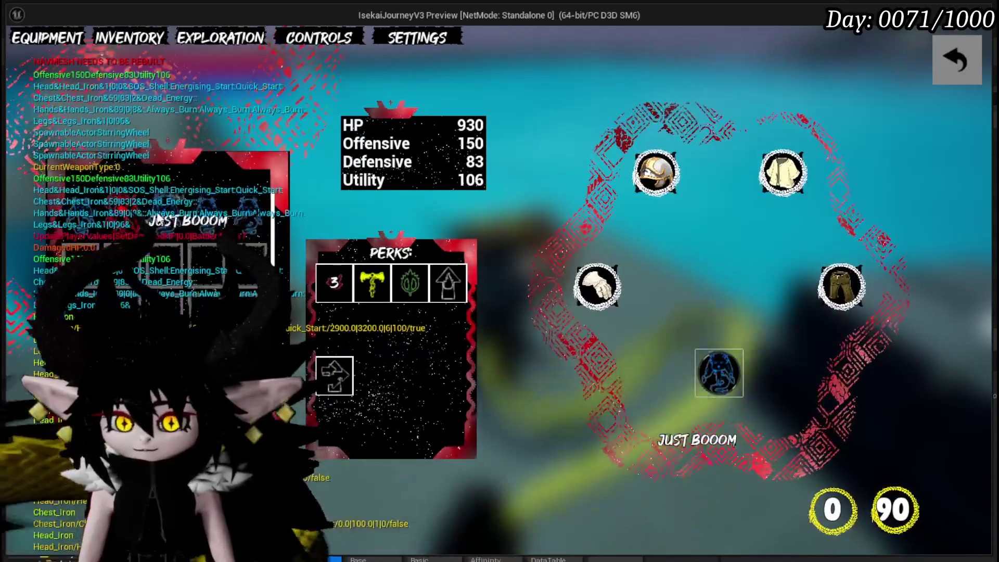
pyautogui.click(941, 74)
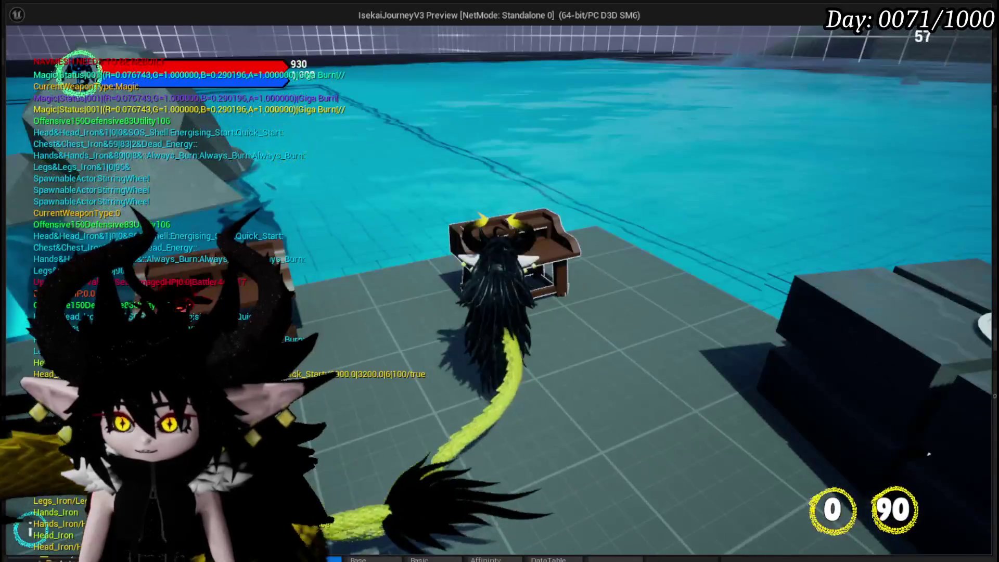
# Step: At the workbench core editor, select the Status core and show its card deck
pyautogui.click(139, 44)
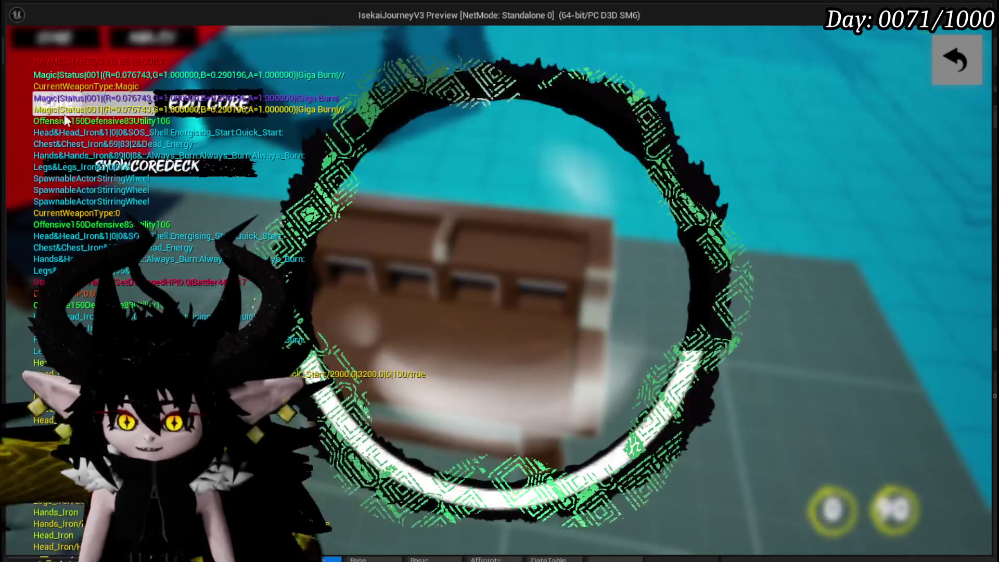
pyautogui.click(123, 108)
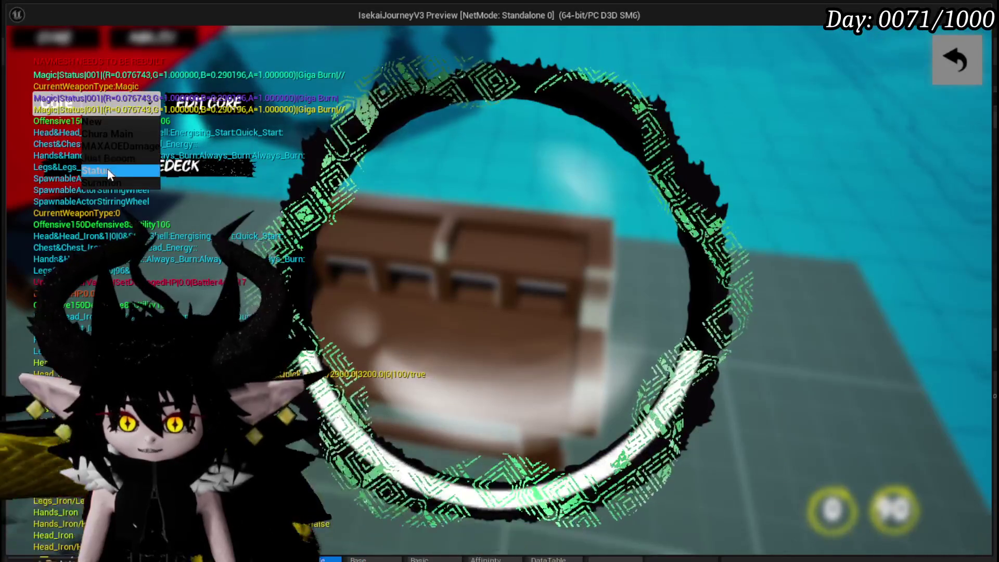
pyautogui.click(107, 167)
pyautogui.scroll(-3, 727, 362)
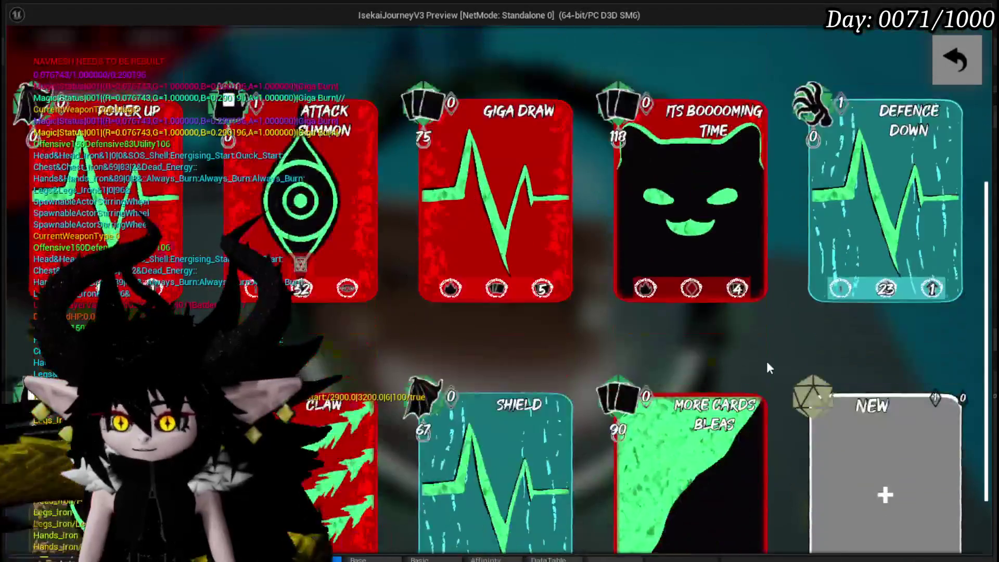
# Step: Open the New_14 card and rename it 'Big BOOOOOOOm'
pyautogui.click(782, 388)
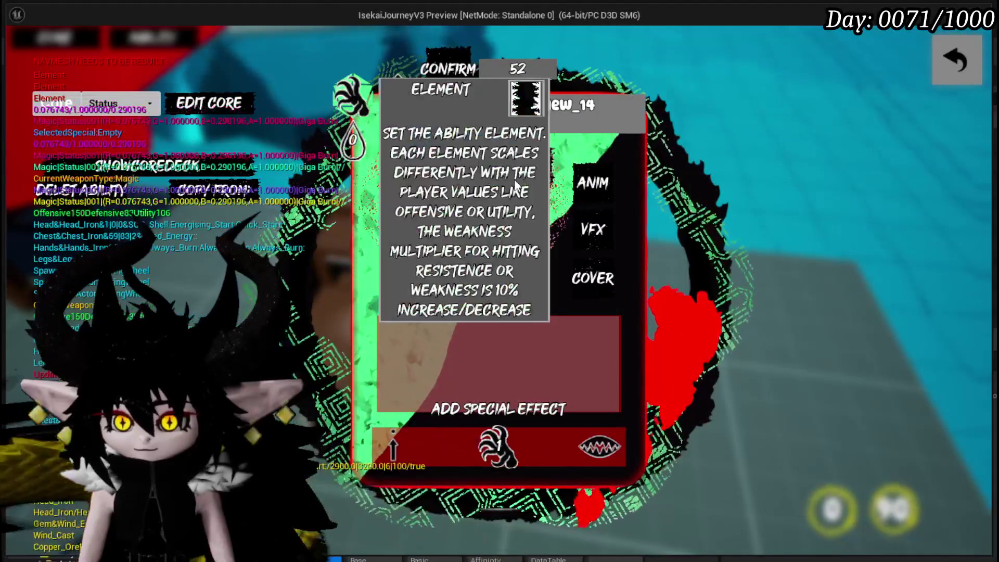
pyautogui.press('BackSpace')
pyautogui.write('Big BOOOOOOOm')
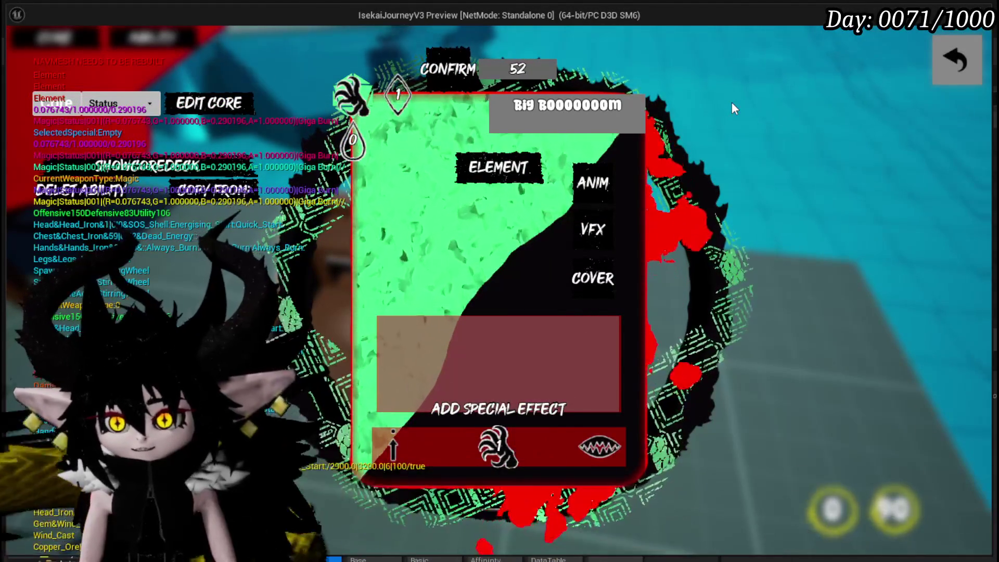
# Step: Choose a visual effect for the card and give it the cat-creature cover art
pyautogui.moveTo(567, 187)
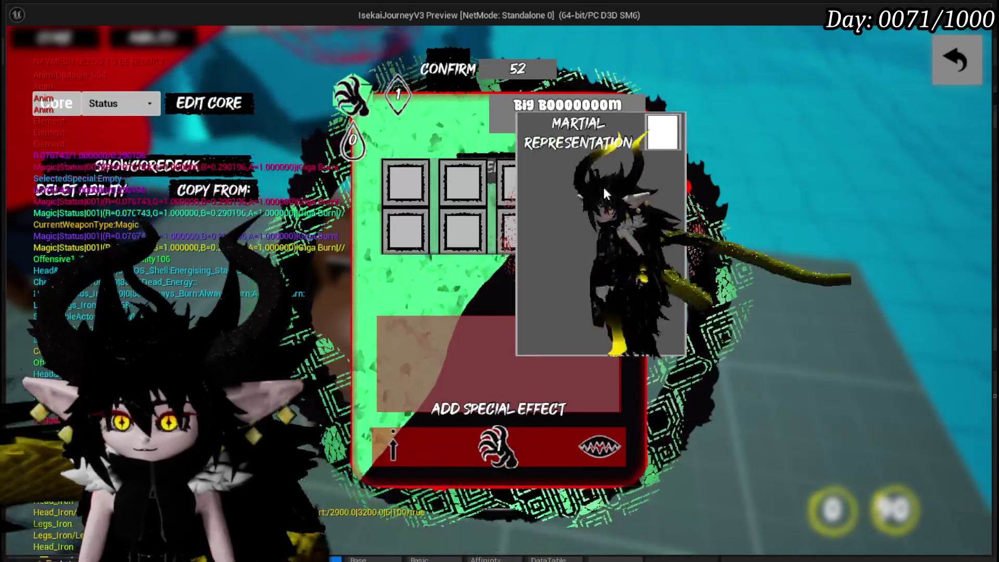
pyautogui.click(591, 233)
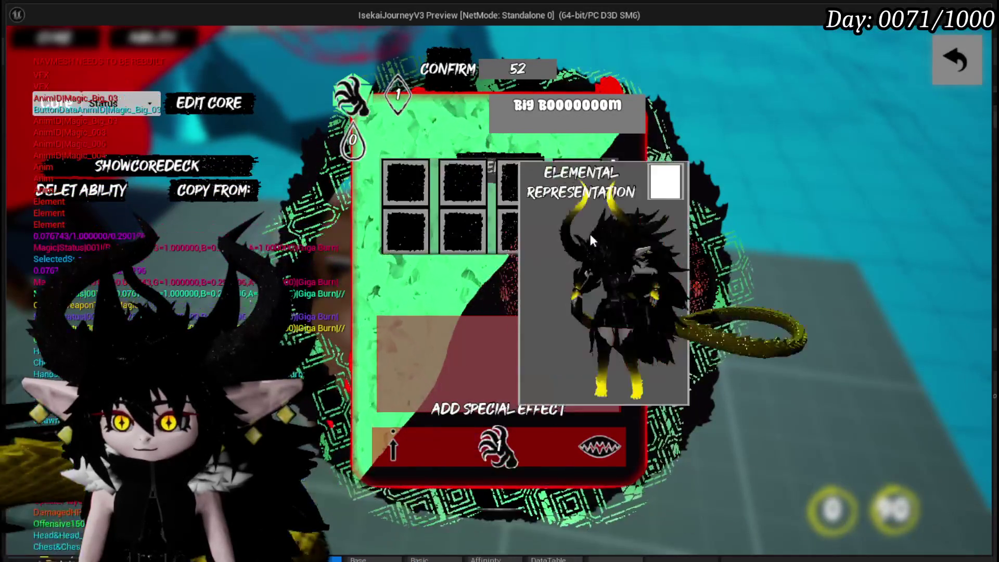
pyautogui.moveTo(585, 229)
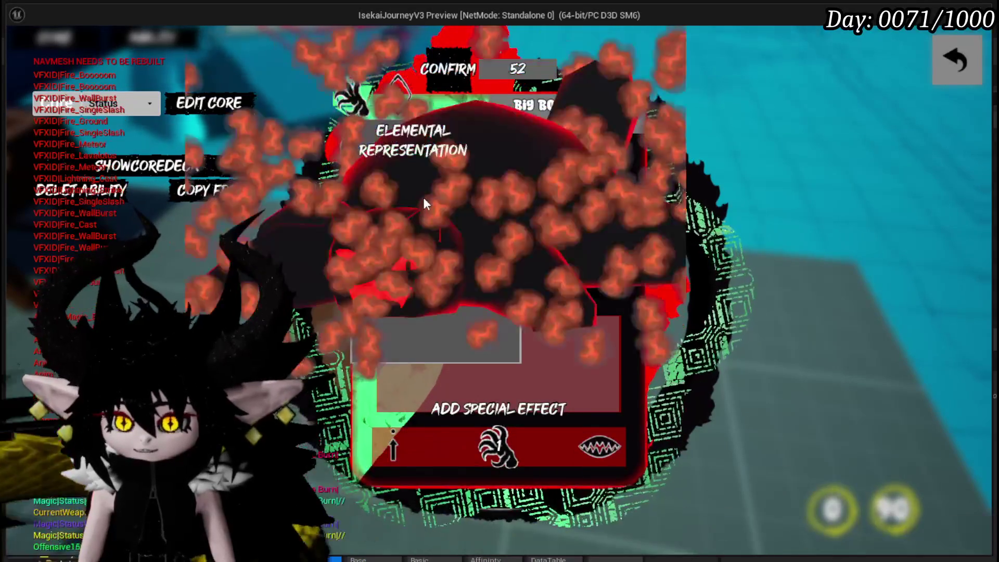
pyautogui.click(420, 208)
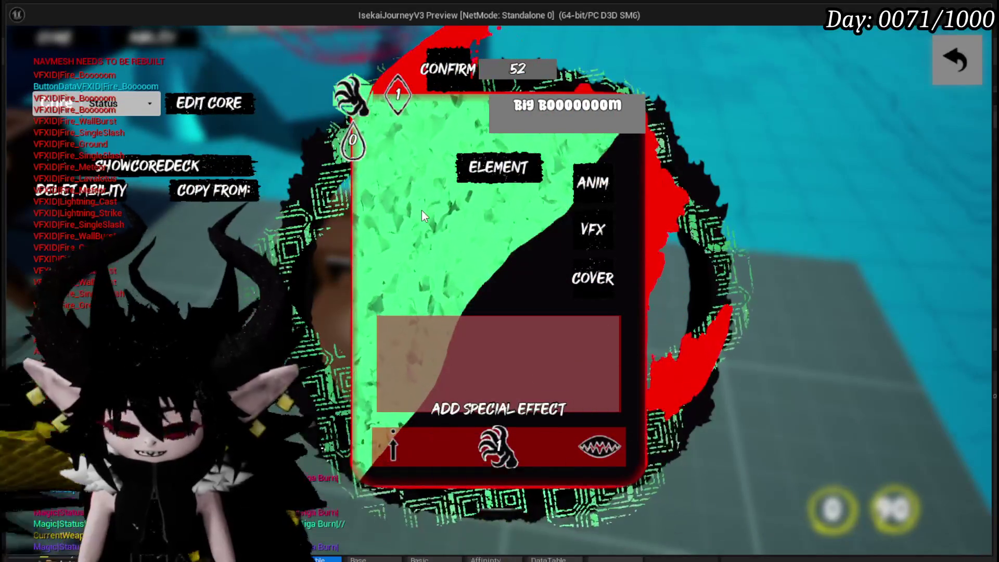
pyautogui.click(575, 237)
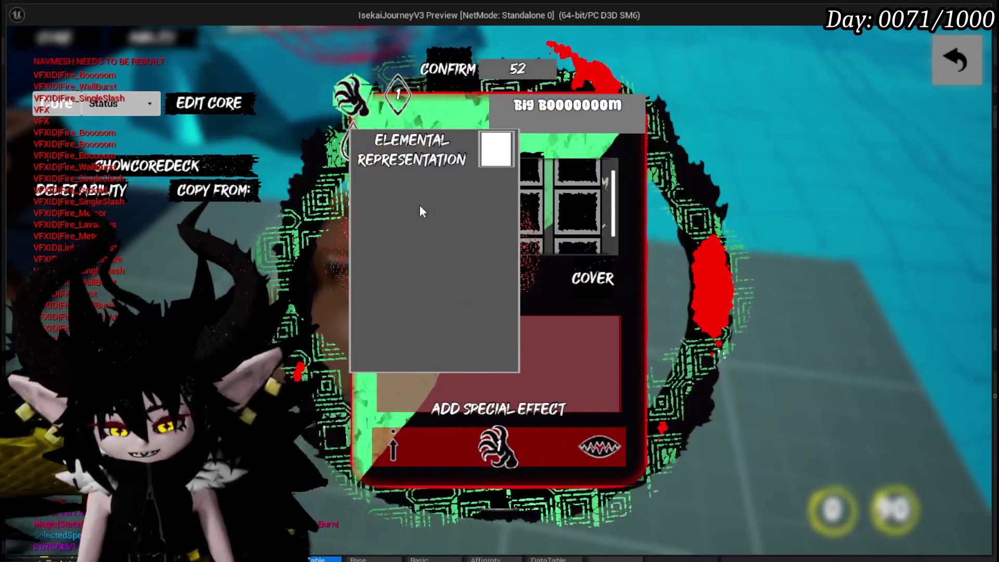
pyautogui.click(419, 206)
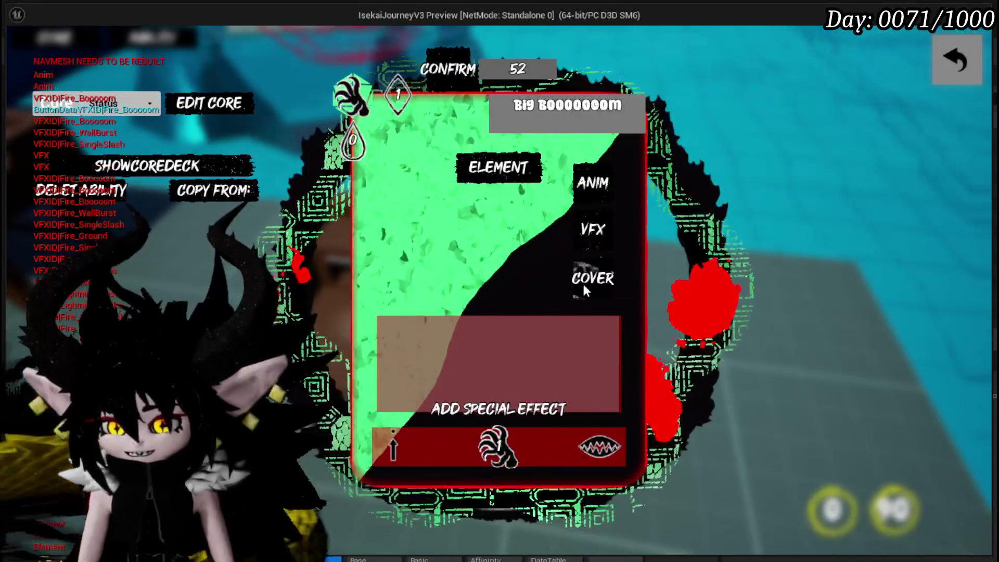
pyautogui.click(582, 283)
pyautogui.click(765, 207)
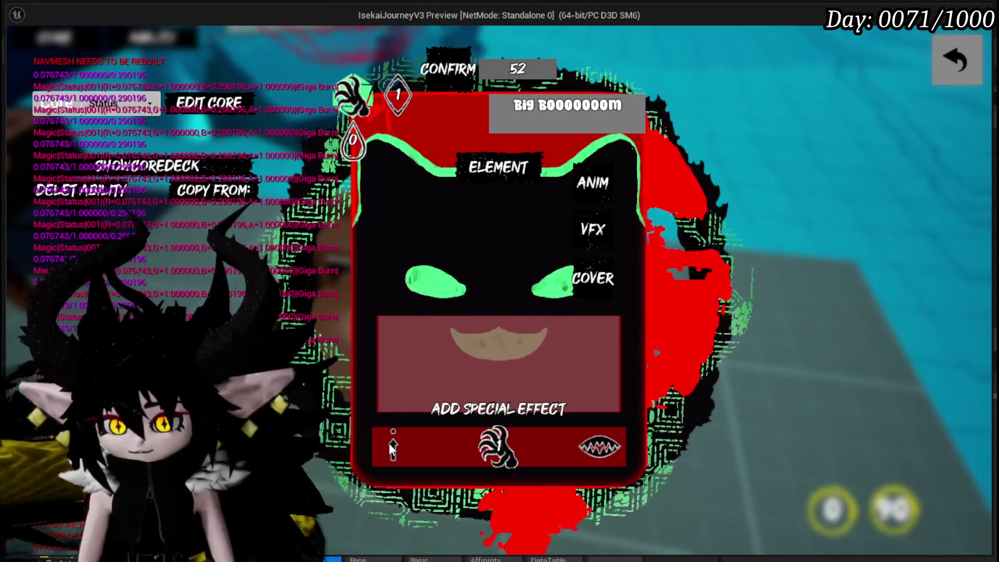
# Step: Set AOE targeting, damage value type, and AP value for the card
pyautogui.click(388, 442)
pyautogui.click(448, 189)
pyautogui.click(500, 455)
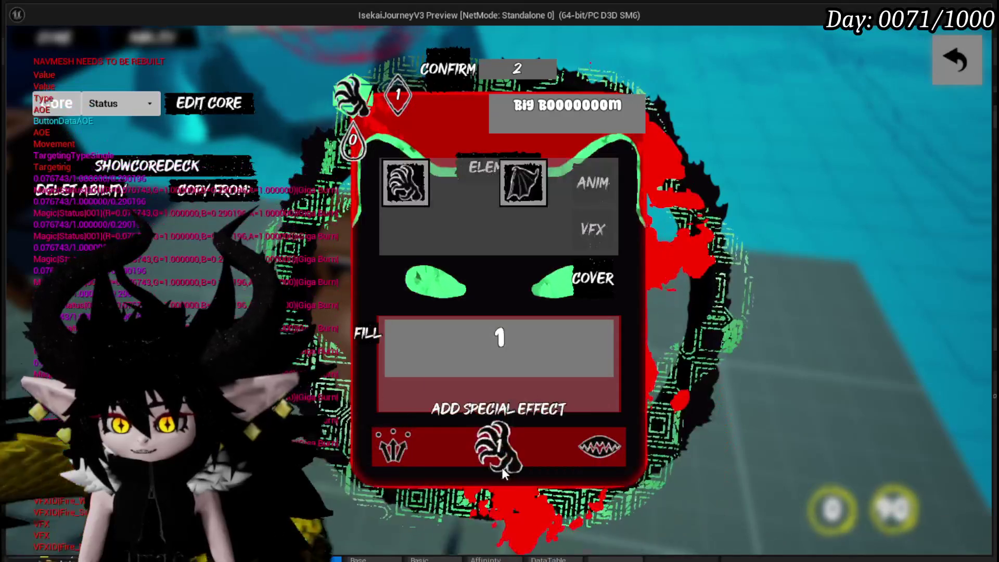
pyautogui.click(401, 187)
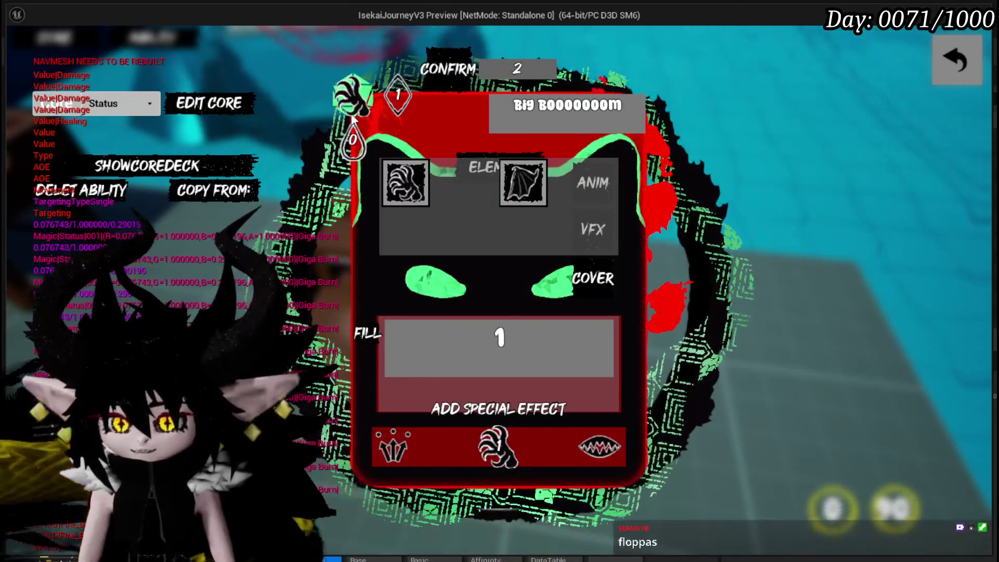
pyautogui.click(391, 93)
pyautogui.click(513, 328)
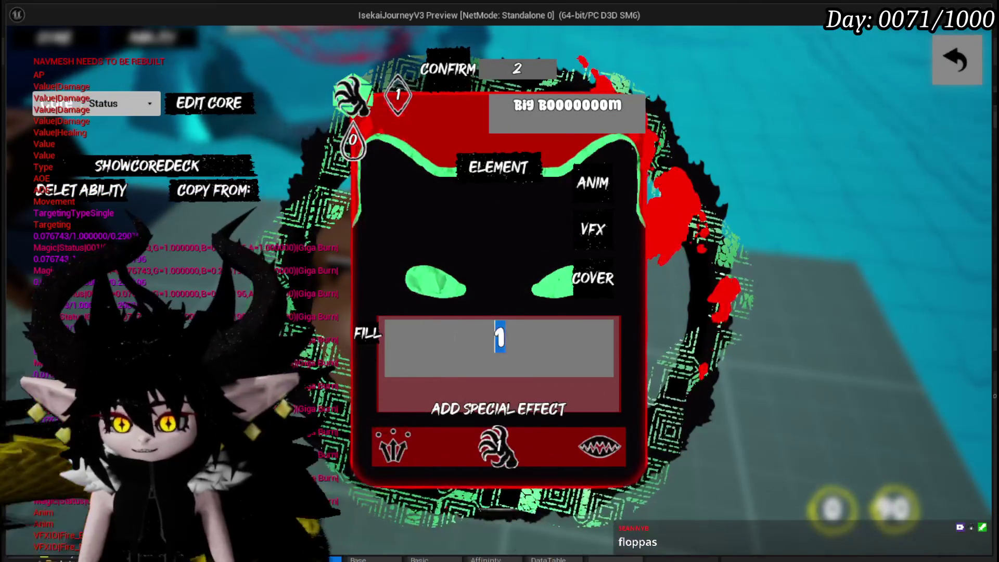
# Step: Add the Exhaust and Ephemeral special effects to the card
pyautogui.click(499, 412)
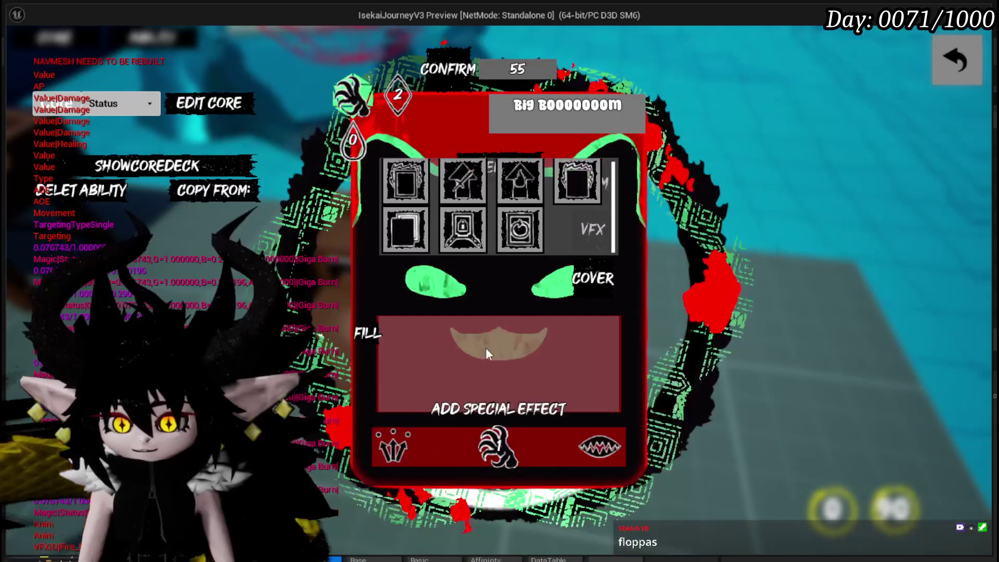
pyautogui.click(573, 185)
pyautogui.click(510, 411)
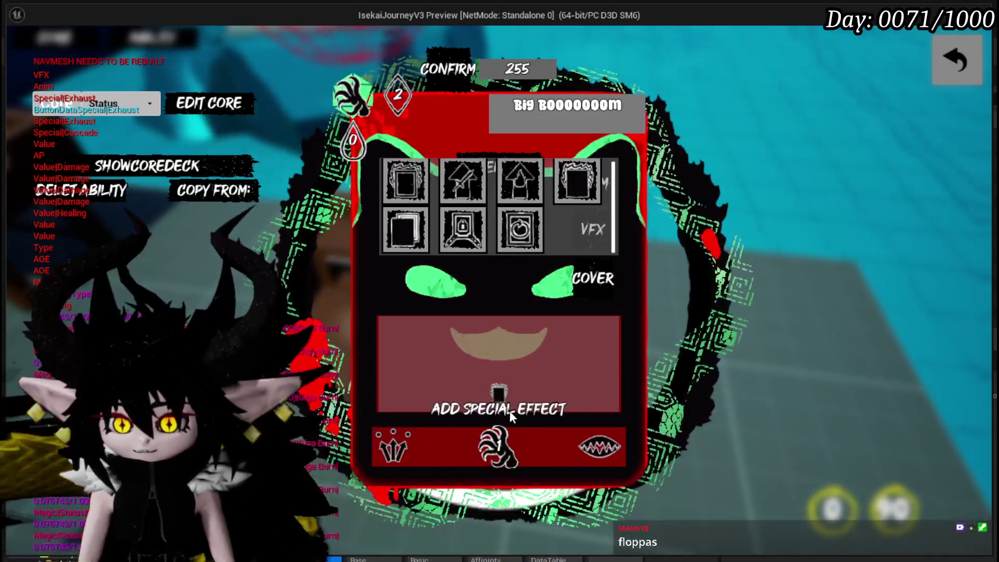
pyautogui.click(413, 195)
# Step: Set the fill value to 342 and confirm the card edits
pyautogui.moveTo(486, 398)
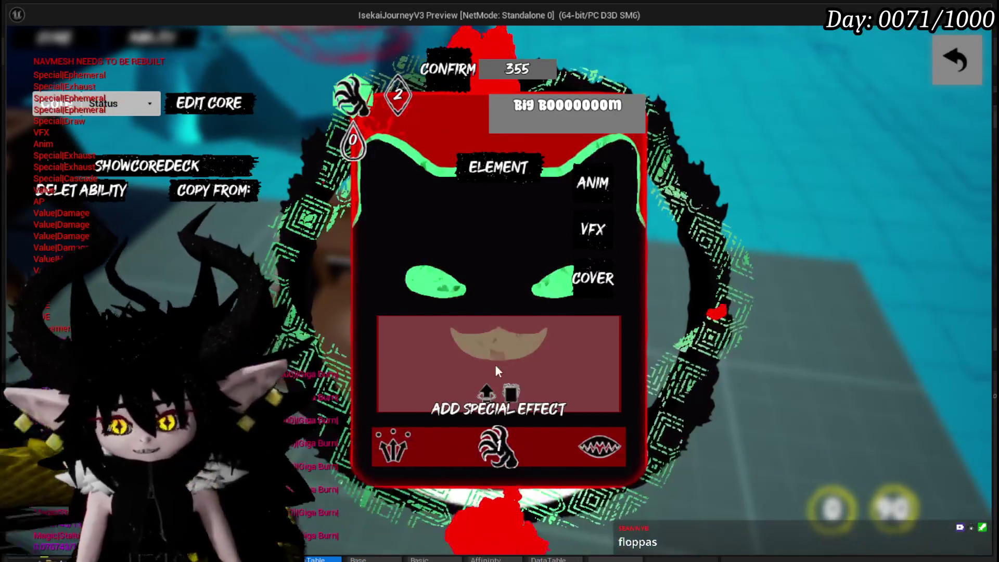
pyautogui.click(431, 244)
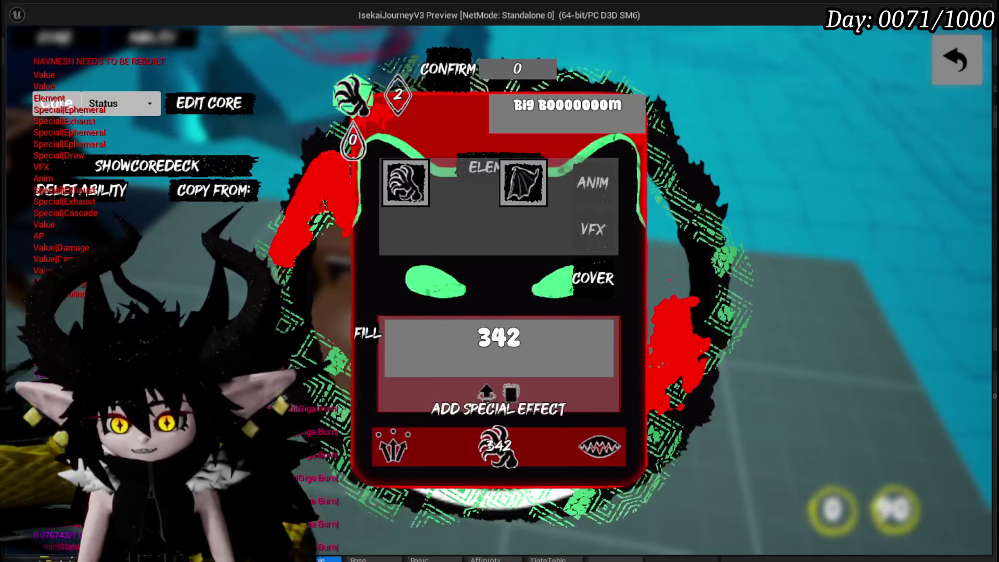
pyautogui.press('Return')
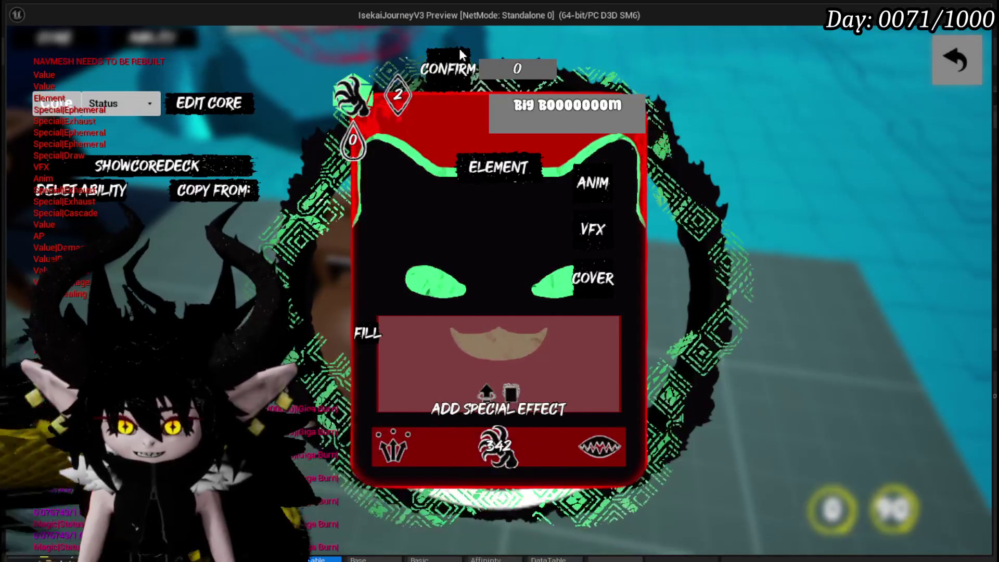
pyautogui.click(439, 70)
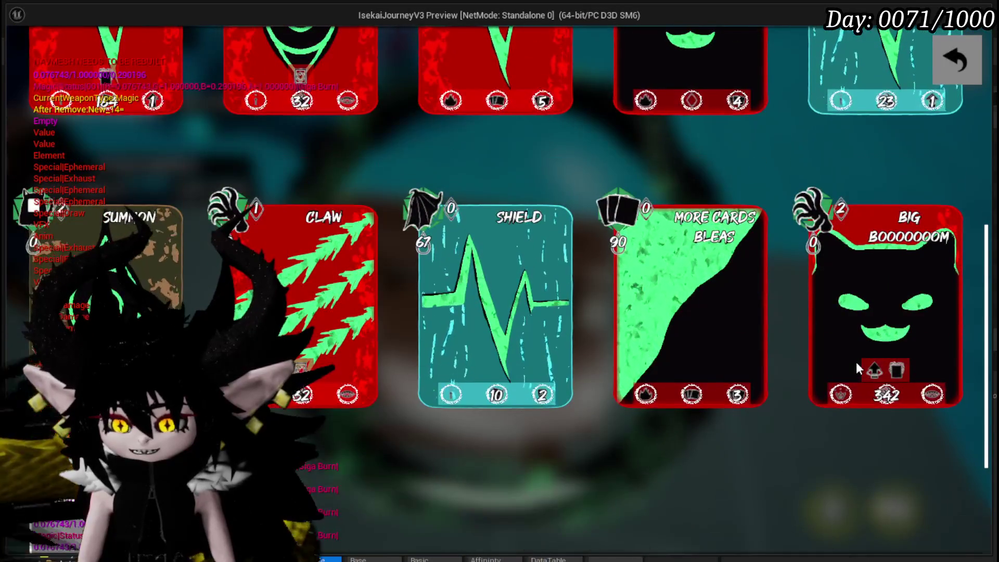
# Step: Close the card deck and core editor, walk away from the workbench, and resume play
pyautogui.scroll(-2, 878, 204)
pyautogui.click(957, 55)
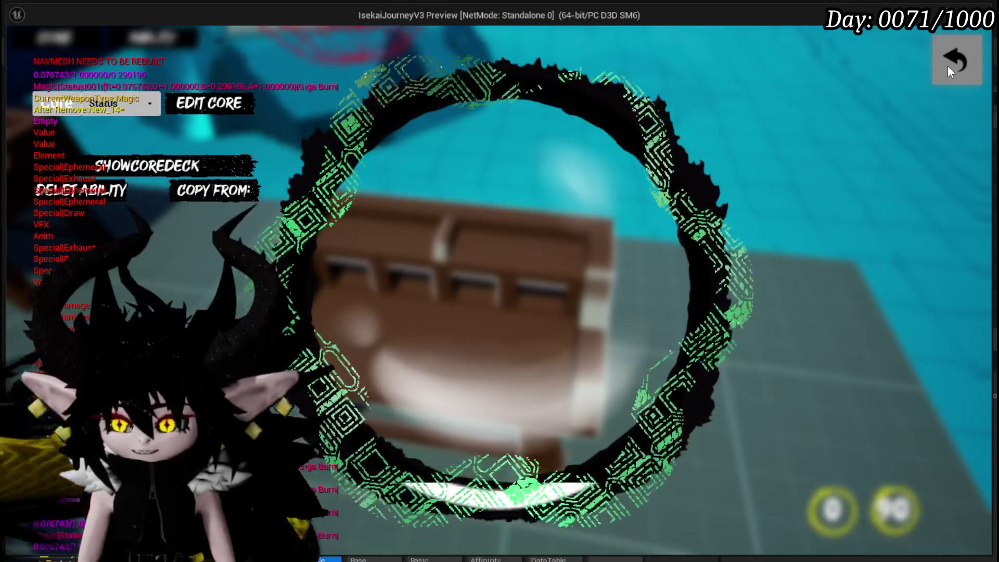
pyautogui.click(947, 64)
pyautogui.press('w')
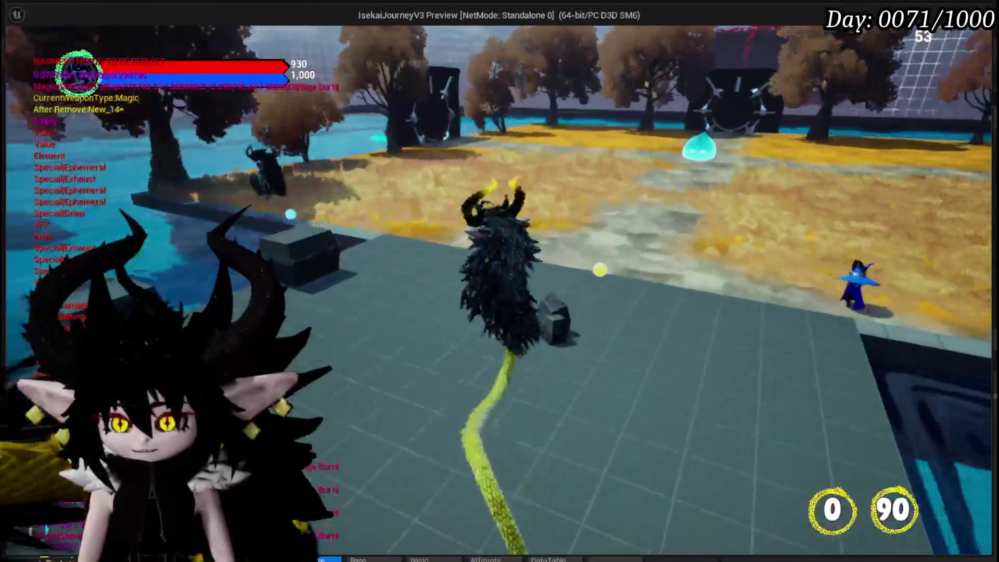
pyautogui.press('Escape')
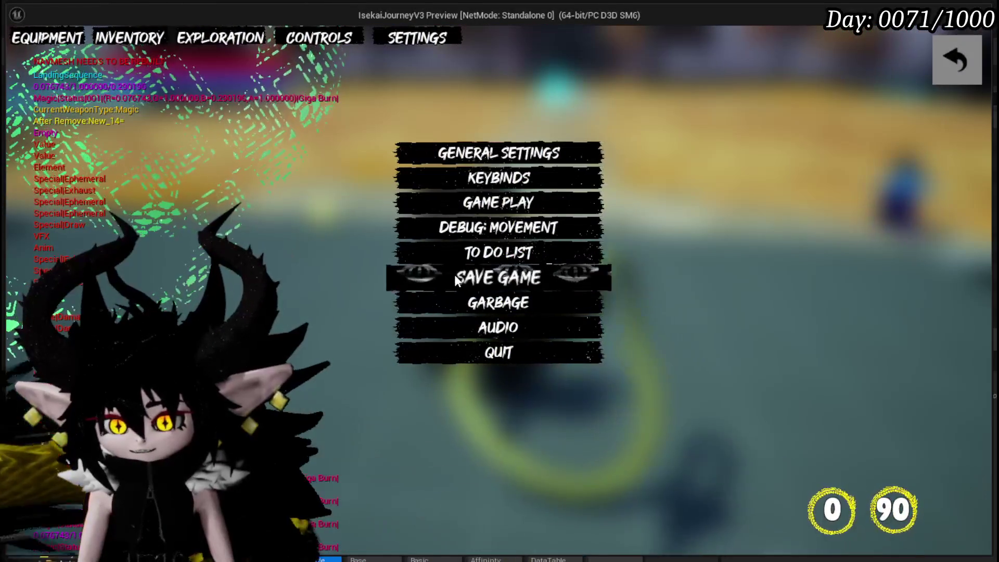
pyautogui.click(961, 53)
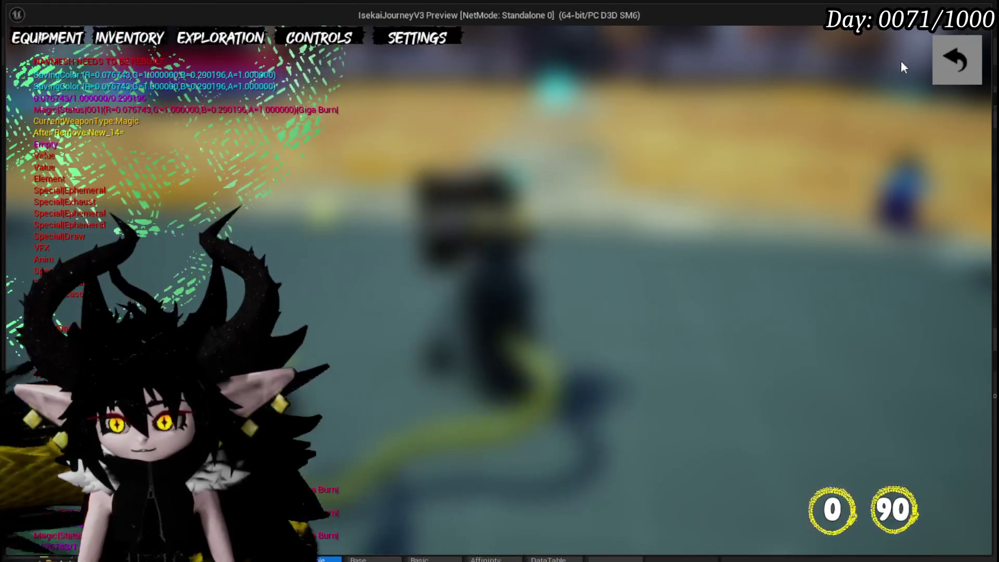
# Step: Fight the slime with Power Up and the Big Boooooom fire area card, then stop PIE
pyautogui.press('w')
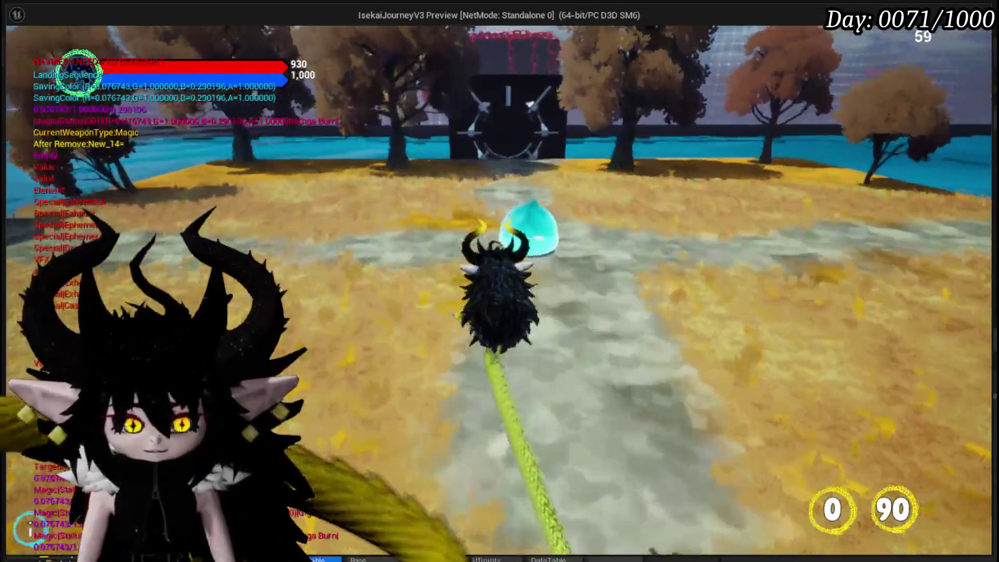
pyautogui.press('space')
pyautogui.click(500, 280)
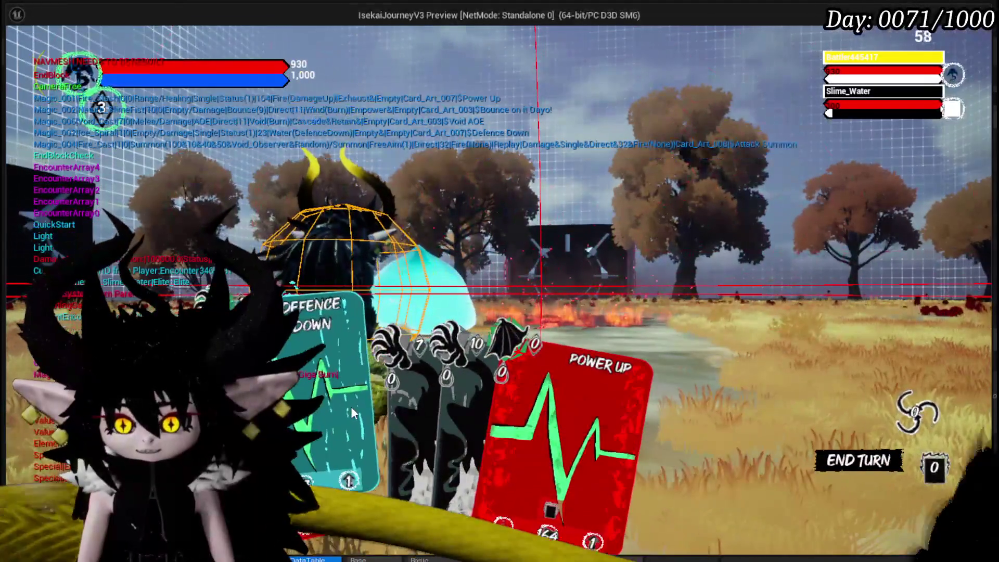
pyautogui.click(499, 280)
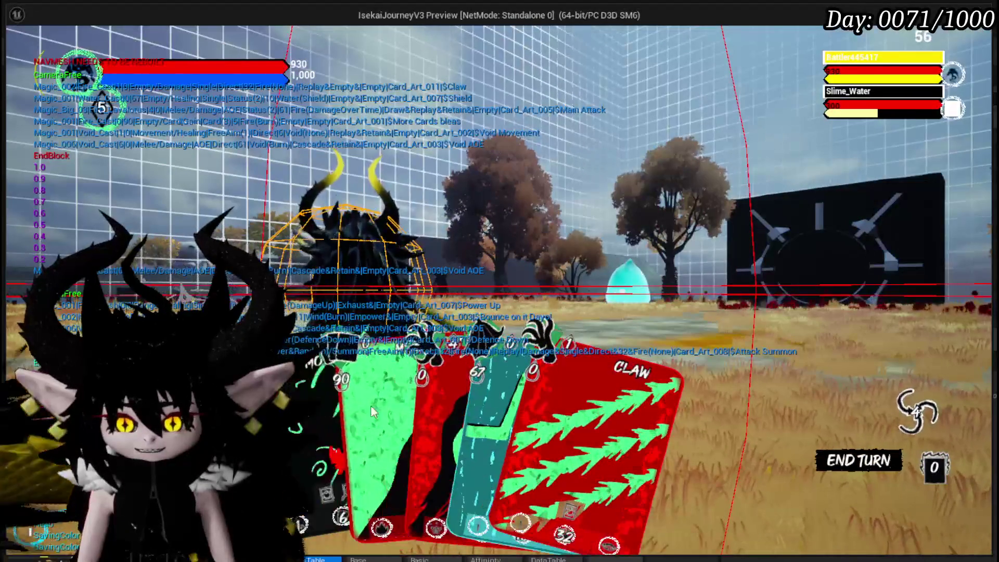
pyautogui.moveTo(339, 399); pyautogui.dragTo(481, 285)
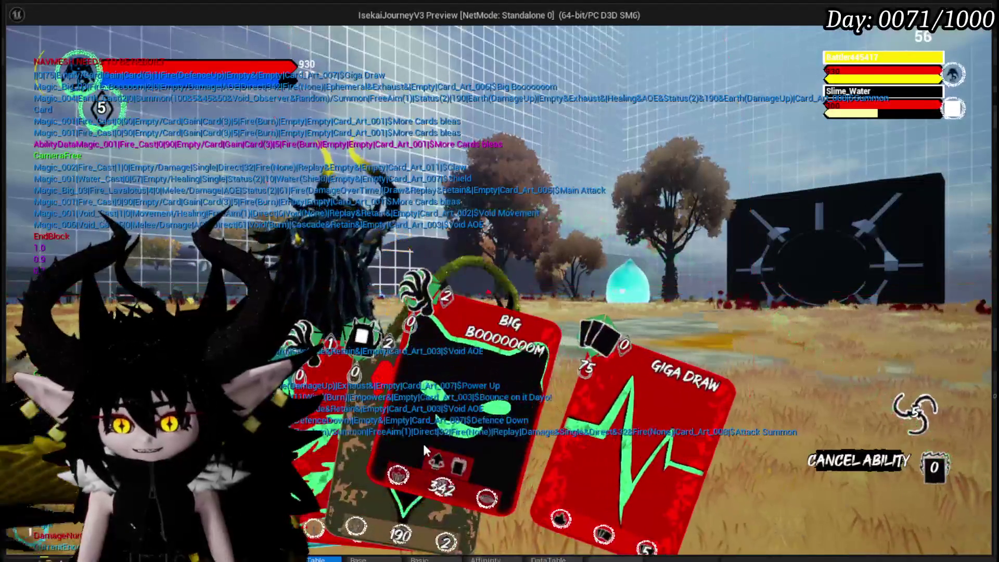
pyautogui.click(462, 420)
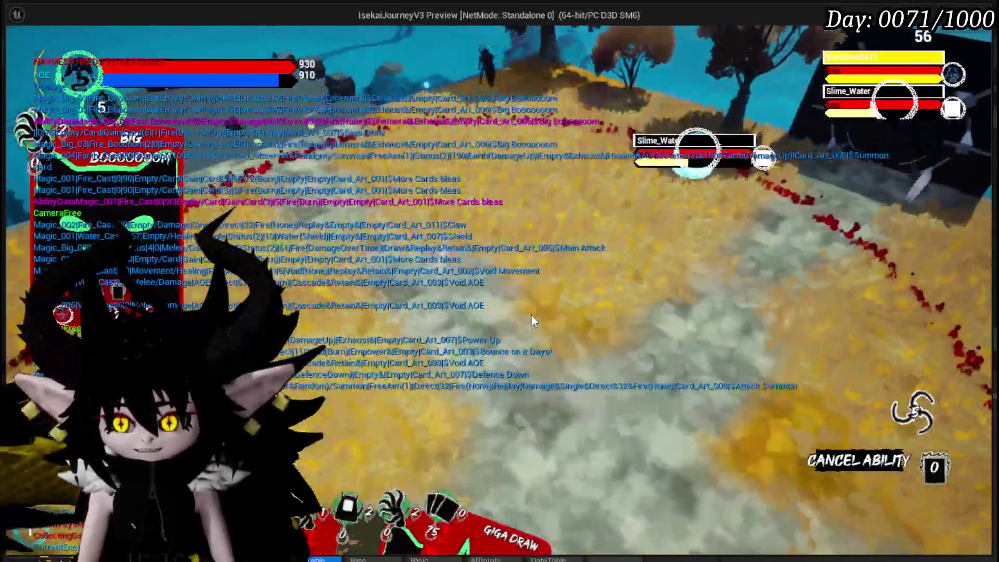
pyautogui.click(531, 315)
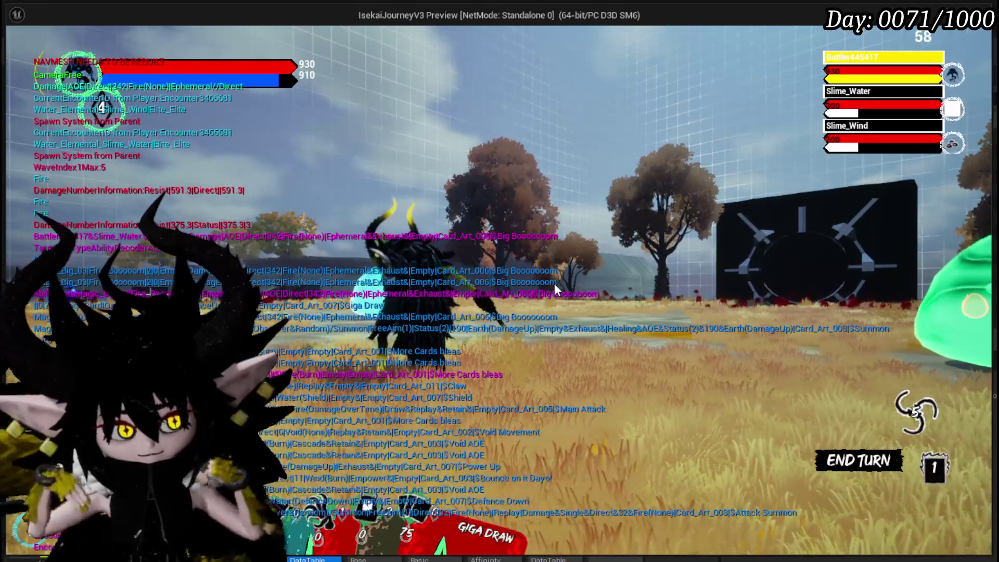
pyautogui.press('Escape')
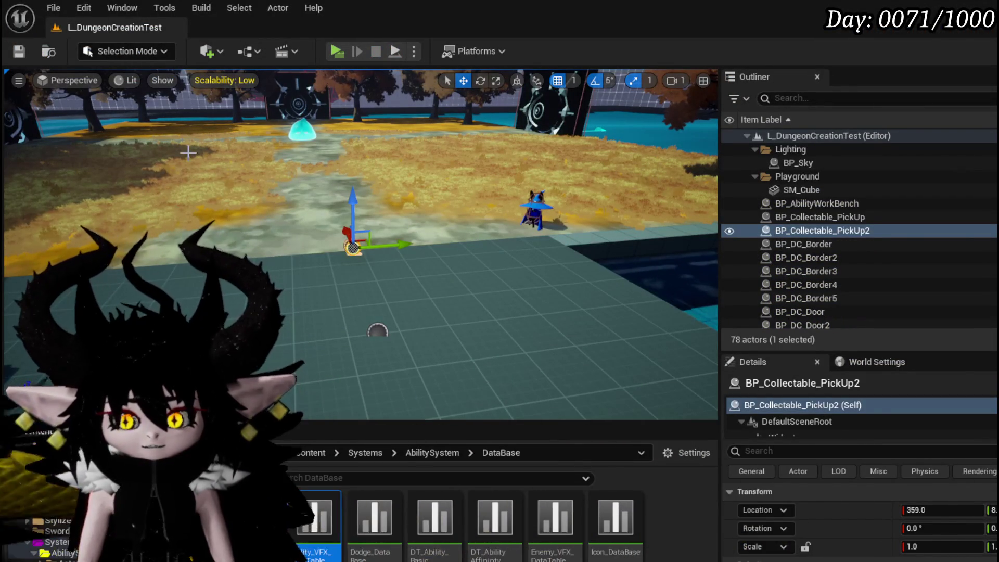
# Step: Save the level, relaunch the game preview and walk the character up to the workbench
pyautogui.click(20, 52)
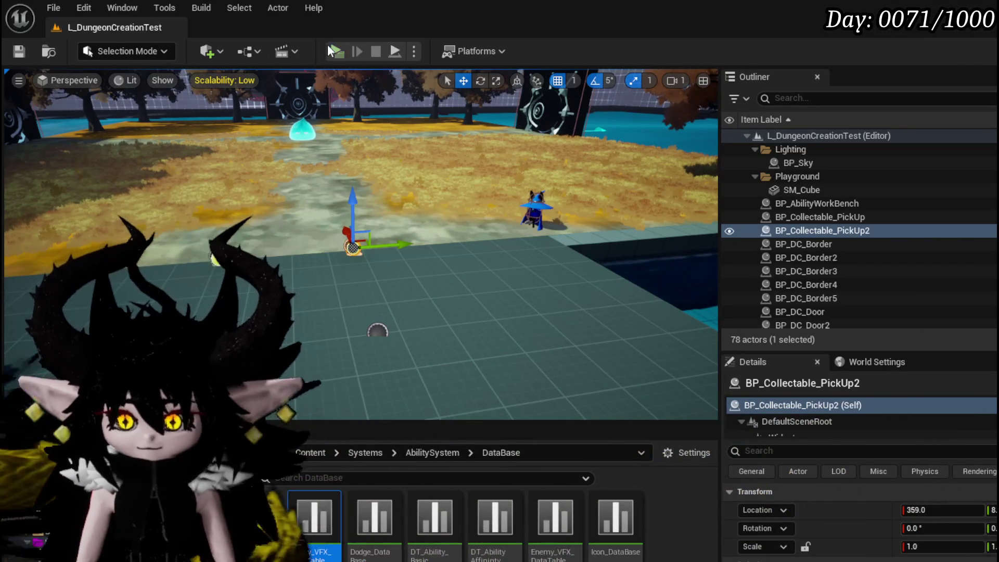
pyautogui.click(333, 52)
pyautogui.press('w')
pyautogui.press('e')
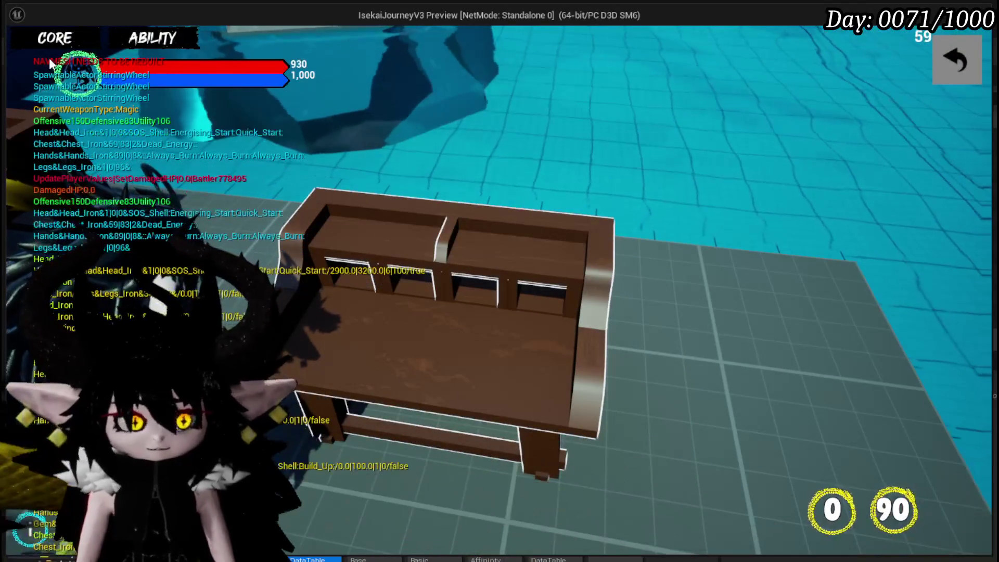
# Step: Show the Status core's deck at the workbench and open the Its Booooming Time card
pyautogui.click(149, 41)
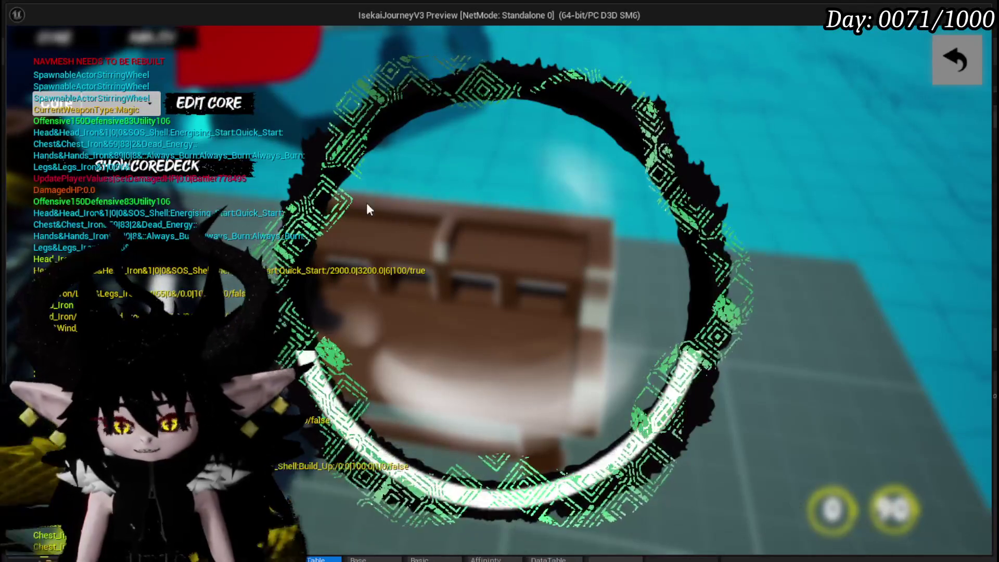
pyautogui.click(112, 172)
pyautogui.scroll(-3, 559, 220)
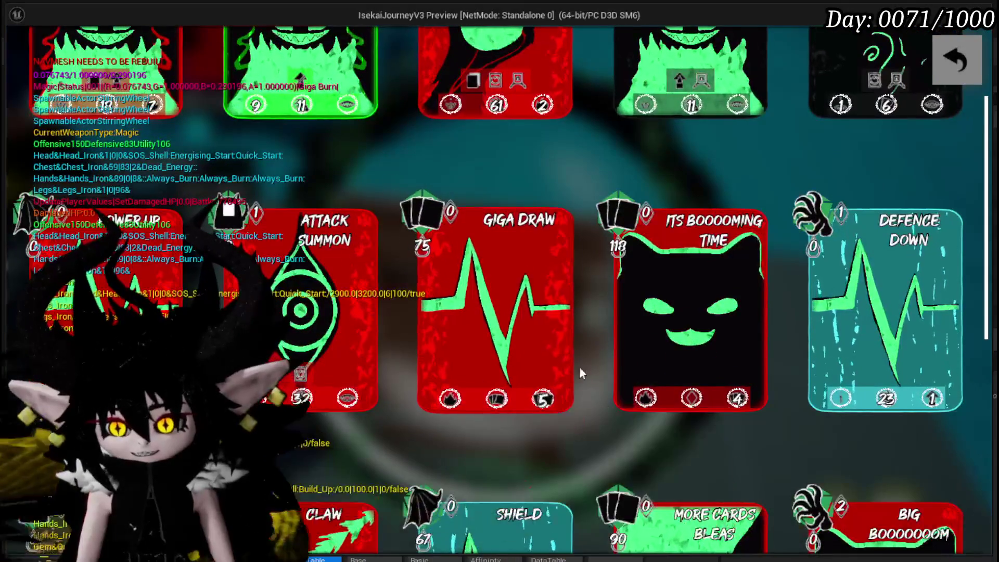
pyautogui.scroll(-2, 673, 314)
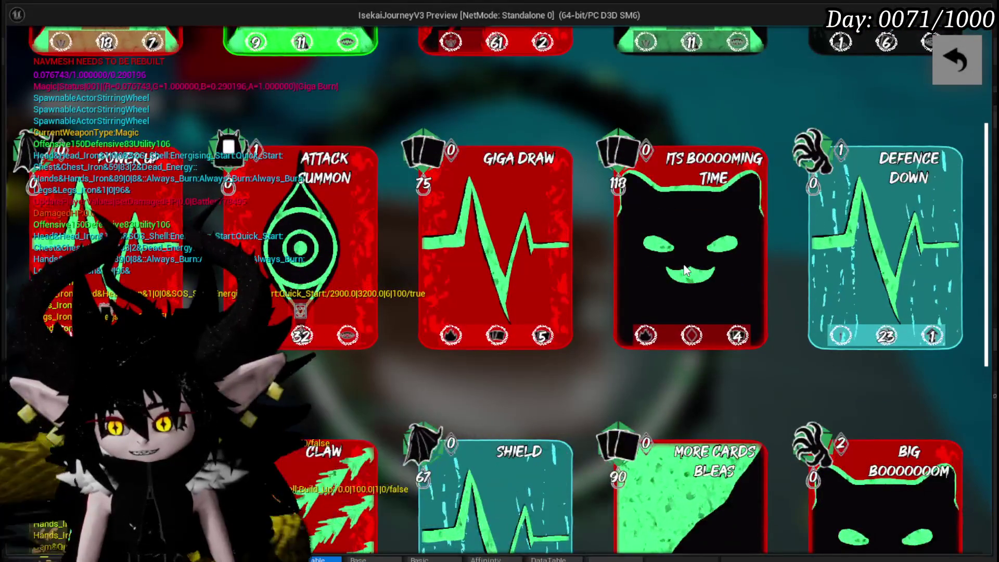
pyautogui.click(684, 269)
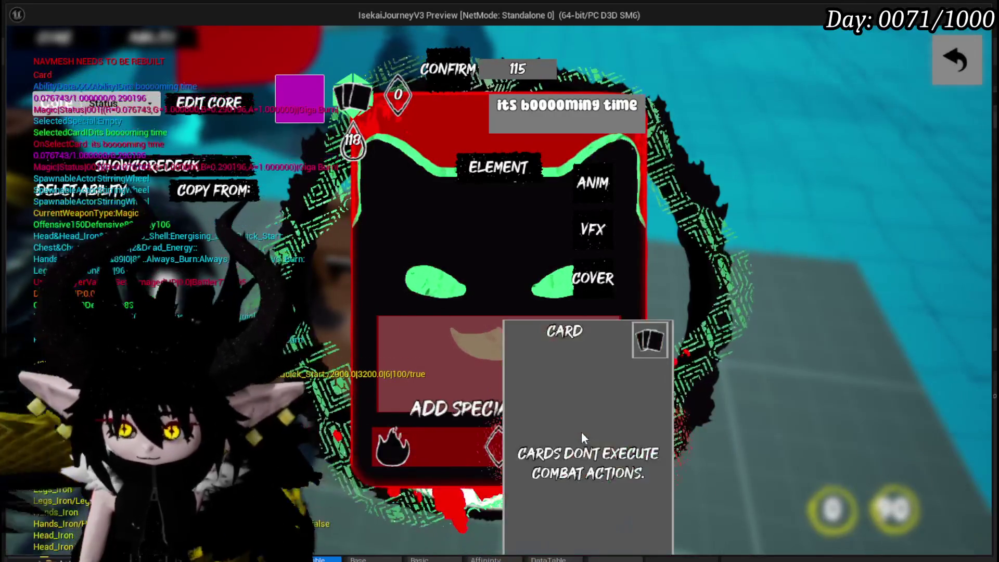
# Step: Add a Gain special effect filling cards and AP by 4, then stop the preview
pyautogui.moveTo(599, 450)
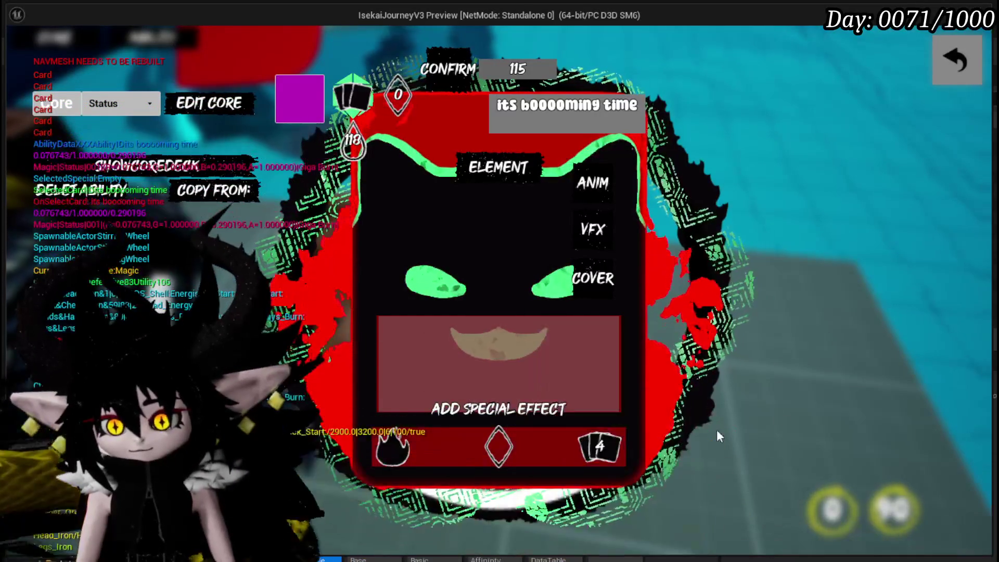
pyautogui.moveTo(381, 189)
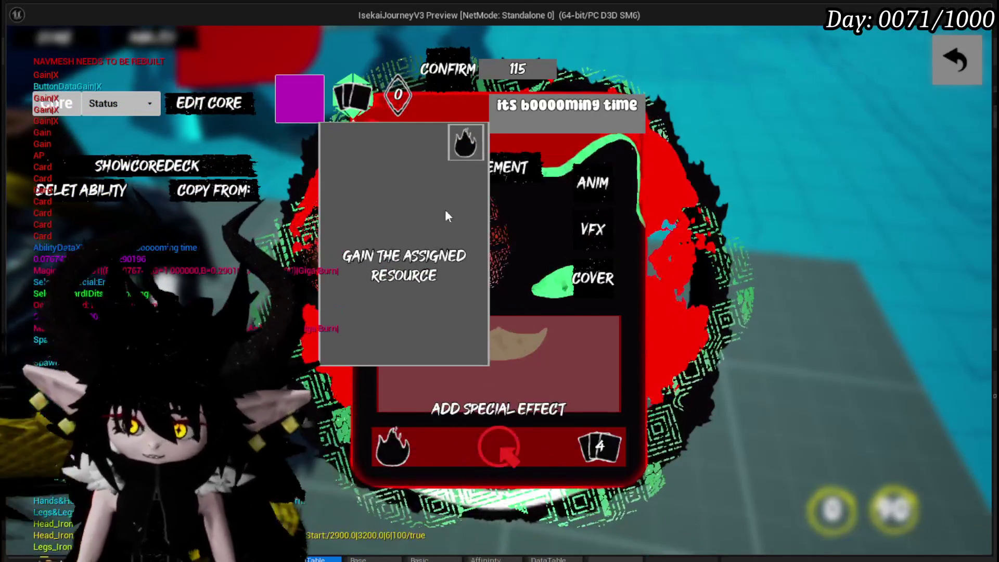
pyautogui.click(496, 465)
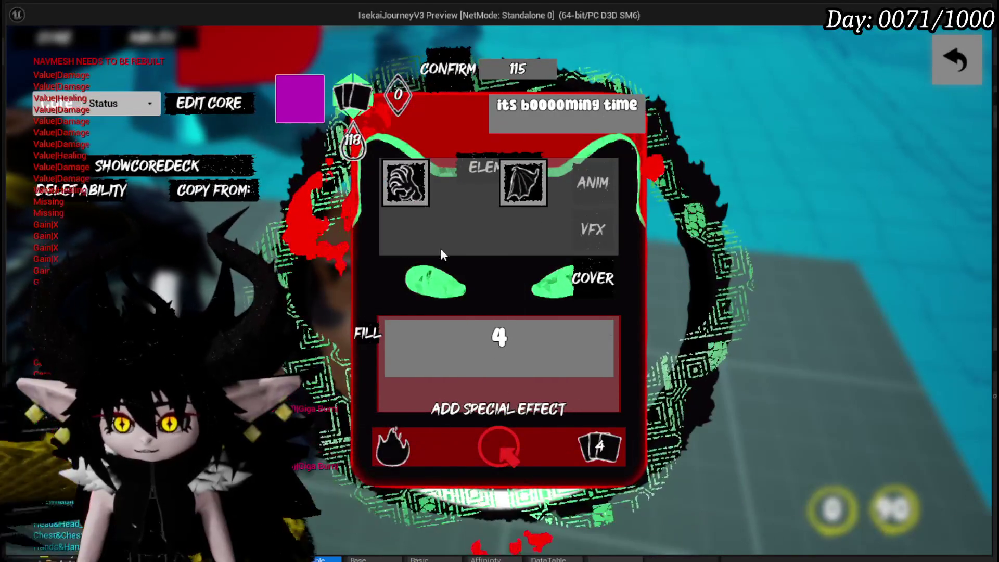
pyautogui.click(603, 461)
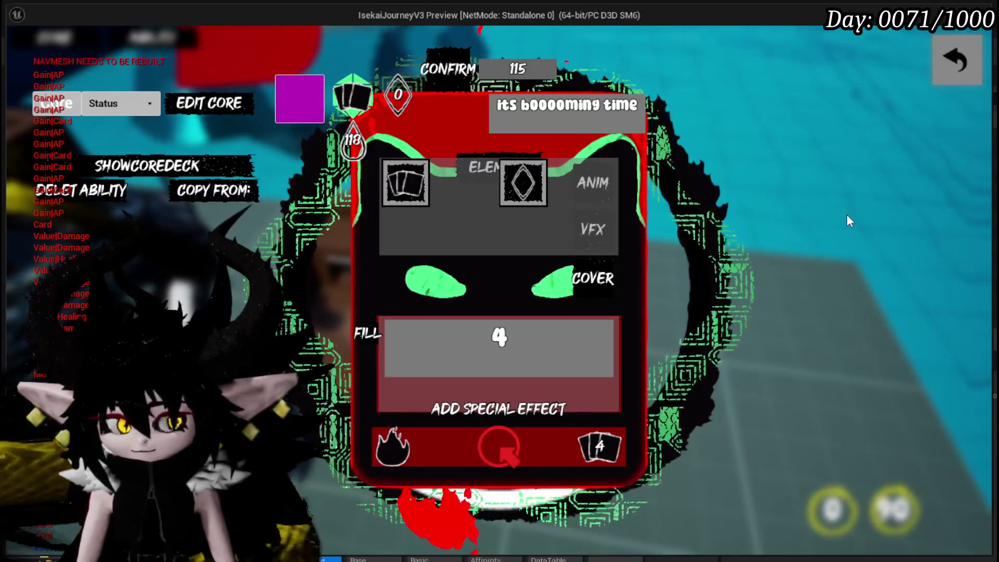
pyautogui.press('Escape')
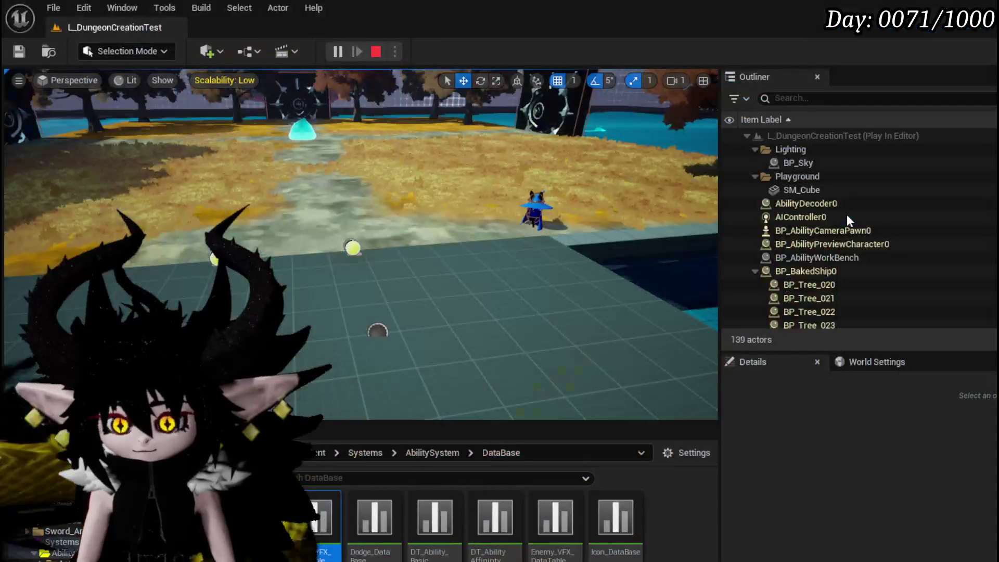
# Step: Save the level and all modified packages with Ctrl+Shift+S
pyautogui.click(19, 51)
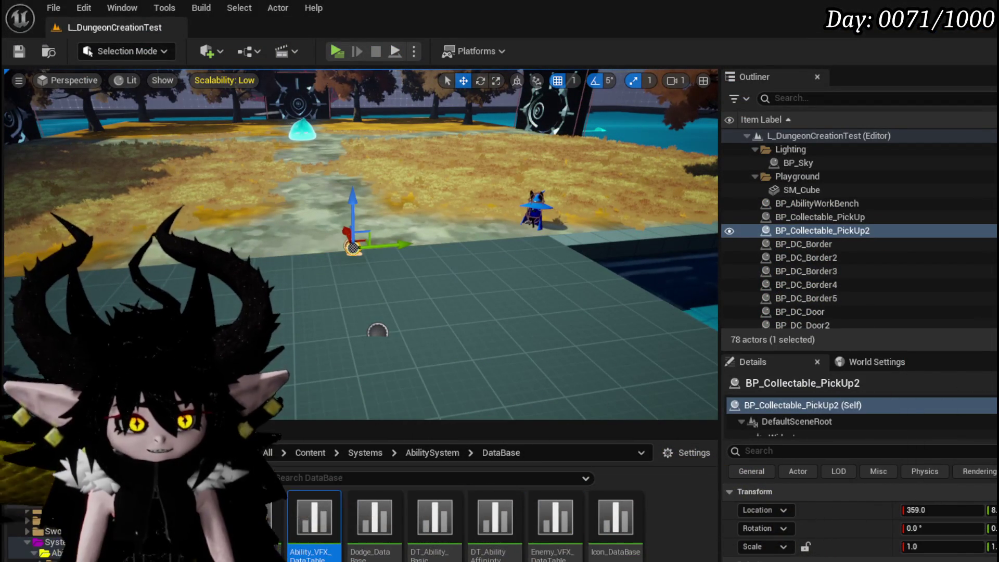
pyautogui.hotkey('ctrl', 'shift', 's')
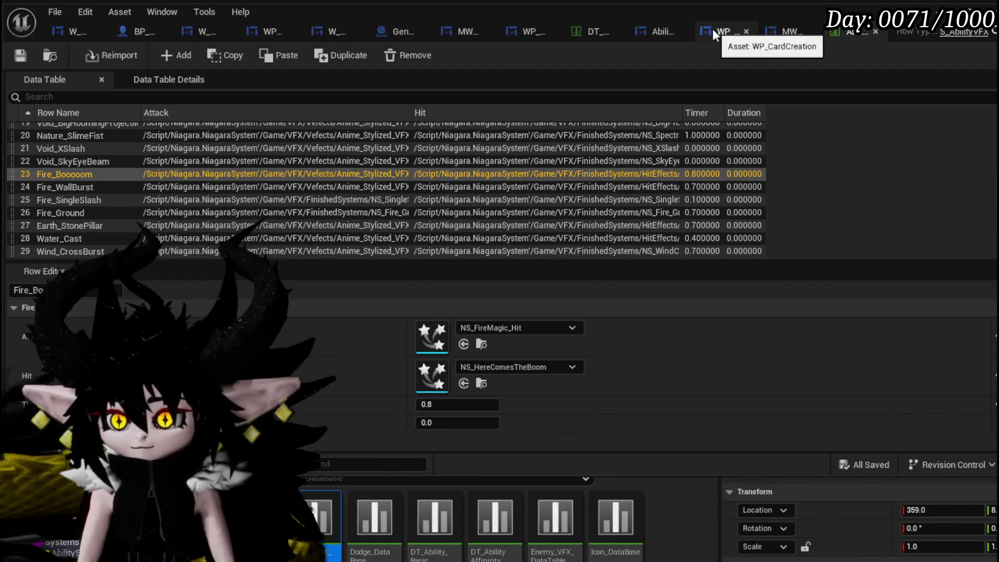
# Step: Open the DisplayOptions function graph in the AbilityWorkBenchUI widget blueprint
pyautogui.click(659, 31)
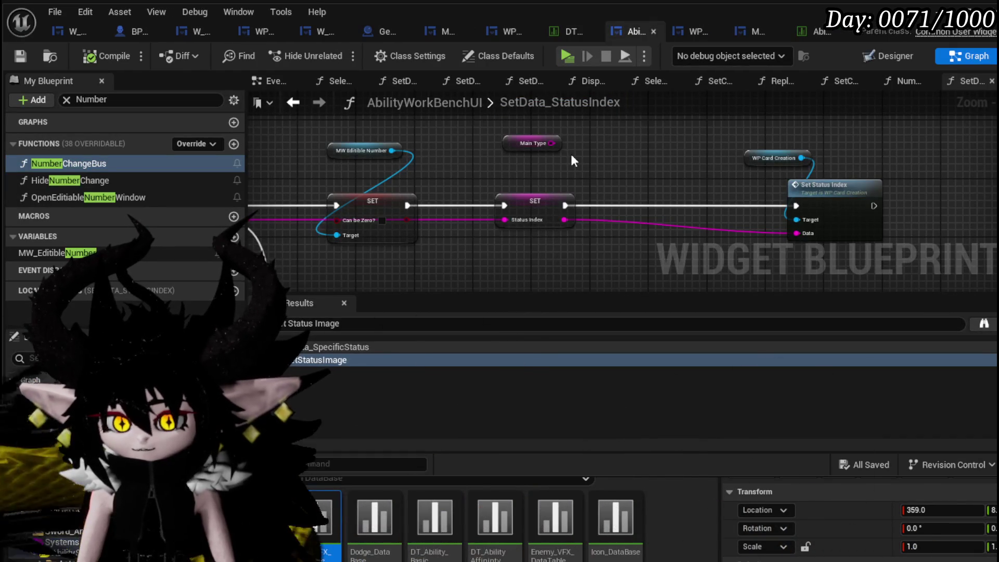
pyautogui.scroll(-5, 570, 154)
pyautogui.scroll(4, 591, 148)
pyautogui.scroll(-1, 616, 151)
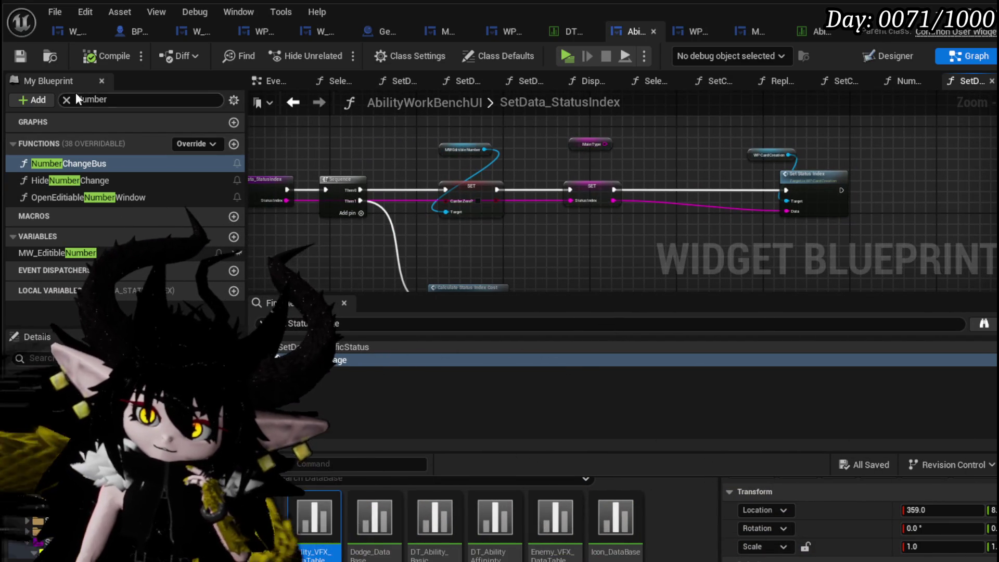
pyautogui.click(73, 102)
pyautogui.click(66, 100)
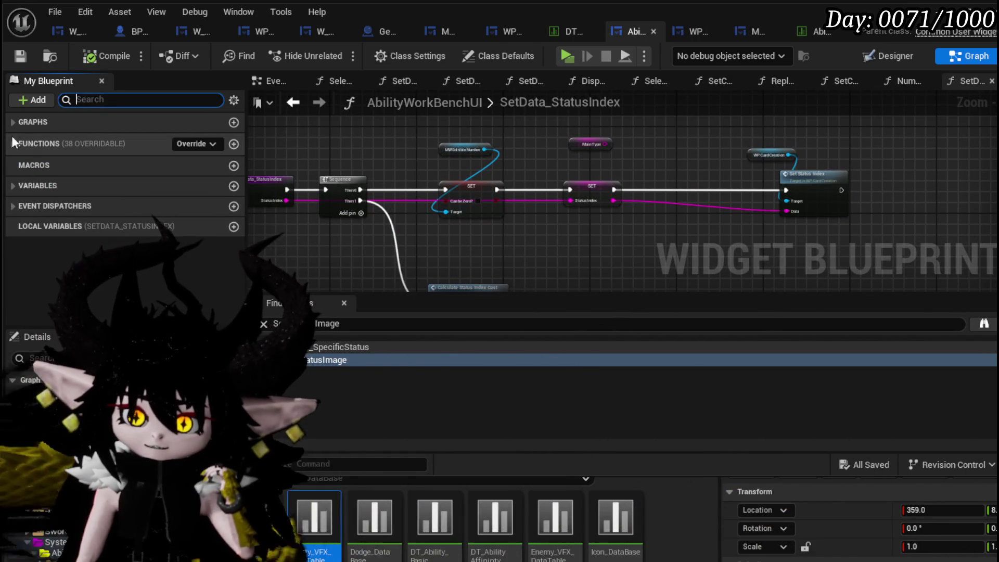
pyautogui.click(11, 143)
pyautogui.scroll(-3, 84, 200)
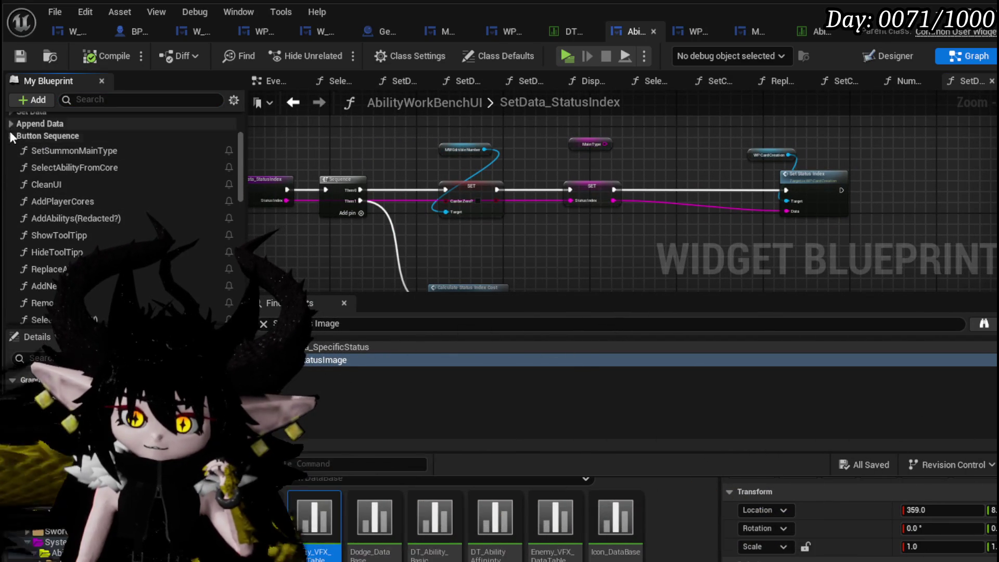
pyautogui.click(11, 136)
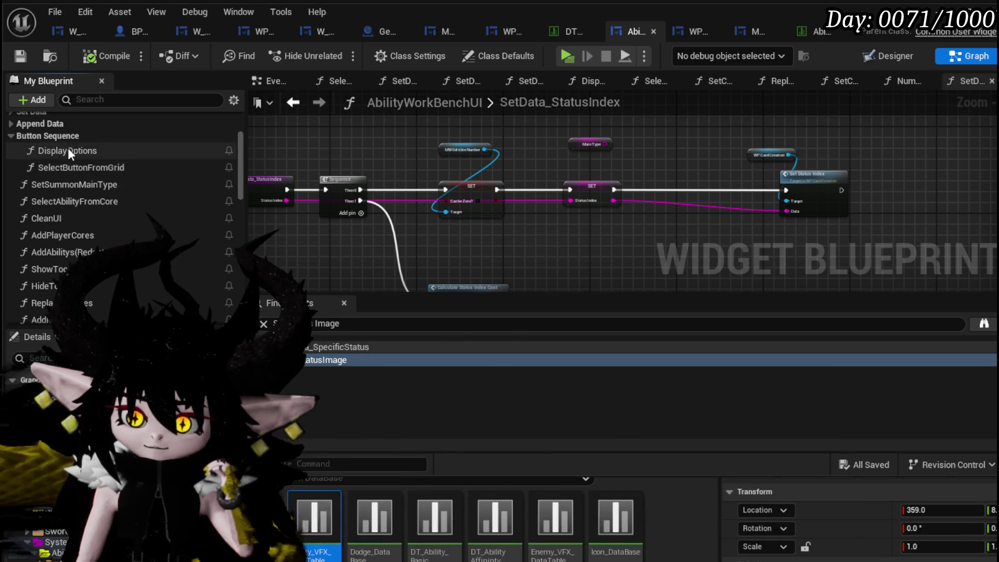
pyautogui.doubleClick(68, 151)
# Step: Survey the Open Editable Number Window, Add Options to Grid and Switch on String nodes
pyautogui.scroll(5, 519, 142)
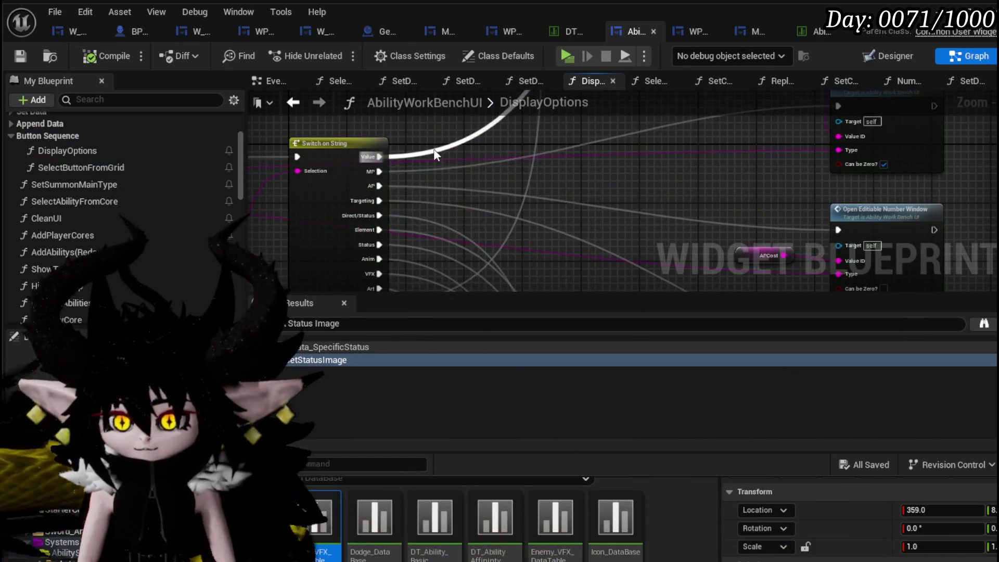
pyautogui.moveTo(433, 148); pyautogui.dragTo(405, 262)
pyautogui.scroll(-2, 483, 198)
pyautogui.scroll(2, 417, 217)
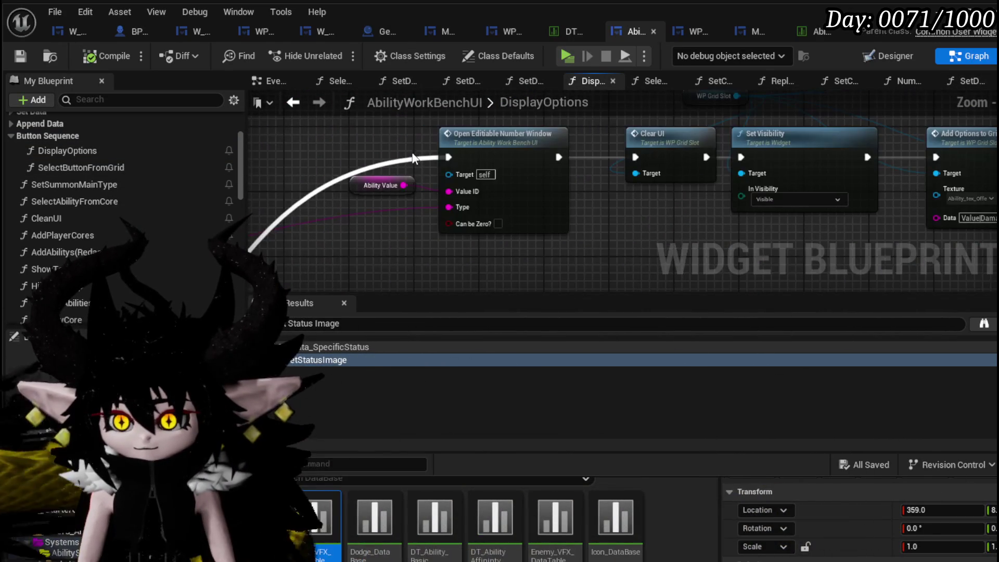
pyautogui.moveTo(636, 235)
pyautogui.mouseDown()
pyautogui.moveTo(388, 196)
pyautogui.moveTo(340, 230)
pyautogui.moveTo(586, 274)
pyautogui.moveTo(686, 244)
pyautogui.mouseUp()
pyautogui.moveTo(377, 199)
pyautogui.mouseDown()
pyautogui.moveTo(528, 188)
pyautogui.moveTo(626, 164)
pyautogui.moveTo(367, 114)
pyautogui.moveTo(392, 172)
pyautogui.mouseUp()
pyautogui.scroll(-2, 529, 188)
pyautogui.scroll(2, 532, 169)
pyautogui.moveTo(683, 168)
pyautogui.mouseDown()
pyautogui.moveTo(397, 194)
pyautogui.moveTo(659, 200)
pyautogui.mouseUp()
pyautogui.moveTo(552, 243); pyautogui.dragTo(479, 190)
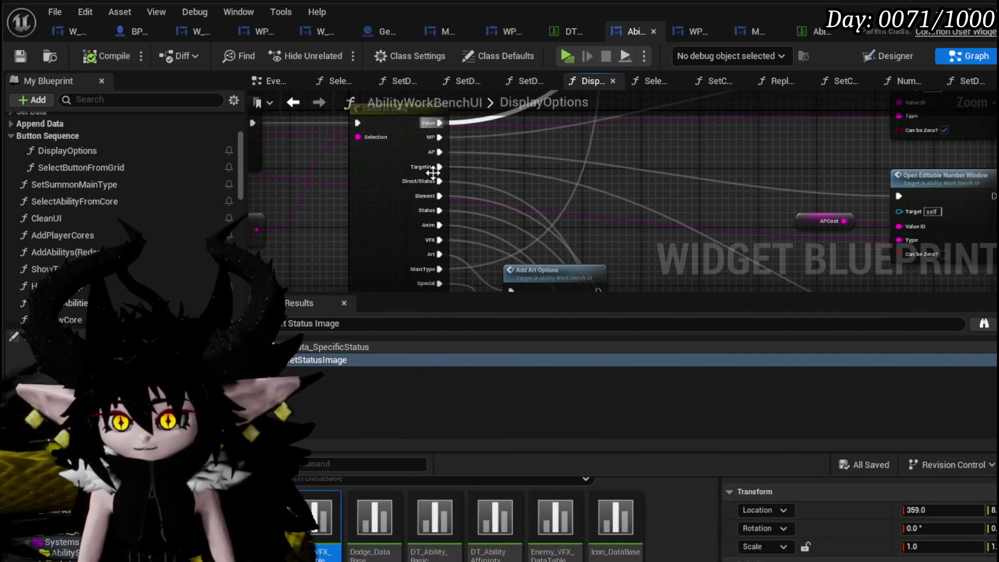
pyautogui.scroll(-3, 400, 223)
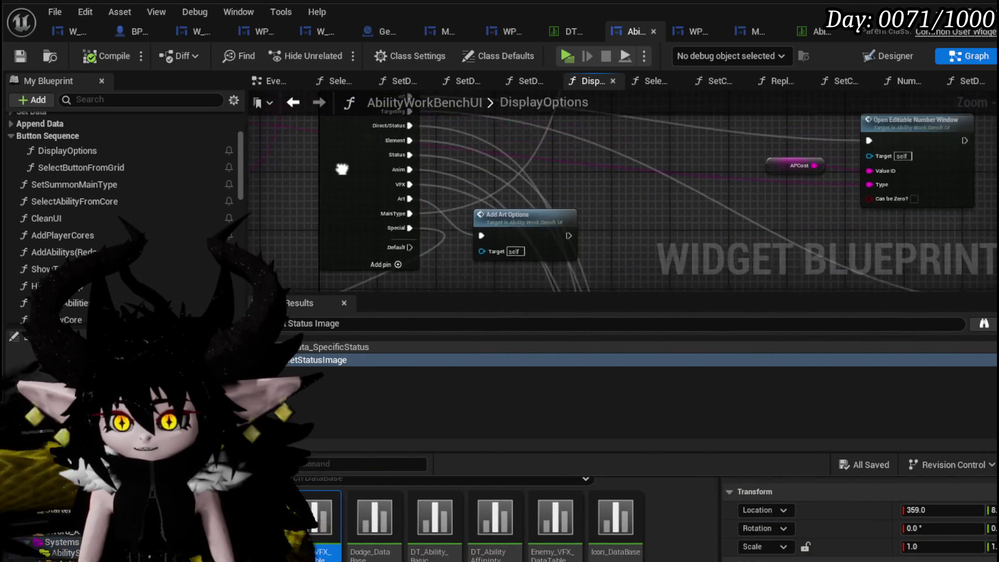
pyautogui.scroll(3, 423, 241)
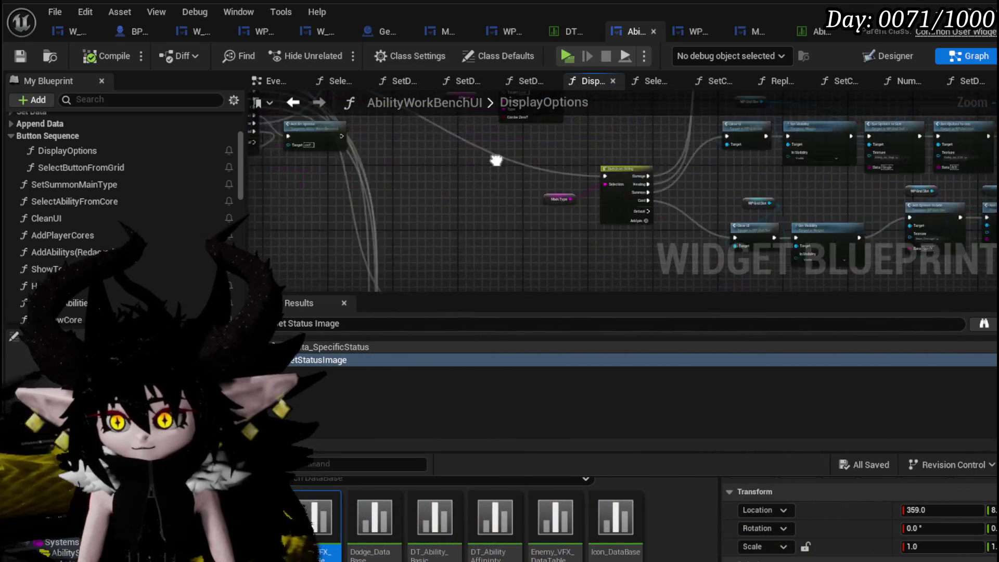
# Step: Select the Main Type and Switch on String nodes and move them up-left
pyautogui.moveTo(388, 272); pyautogui.dragTo(458, 236)
pyautogui.scroll(-4, 555, 190)
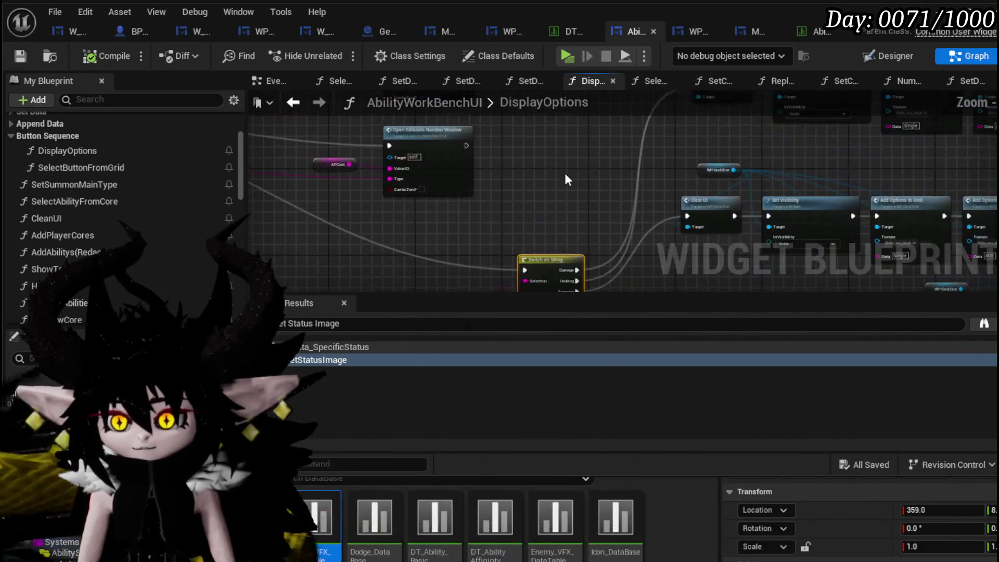
pyautogui.scroll(2, 441, 200)
pyautogui.hotkey('ctrl', 'v')
pyautogui.moveTo(456, 199)
pyautogui.mouseDown()
pyautogui.moveTo(395, 138)
pyautogui.moveTo(397, 121)
pyautogui.mouseUp()
pyautogui.scroll(2, 426, 120)
# Step: Wire execution into Switch on String and its Damage, Healing and Summon cases into Open Editable Number Window
pyautogui.moveTo(512, 139); pyautogui.dragTo(354, 129)
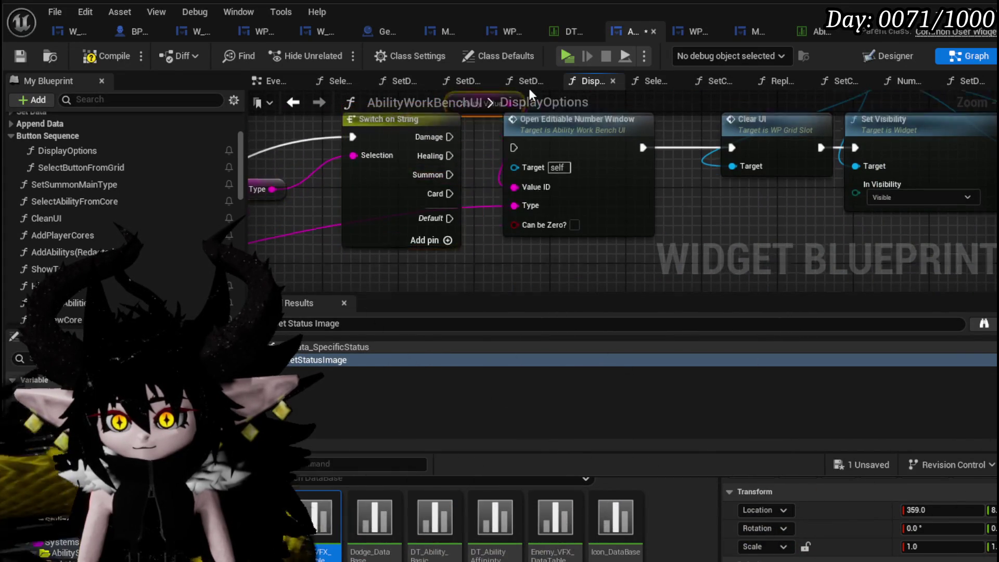
pyautogui.moveTo(457, 149); pyautogui.dragTo(520, 161)
pyautogui.moveTo(456, 187); pyautogui.dragTo(520, 160)
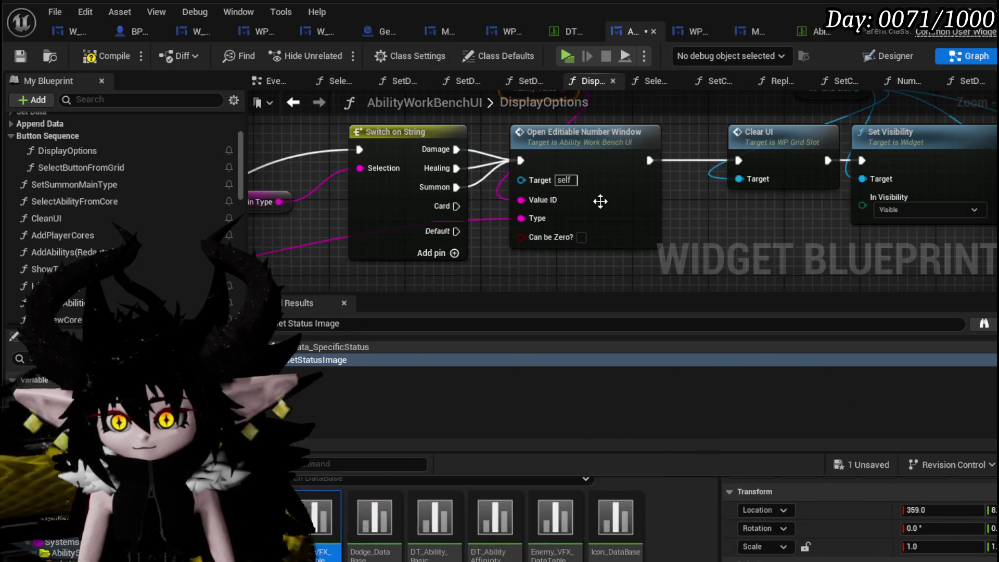
pyautogui.scroll(-2, 538, 202)
pyautogui.scroll(-3, 434, 201)
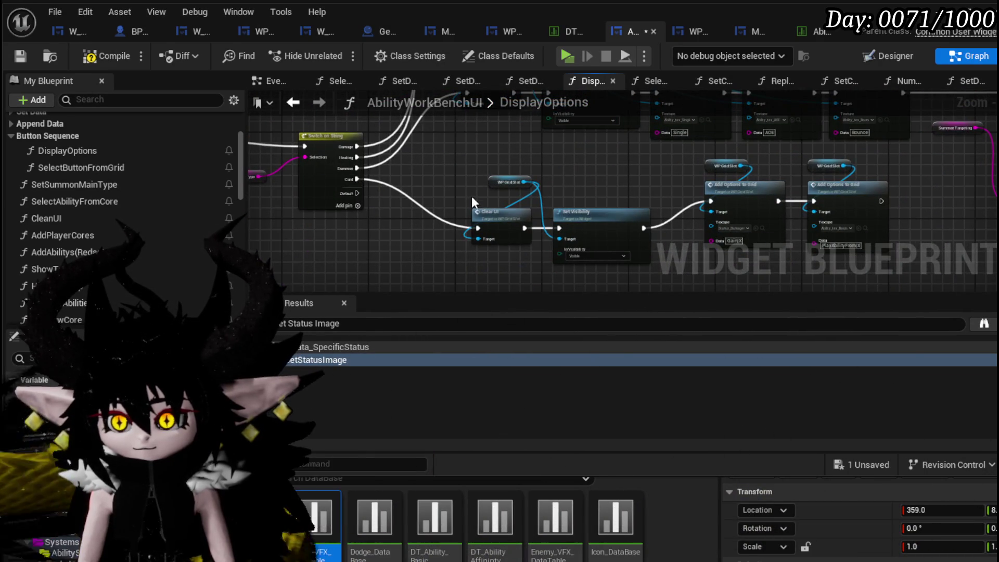
# Step: Select the first row of DisplayOptions nodes and pan over to the other node chains
pyautogui.scroll(2, 489, 158)
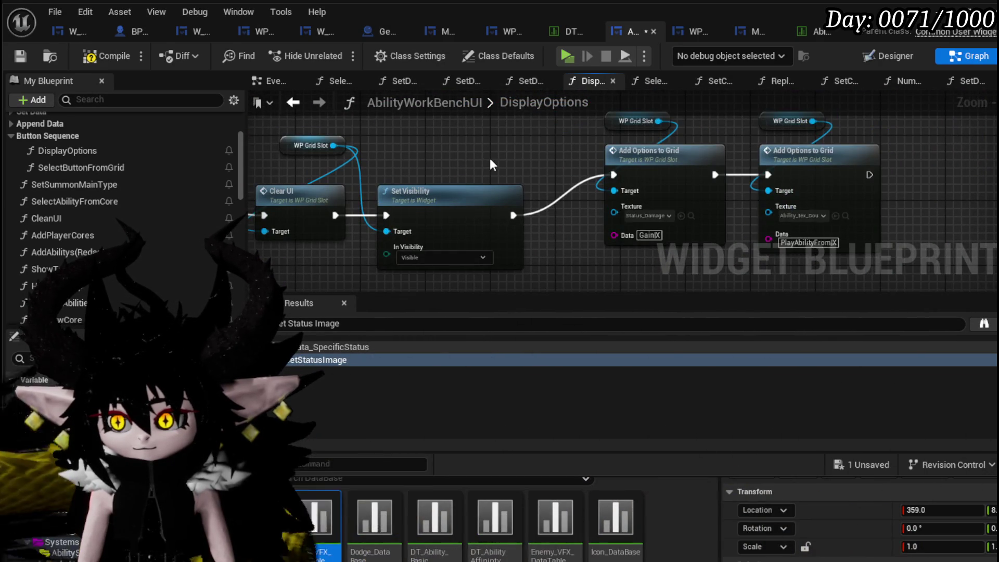
pyautogui.scroll(-3, 490, 164)
pyautogui.scroll(2, 568, 201)
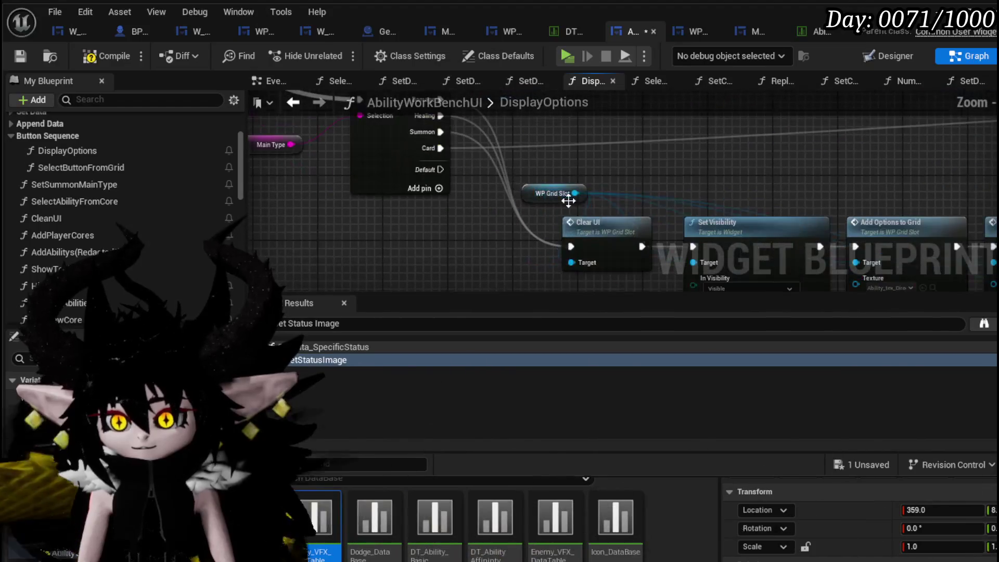
pyautogui.scroll(-5, 496, 165)
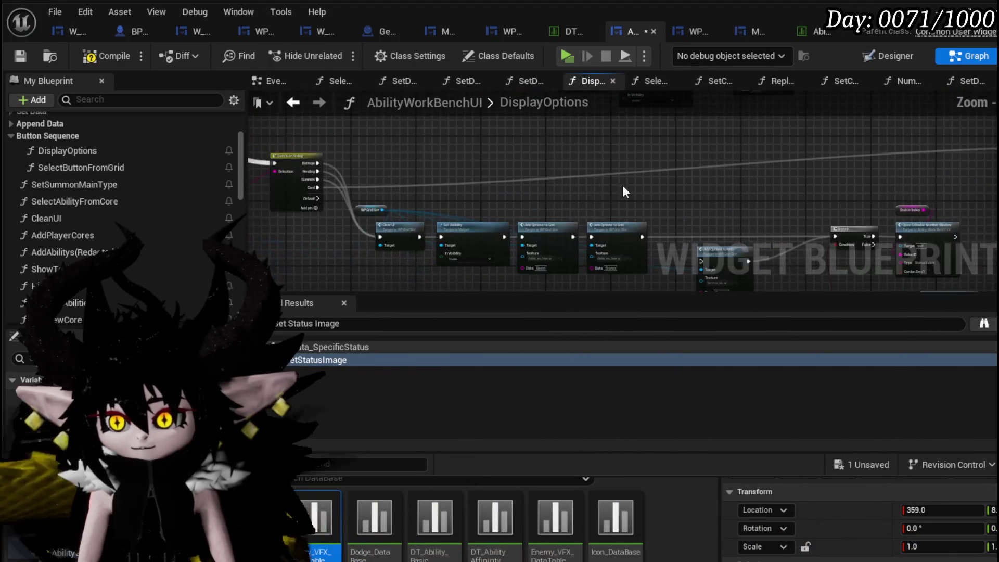
pyautogui.scroll(3, 351, 188)
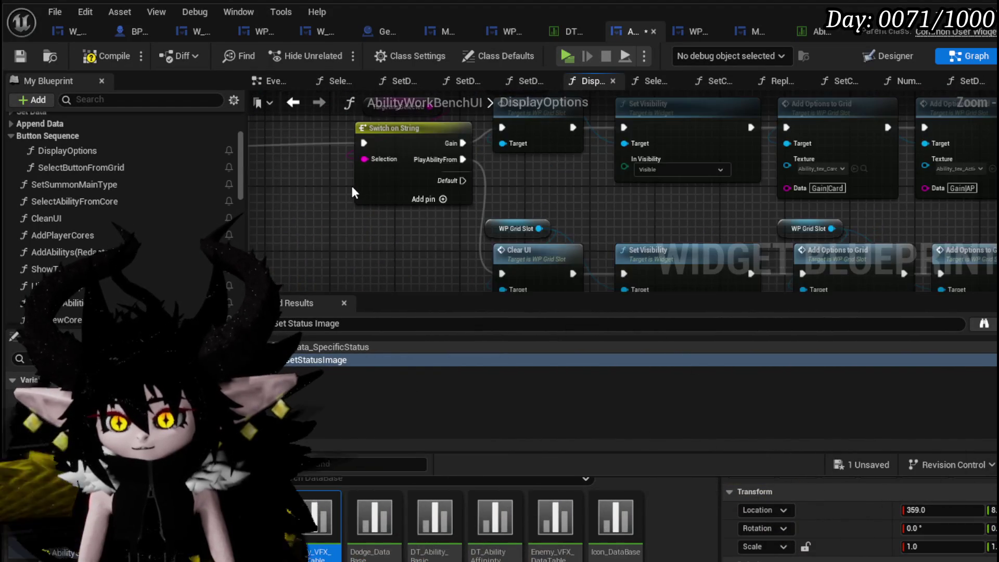
pyautogui.scroll(-5, 352, 186)
pyautogui.moveTo(351, 183); pyautogui.dragTo(596, 208)
pyautogui.scroll(-2, 465, 152)
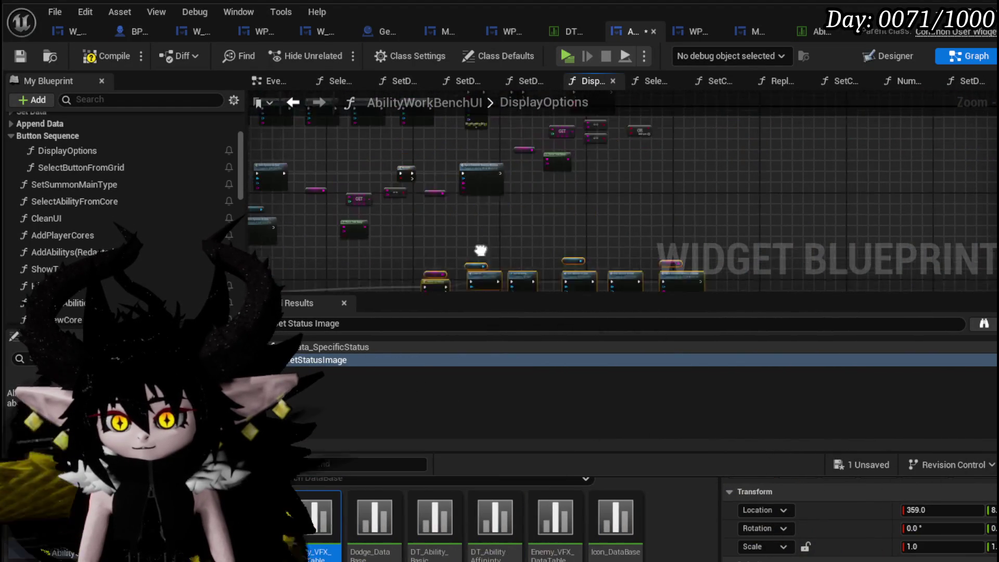
pyautogui.moveTo(650, 180); pyautogui.dragTo(715, 167)
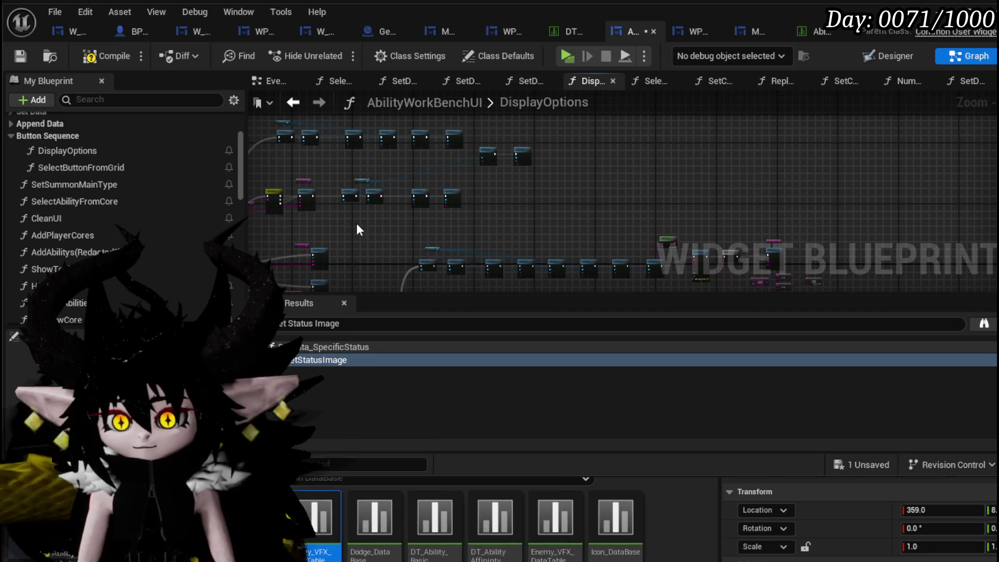
# Step: Wire the node chain into the Switch on String input and compile AbilityWorkBenchUI
pyautogui.scroll(5, 423, 231)
pyautogui.moveTo(407, 217)
pyautogui.mouseDown()
pyautogui.moveTo(630, 150)
pyautogui.moveTo(668, 188)
pyautogui.moveTo(664, 181)
pyautogui.mouseUp()
pyautogui.scroll(-5, 655, 166)
pyautogui.moveTo(715, 205); pyautogui.dragTo(728, 132)
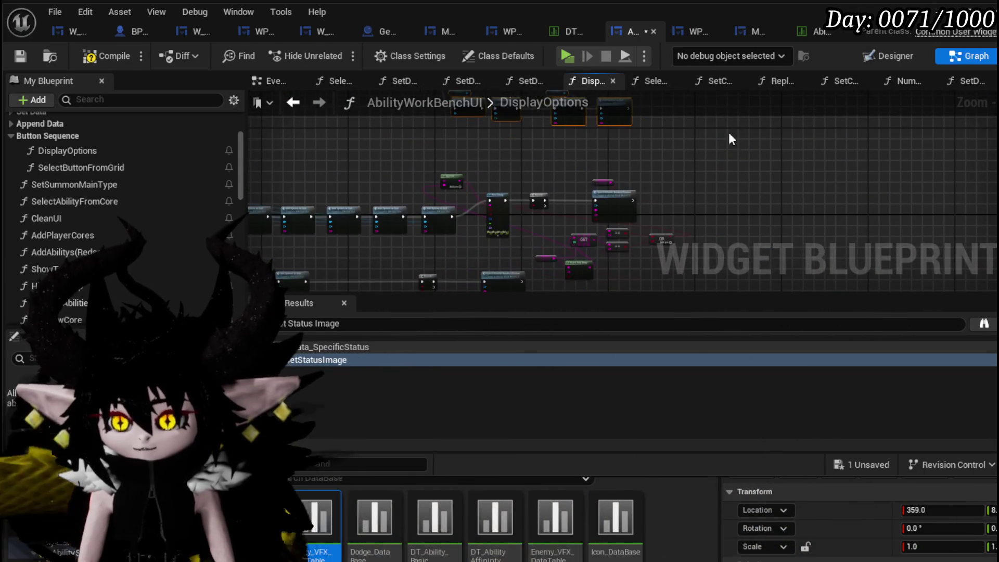
pyautogui.click(105, 58)
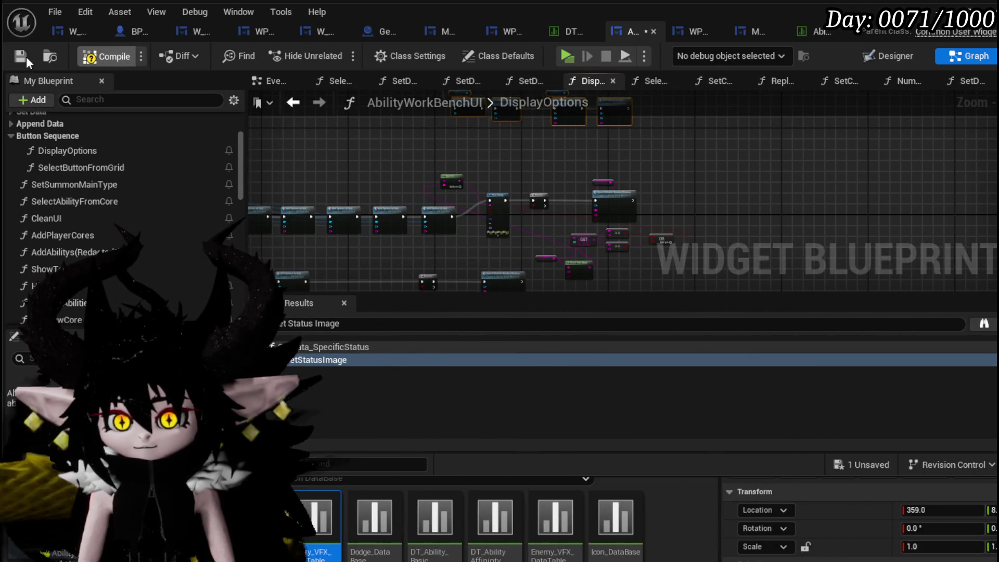
# Step: Save the compiled blueprint and relaunch the game preview from the level editor
pyautogui.hotkey('ctrl', 's')
pyautogui.hotkey('alt', 'Tab')
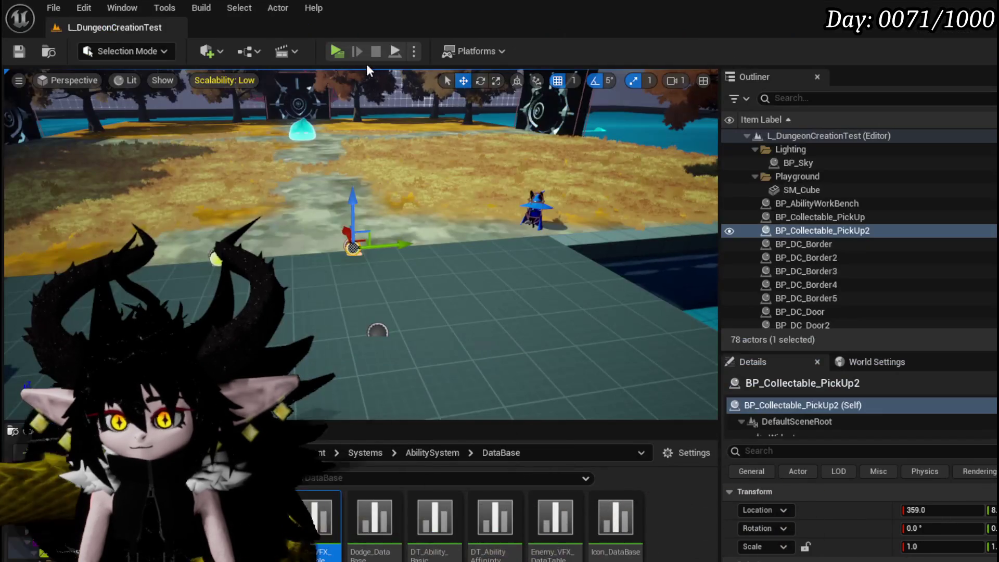
pyautogui.hotkey('alt', 'p')
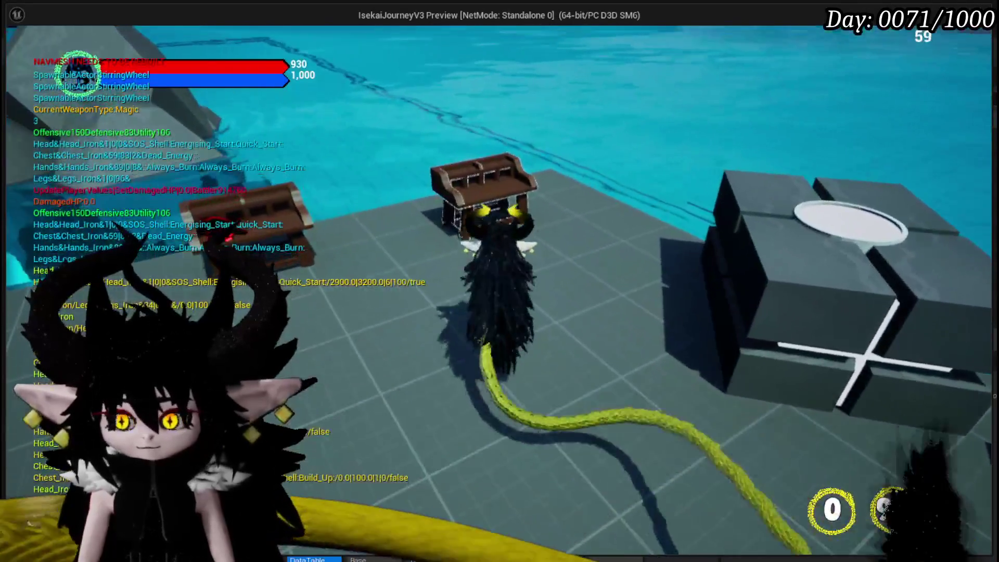
# Step: At the workbench, pick the Status core and open the cat-faced Its Booooming Time card
pyautogui.press('e')
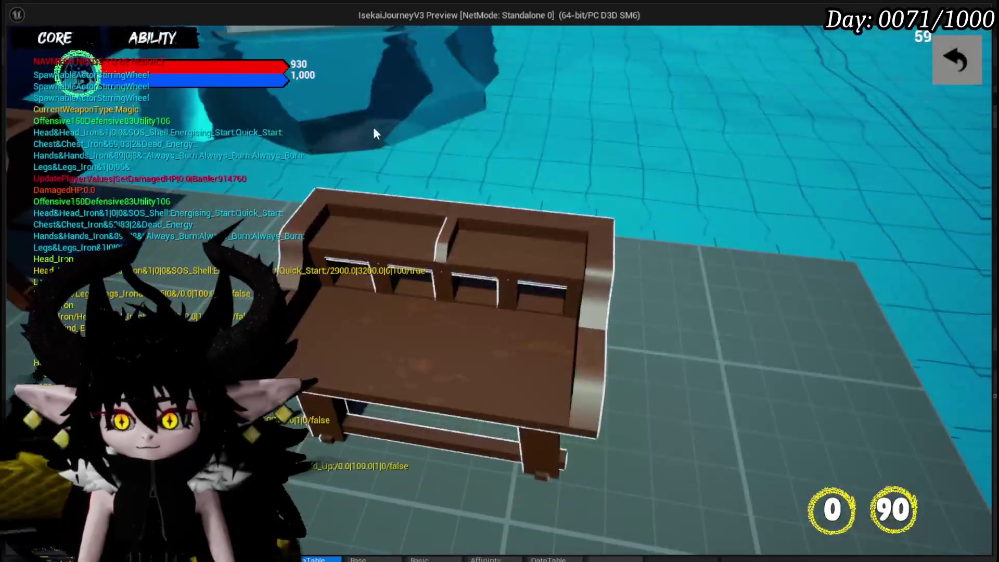
pyautogui.click(54, 37)
pyautogui.click(104, 103)
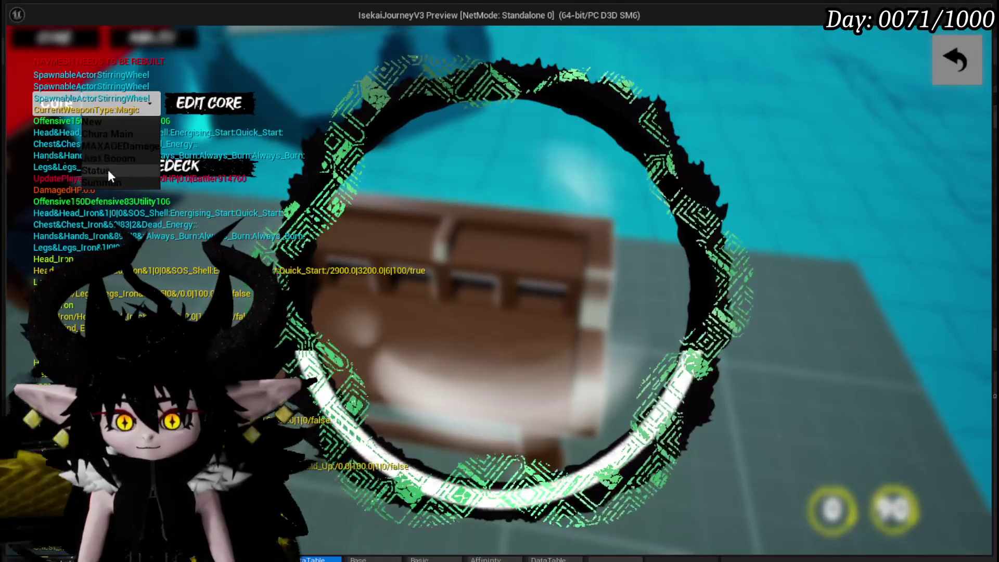
pyautogui.click(107, 169)
pyautogui.scroll(-4, 684, 273)
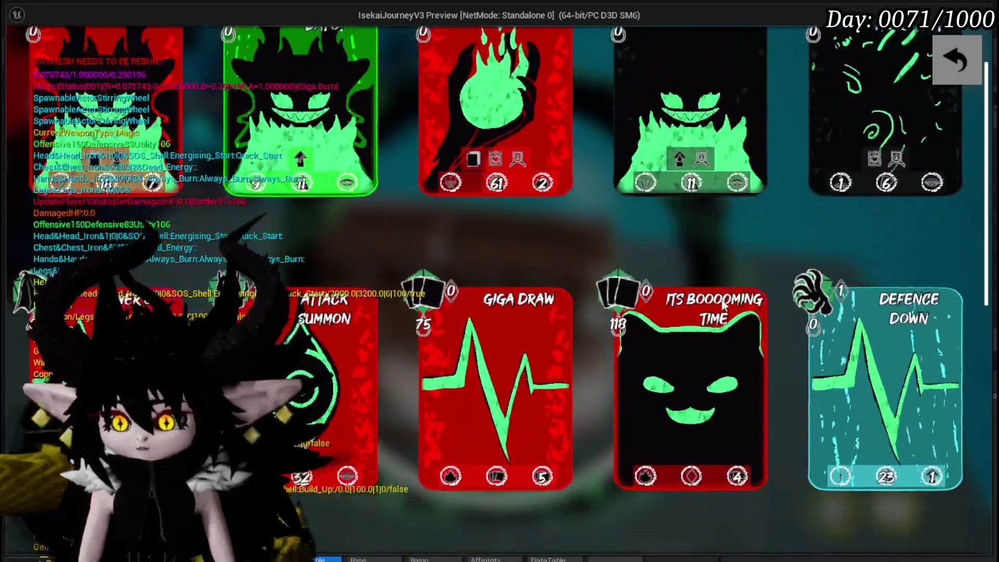
pyautogui.click(685, 274)
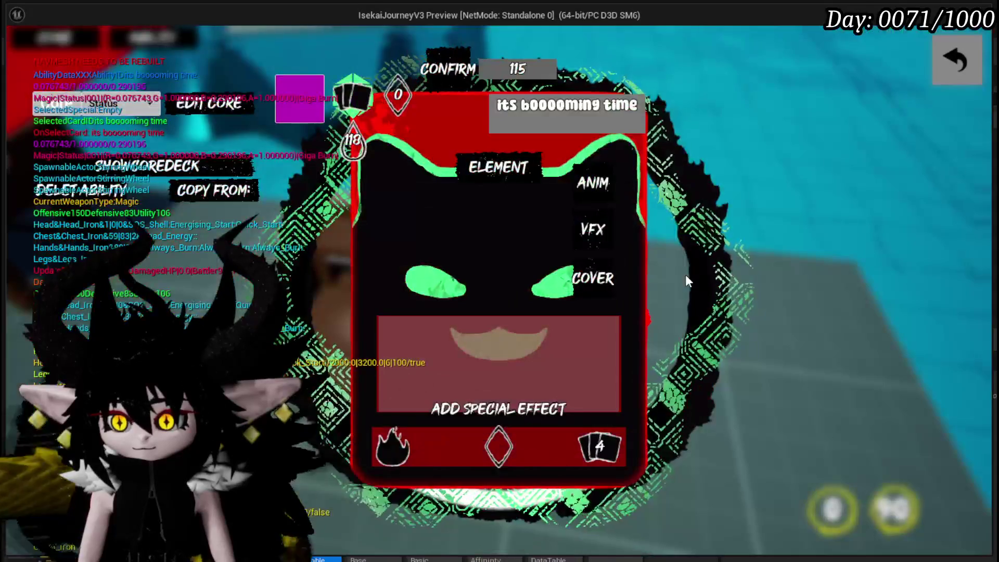
# Step: Check the card's ability points and add a Gain special effect that gains cards
pyautogui.click(508, 451)
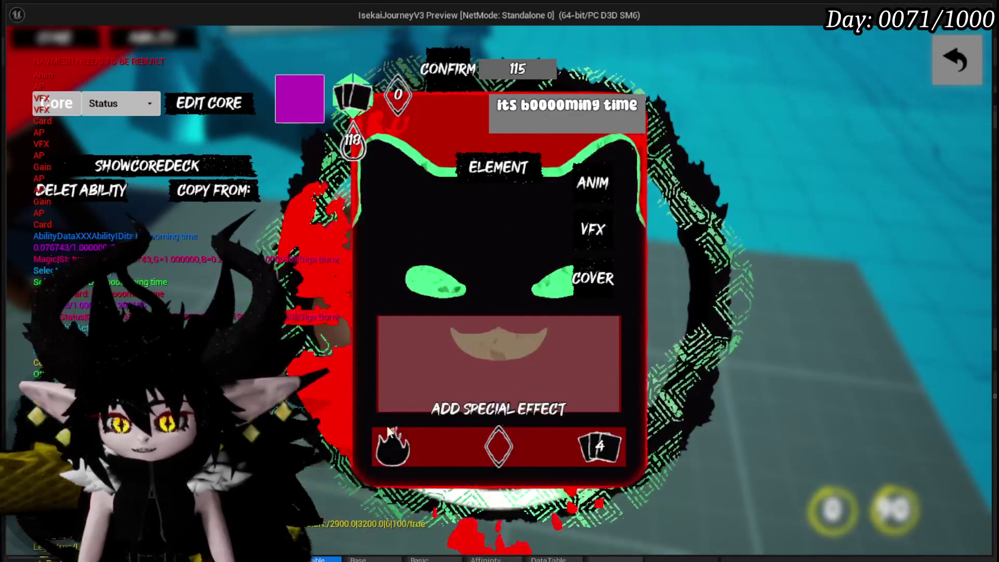
pyautogui.click(406, 404)
pyautogui.click(403, 203)
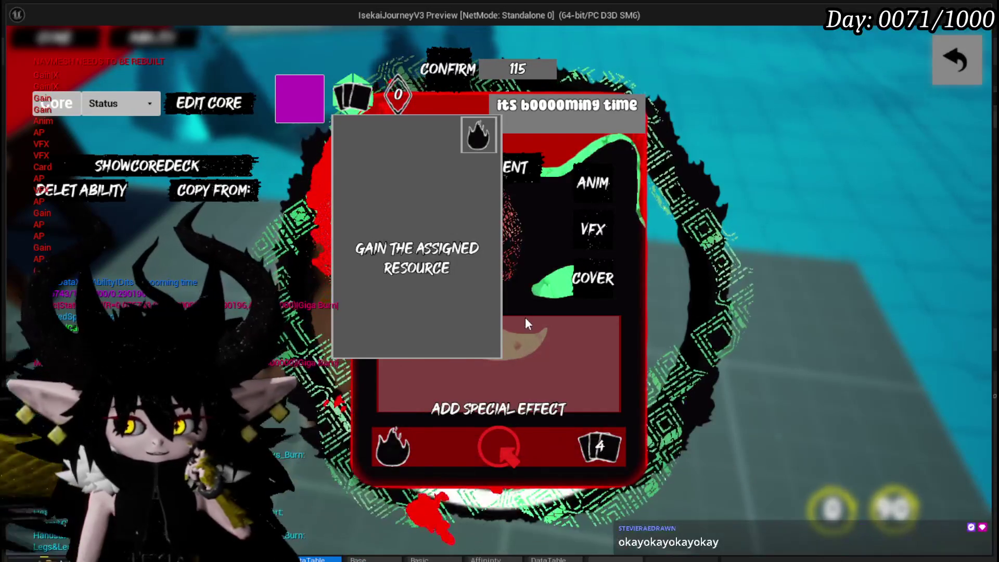
pyautogui.click(629, 328)
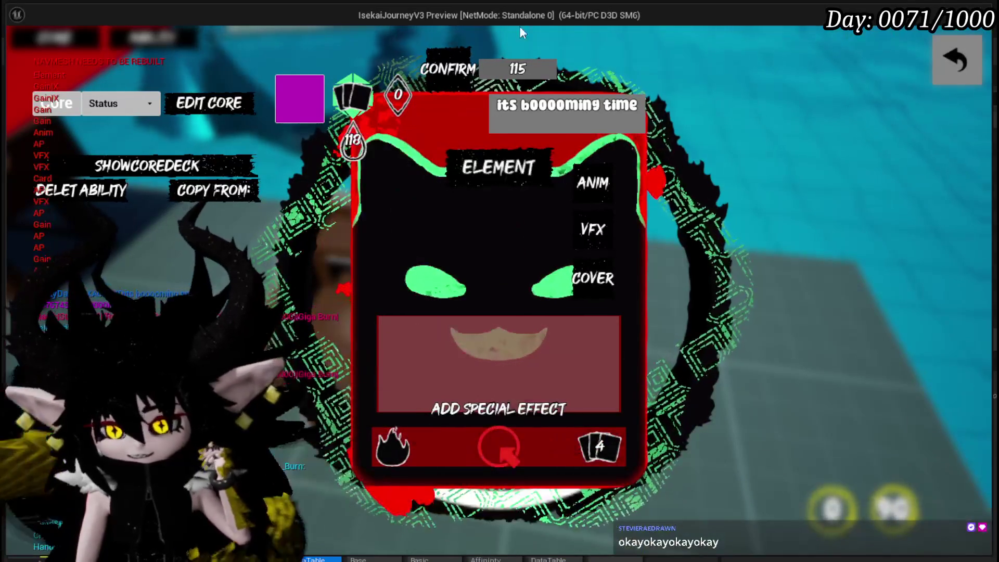
pyautogui.click(614, 450)
pyautogui.click(523, 177)
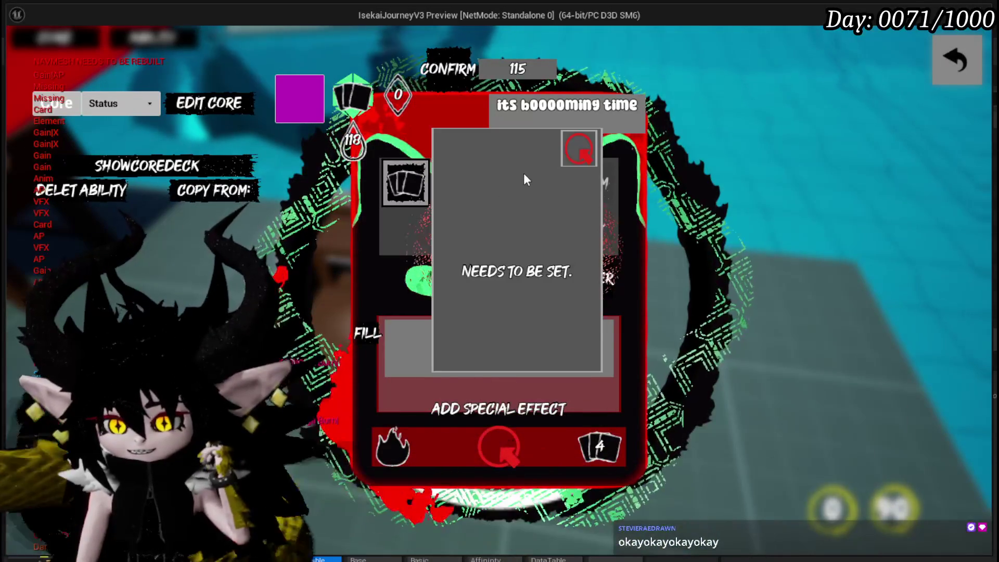
# Step: Cycle the Gain resource through its types and settle back on cards with FILL 4
pyautogui.click(473, 448)
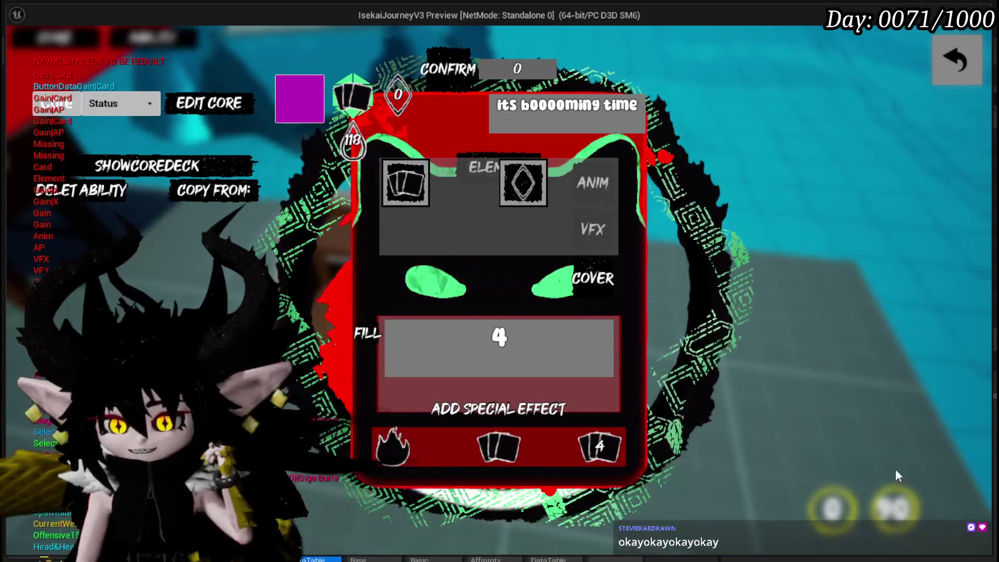
pyautogui.click(473, 448)
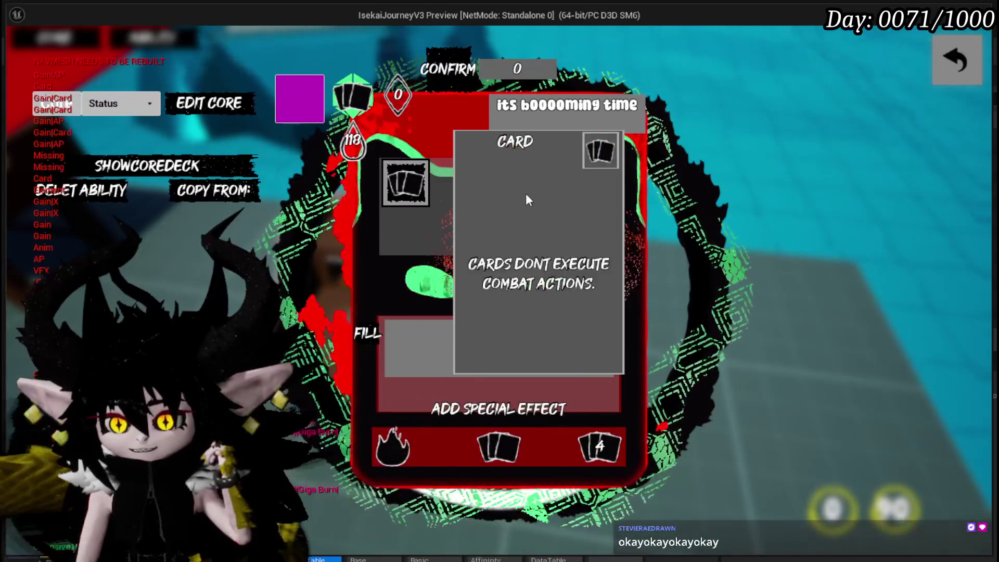
pyautogui.click(484, 171)
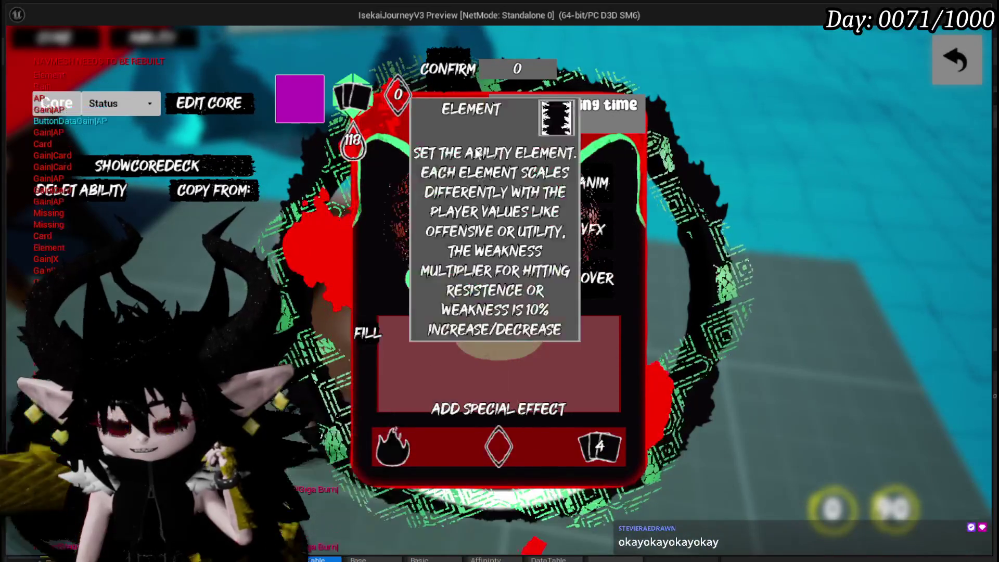
pyautogui.click(422, 442)
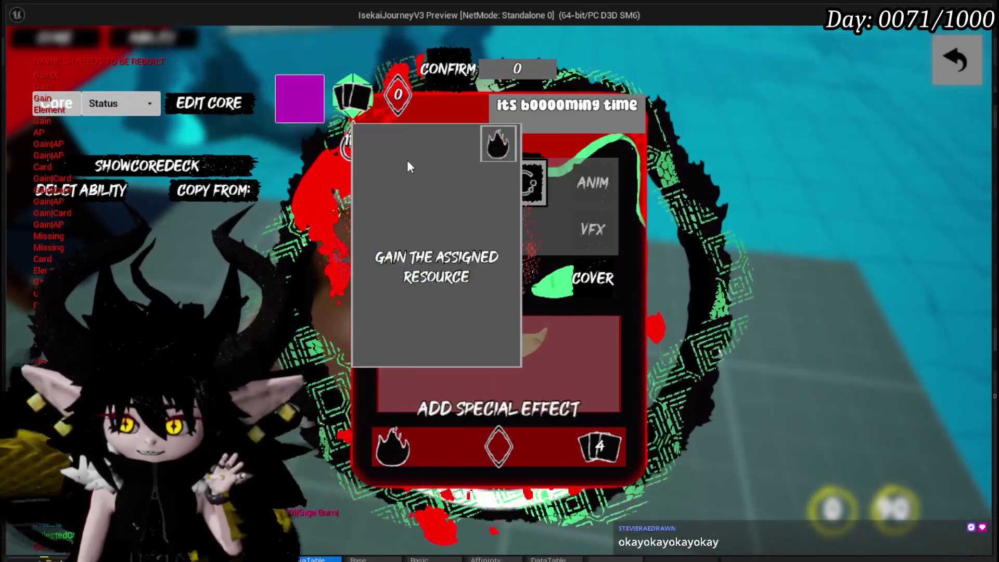
pyautogui.click(499, 450)
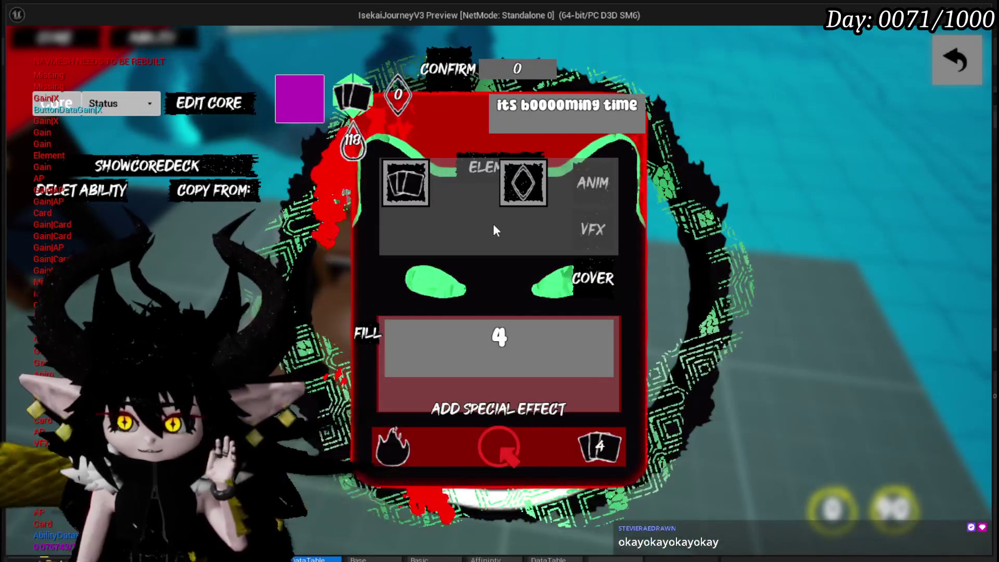
pyautogui.click(413, 195)
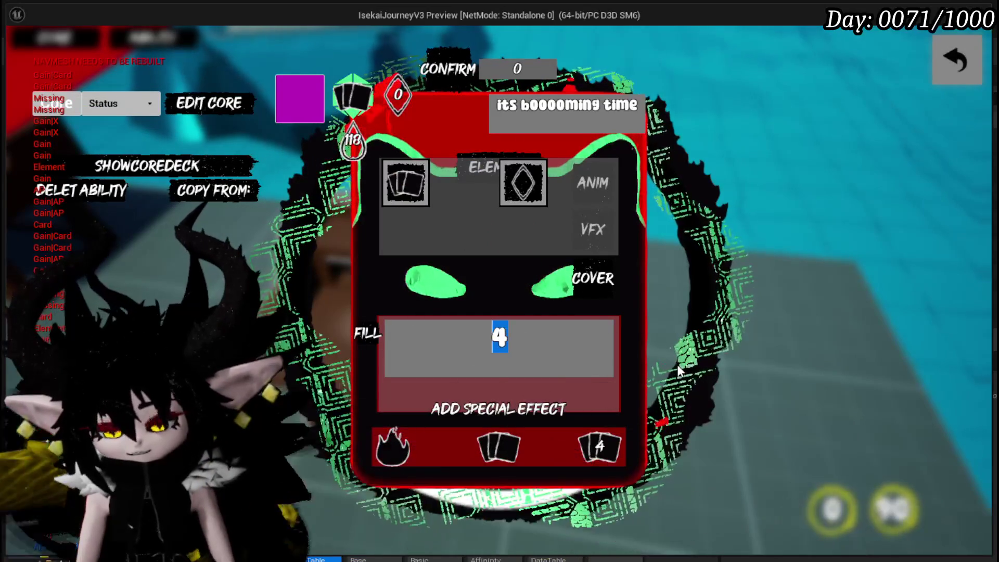
# Step: Set the Gain FILL amount to 500, making the confirm cost -14,285, and close the card editor
pyautogui.write('500')
pyautogui.press('Return')
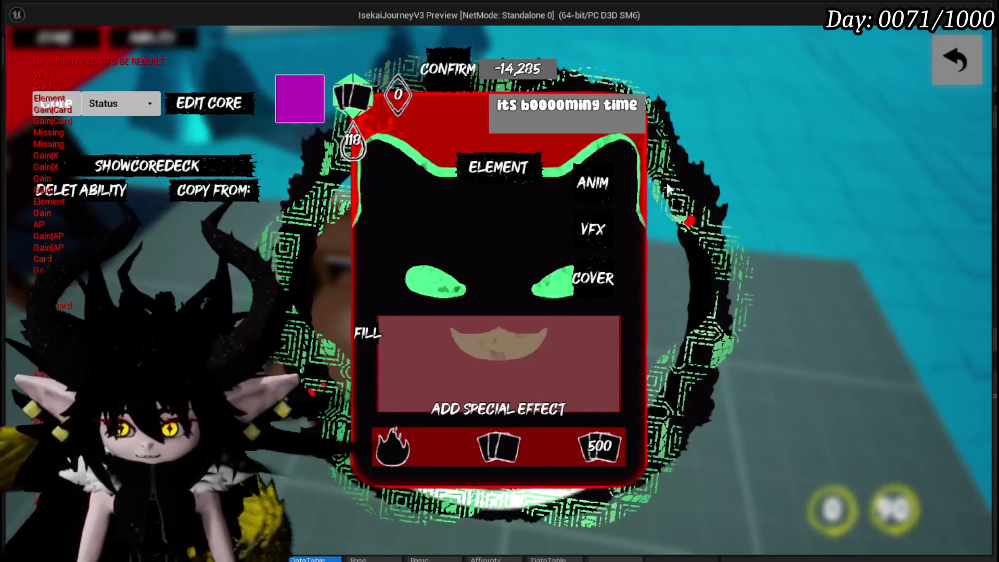
pyautogui.moveTo(504, 171)
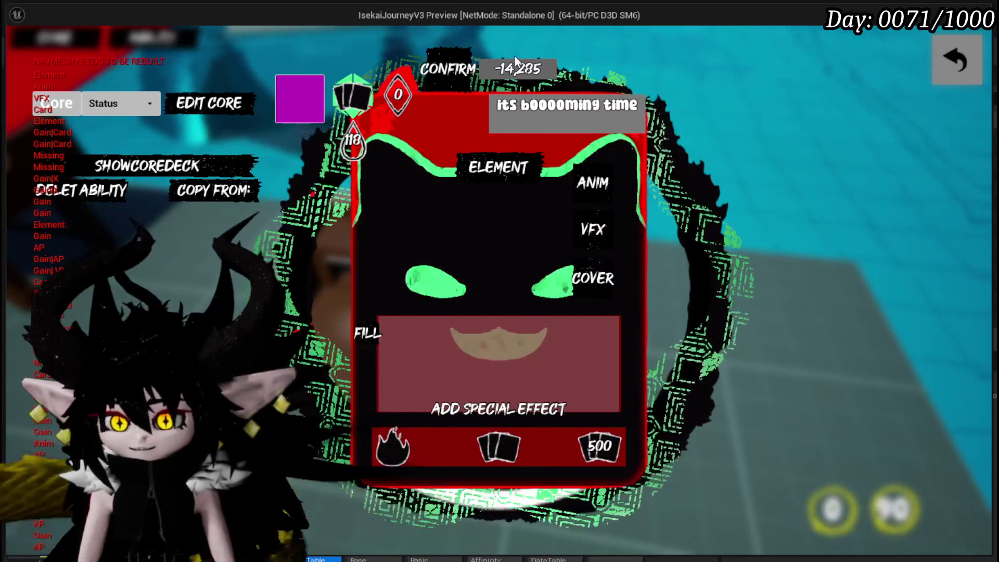
pyautogui.moveTo(402, 85)
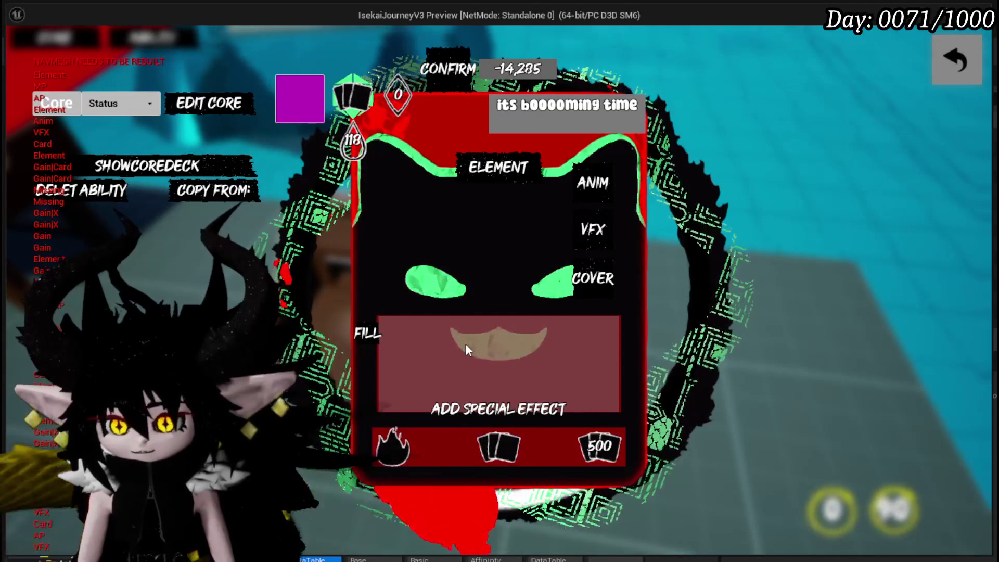
pyautogui.click(957, 64)
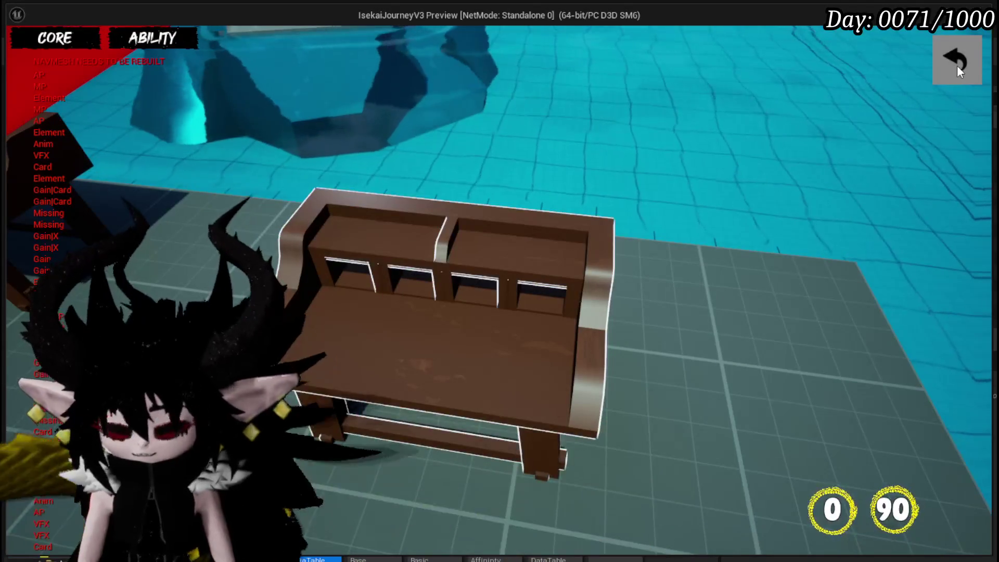
# Step: Leave the ability menu, stop the preview, save, and return to the AbilityWorkBenchUI graph
pyautogui.click(957, 64)
pyautogui.press('Escape')
pyautogui.hotkey('ctrl', 's')
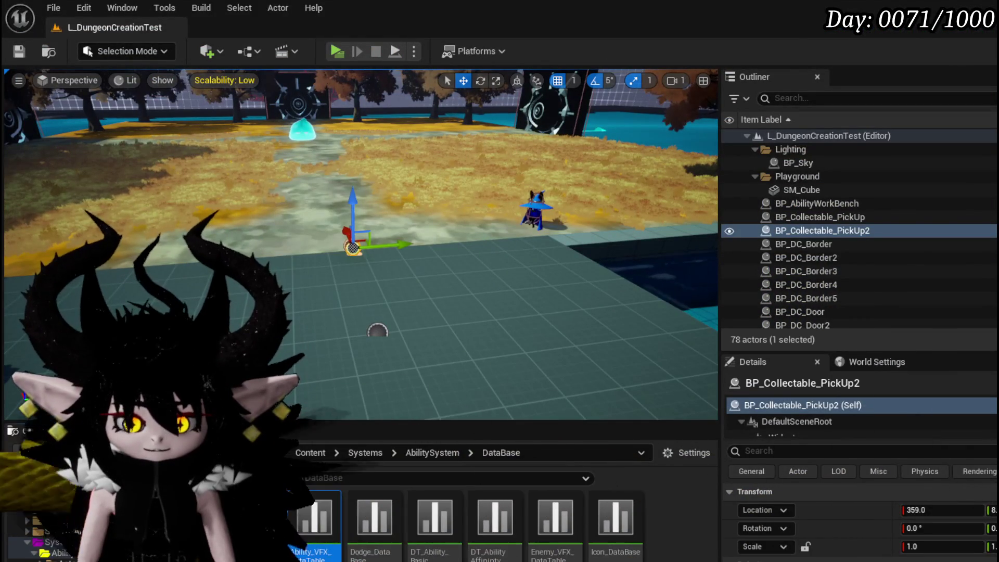
pyautogui.hotkey('alt', 'Tab')
# Step: Inspect the Switch on String nodes and the Open Editable Number Window in DisplayOptions
pyautogui.scroll(6, 534, 218)
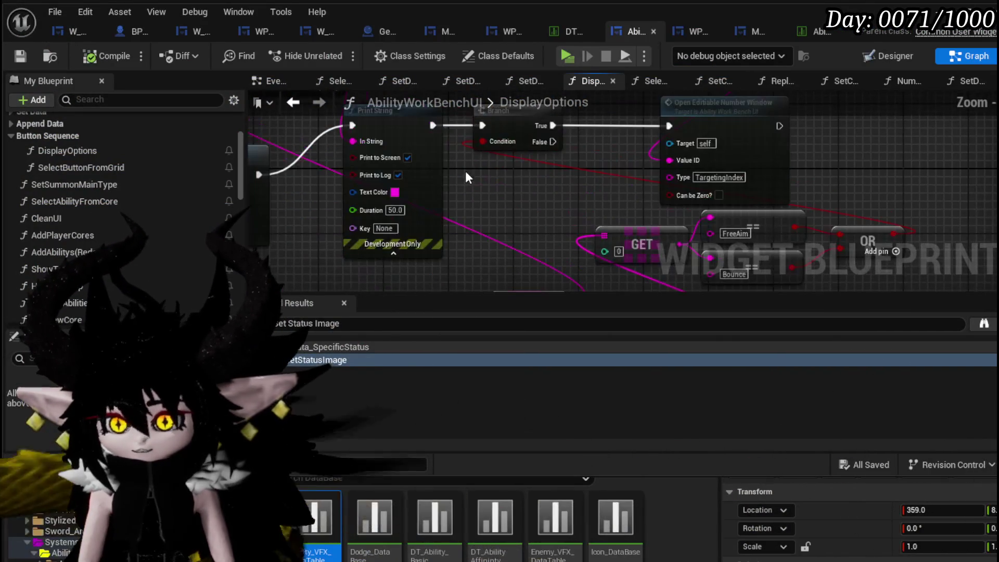
pyautogui.scroll(-8, 528, 193)
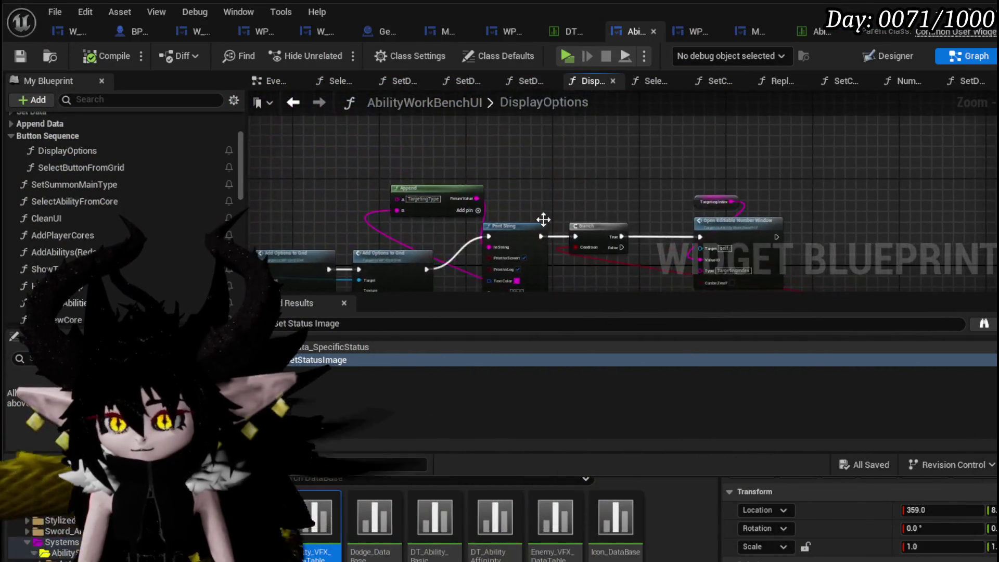
pyautogui.moveTo(532, 181); pyautogui.dragTo(530, 104)
pyautogui.scroll(5, 483, 160)
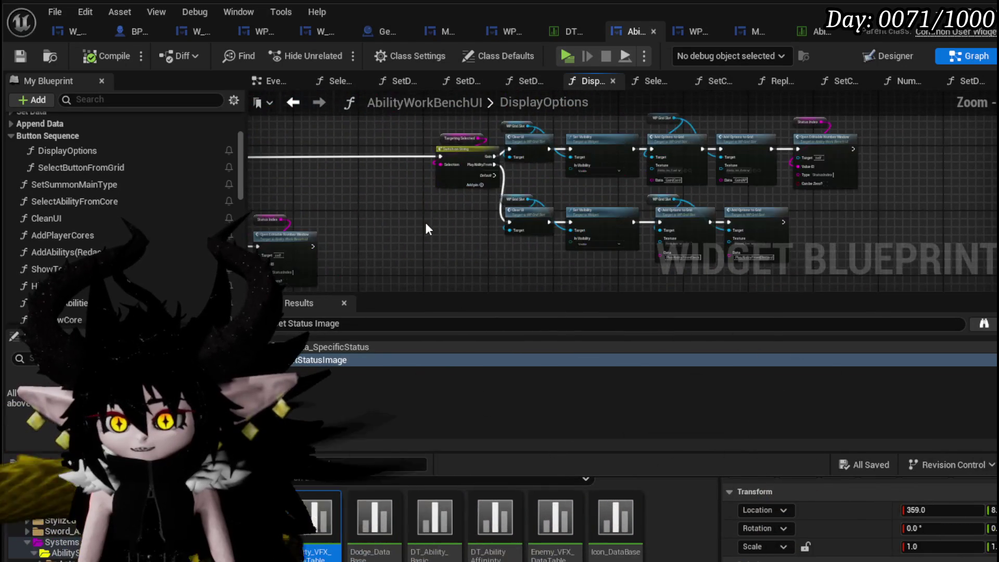
pyautogui.moveTo(421, 257); pyautogui.dragTo(823, 107)
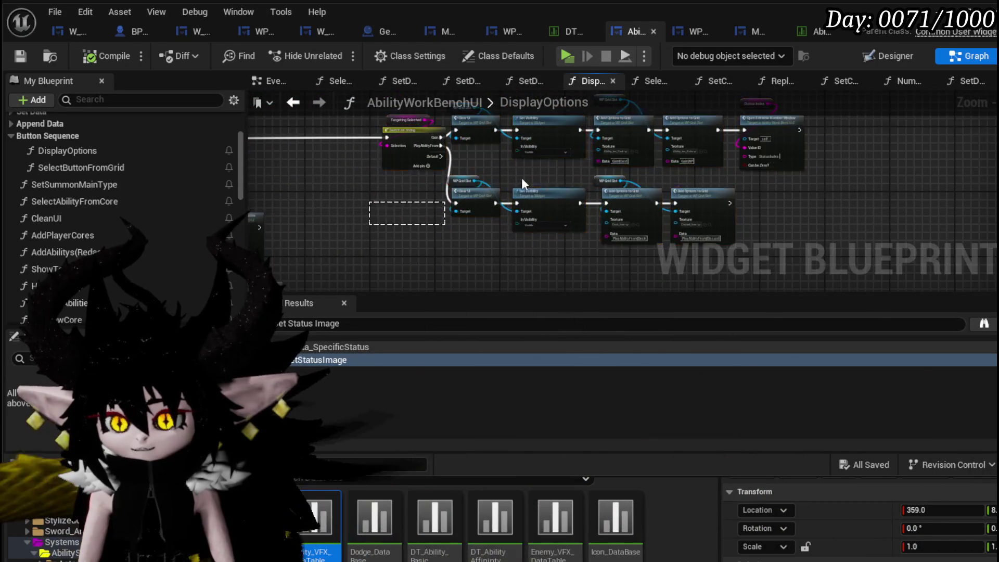
pyautogui.scroll(4, 447, 173)
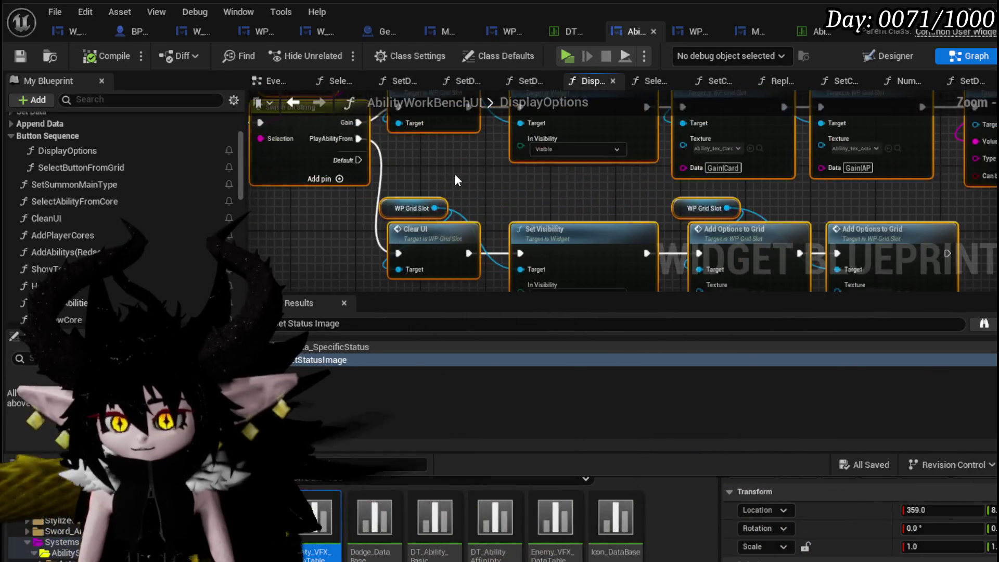
pyautogui.moveTo(452, 226)
pyautogui.mouseDown()
pyautogui.moveTo(457, 256)
pyautogui.moveTo(367, 245)
pyautogui.moveTo(411, 249)
pyautogui.mouseUp()
pyautogui.scroll(-3, 379, 156)
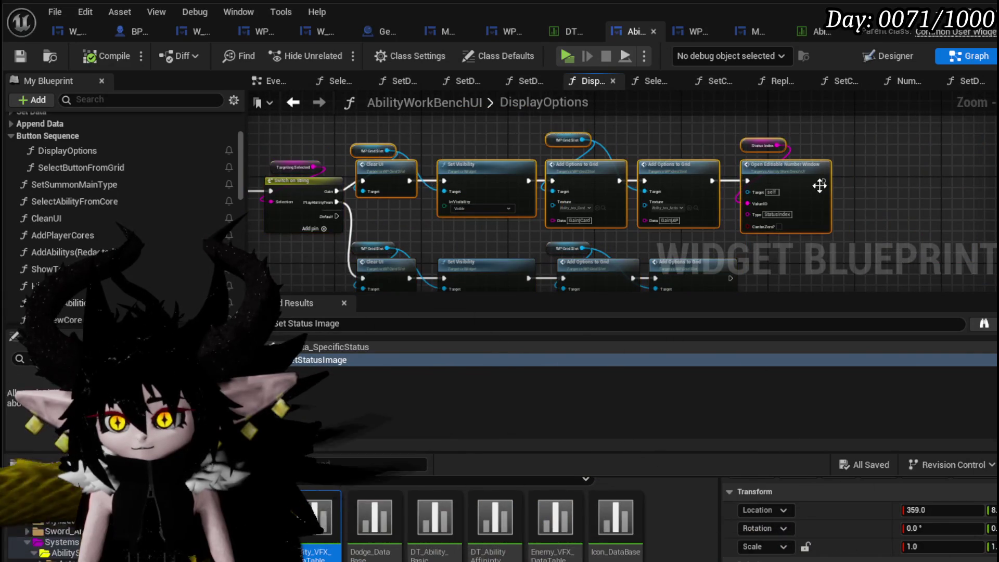
pyautogui.moveTo(820, 183); pyautogui.dragTo(852, 141)
pyautogui.scroll(4, 336, 155)
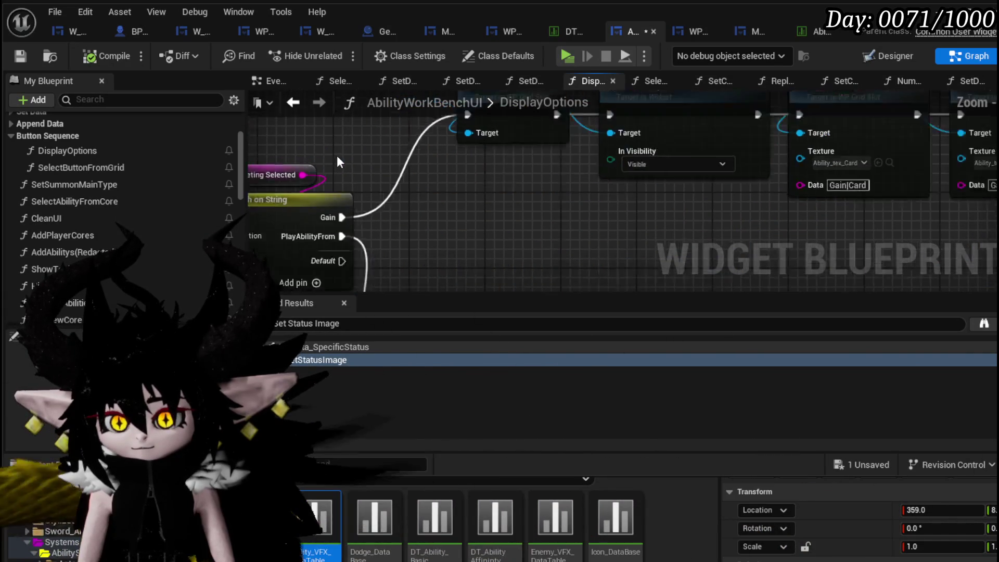
pyautogui.moveTo(352, 160); pyautogui.dragTo(466, 170)
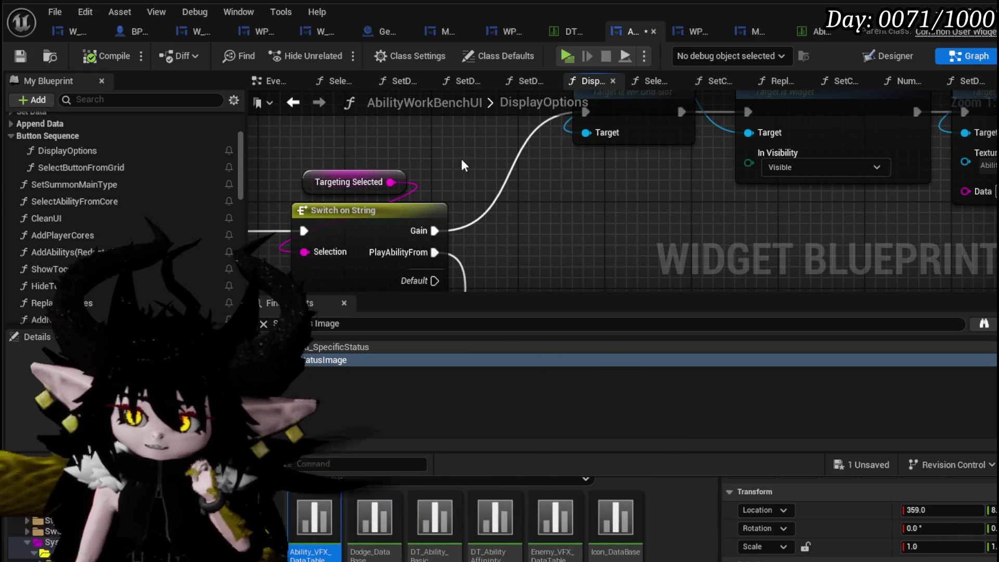
# Step: Pull new connections from the Switch on String's Gain output and save the widget blueprint
pyautogui.moveTo(427, 231); pyautogui.dragTo(507, 177)
pyautogui.moveTo(431, 230); pyautogui.dragTo(431, 233)
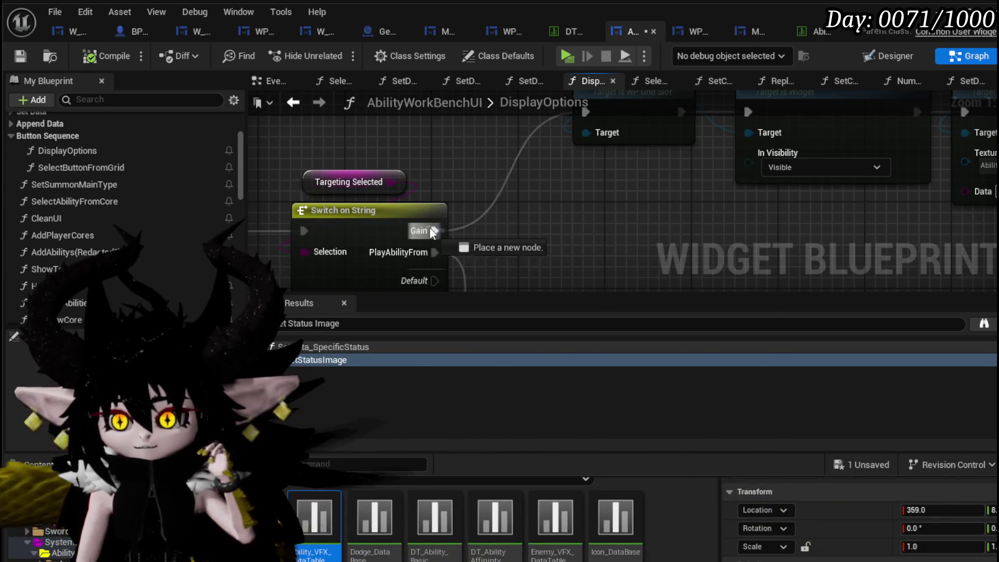
pyautogui.hotkey('ctrl', 's')
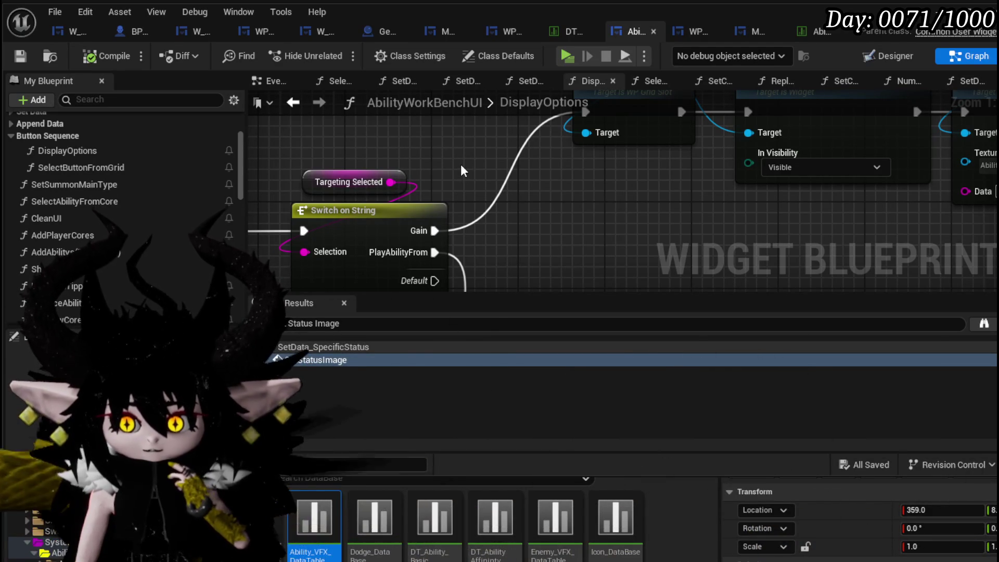
pyautogui.moveTo(461, 164); pyautogui.dragTo(365, 134)
pyautogui.scroll(-3, 114, 215)
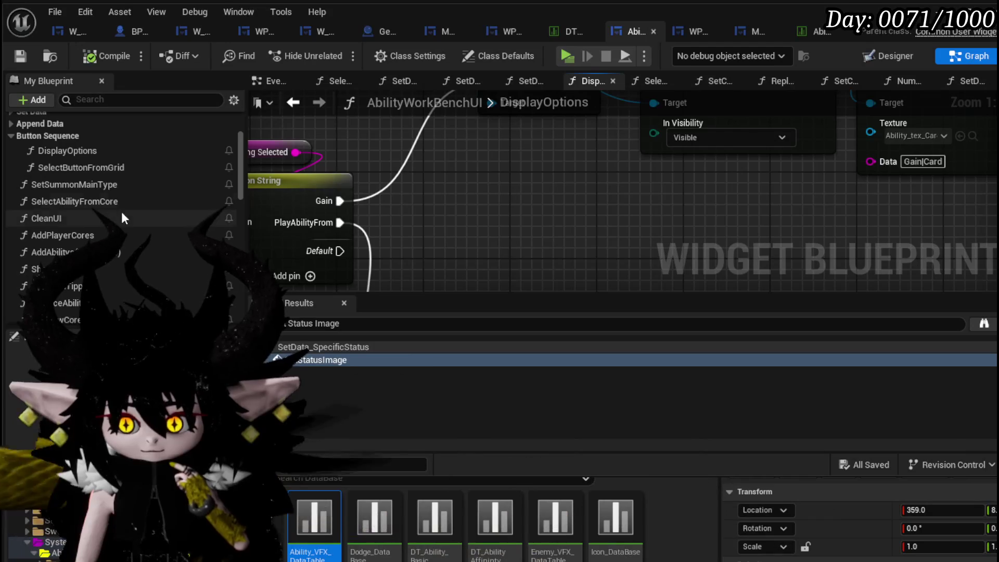
pyautogui.scroll(5, 141, 198)
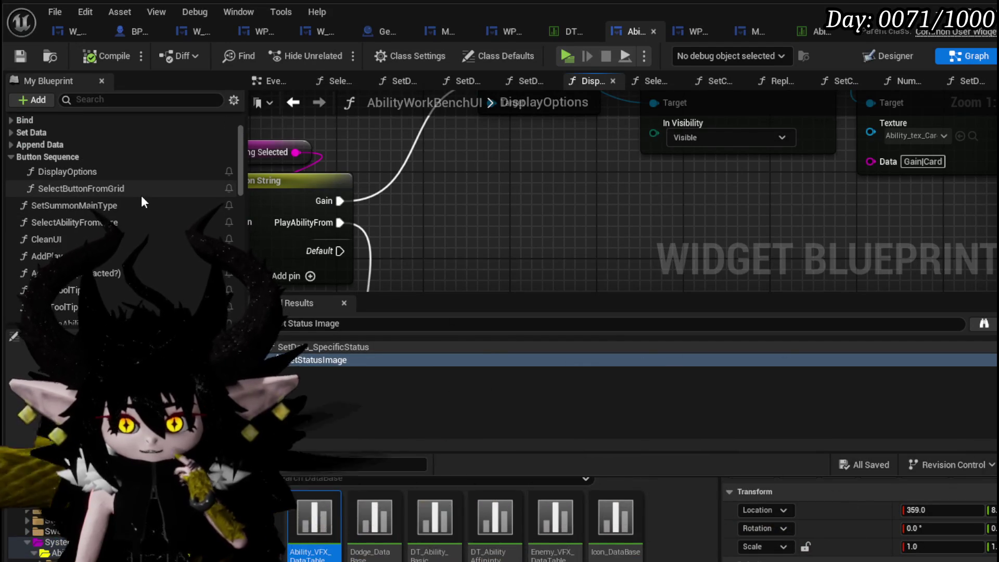
pyautogui.scroll(-3, 142, 199)
pyautogui.scroll(3, 141, 200)
pyautogui.scroll(-2, 141, 199)
pyautogui.scroll(3, 141, 195)
# Step: Expand the Append Data and Set Data categories and open the SetData_StatusIndex function
pyautogui.click(9, 175)
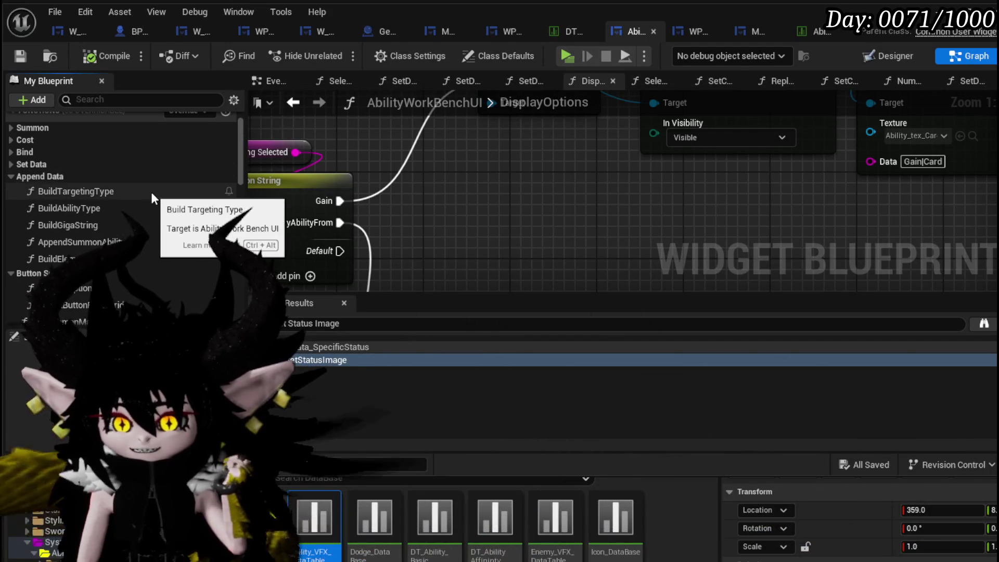
pyautogui.click(16, 165)
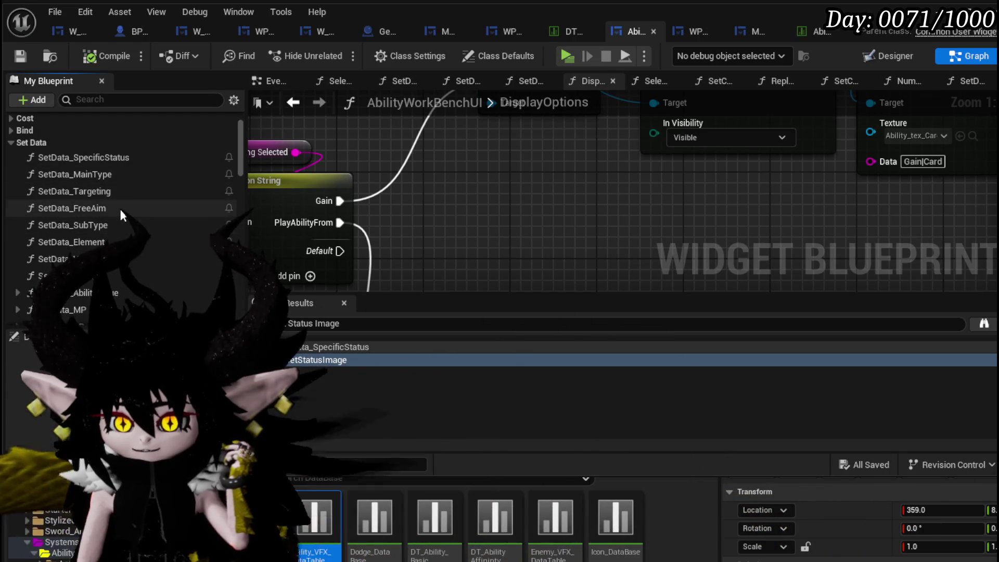
pyautogui.scroll(-3, 126, 211)
pyautogui.scroll(-2, 210, 220)
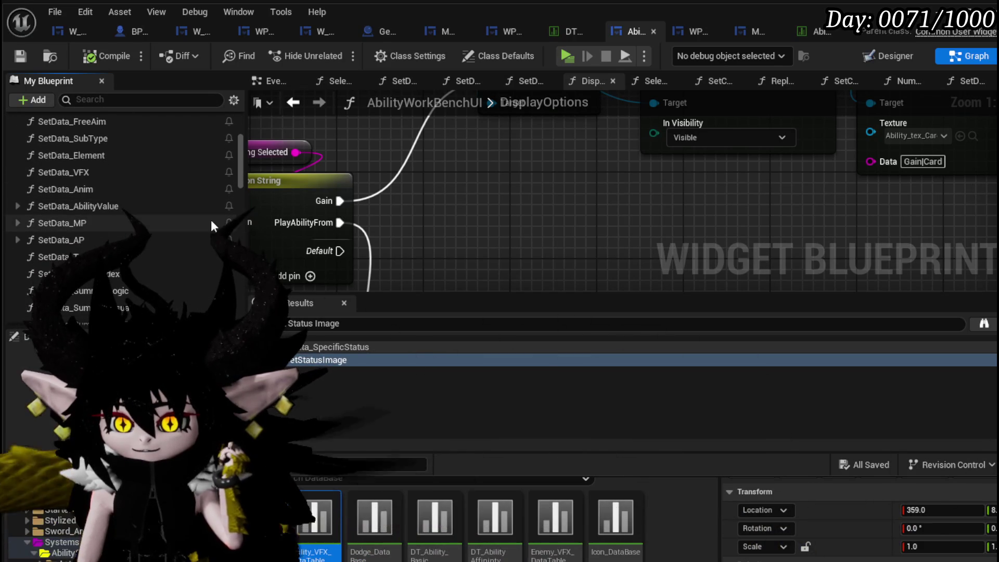
pyautogui.doubleClick(156, 252)
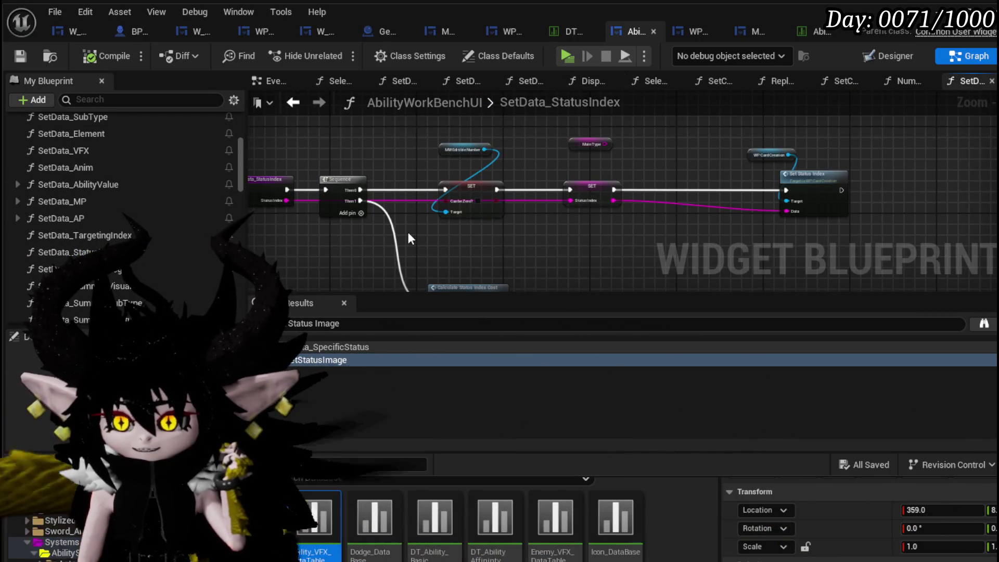
pyautogui.scroll(4, 120, 229)
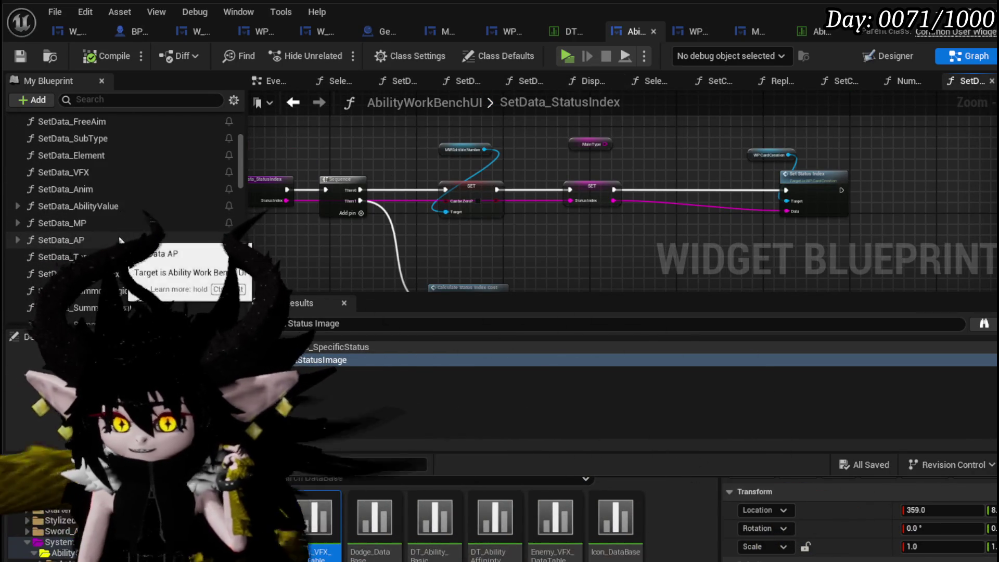
pyautogui.doubleClick(98, 204)
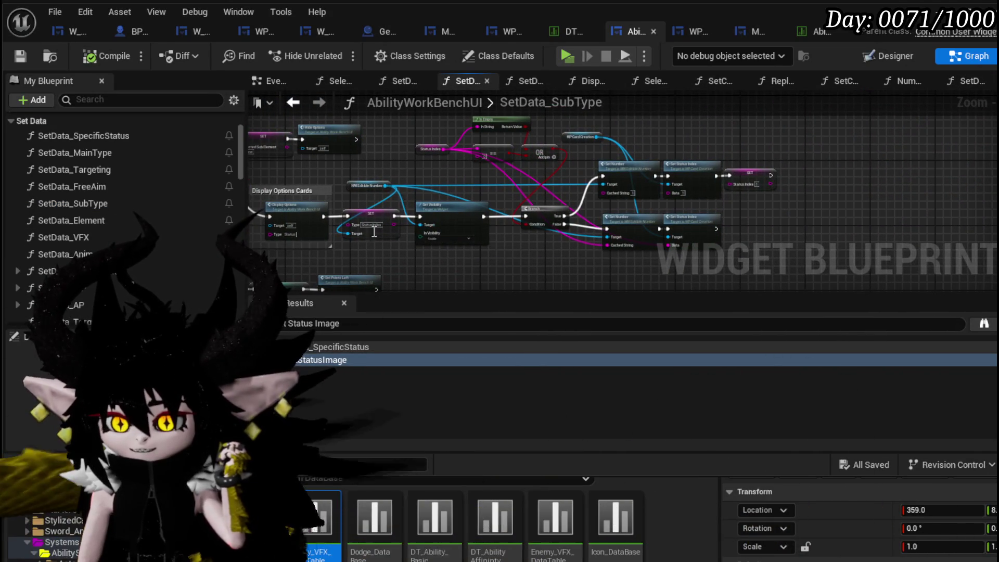
pyautogui.scroll(2, 364, 249)
pyautogui.scroll(1, 383, 241)
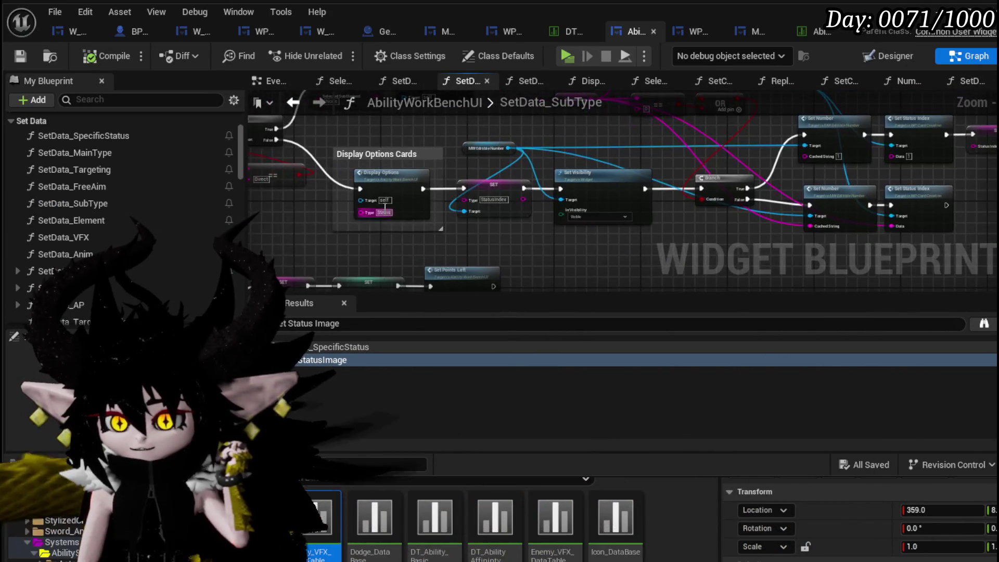
pyautogui.scroll(1, 386, 160)
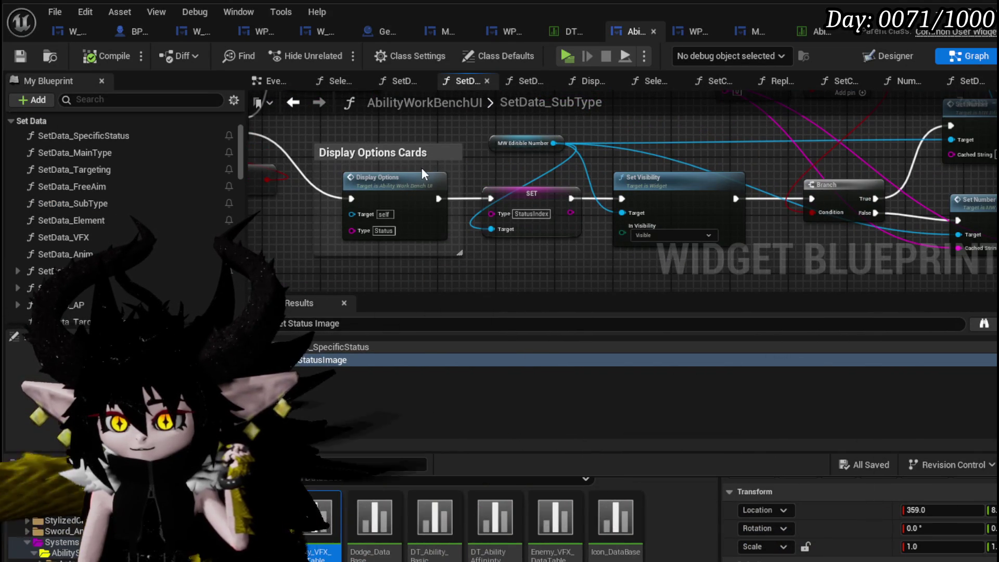
pyautogui.scroll(-3, 366, 189)
pyautogui.moveTo(392, 232); pyautogui.dragTo(611, 154)
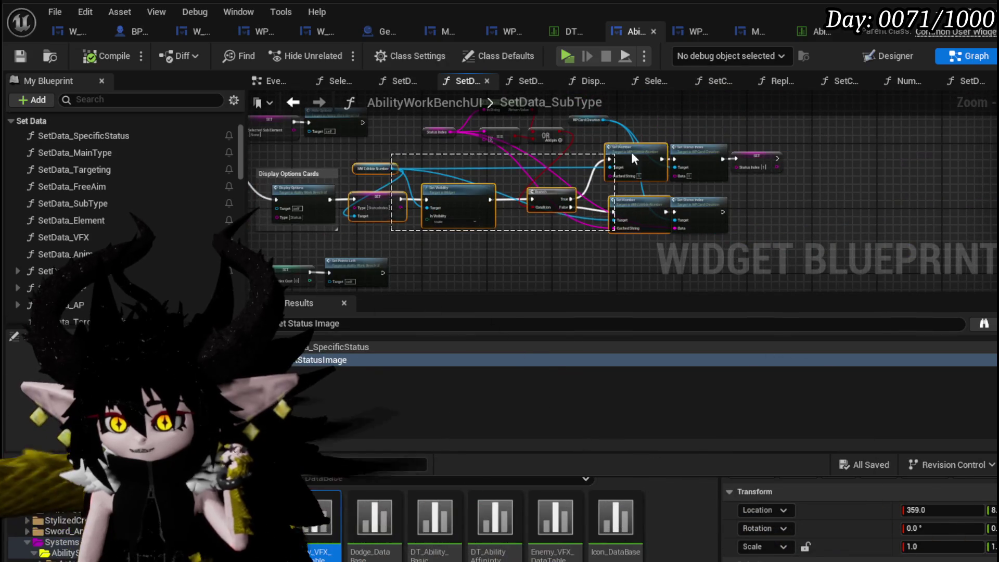
pyautogui.moveTo(753, 138); pyautogui.dragTo(753, 139)
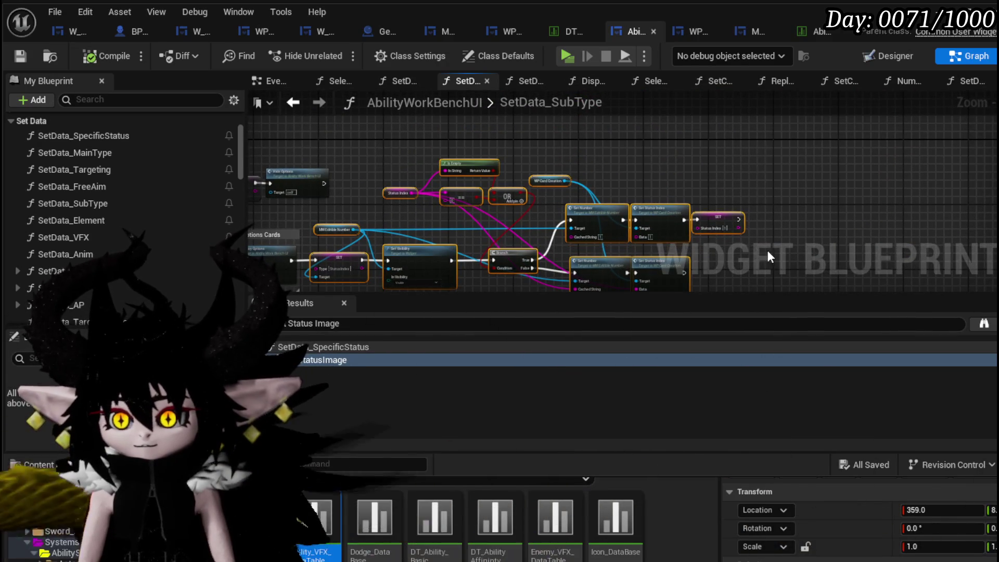
pyautogui.moveTo(791, 179); pyautogui.dragTo(742, 185)
pyautogui.scroll(2, 525, 192)
pyautogui.scroll(2, 524, 191)
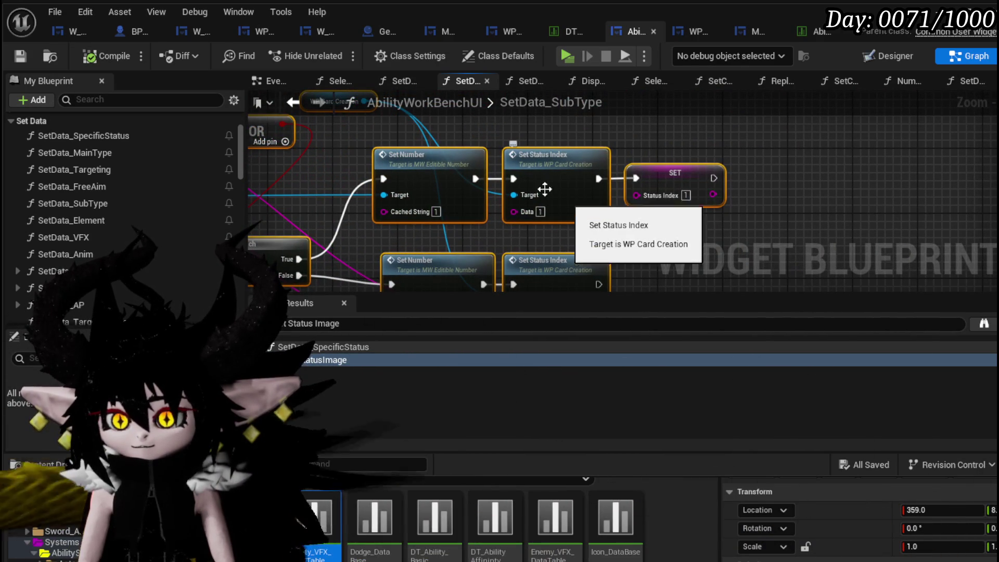
pyautogui.click(292, 102)
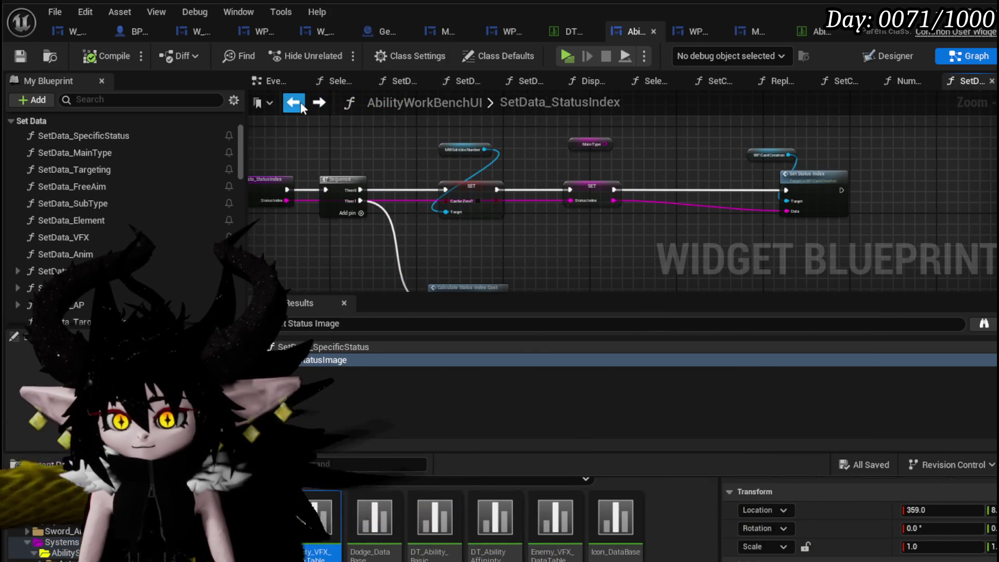
pyautogui.click(292, 102)
pyautogui.moveTo(404, 190)
pyautogui.mouseDown()
pyautogui.moveTo(335, 235)
pyautogui.moveTo(319, 232)
pyautogui.moveTo(741, 109)
pyautogui.moveTo(747, 136)
pyautogui.mouseUp()
pyautogui.scroll(-2, 303, 251)
# Step: Delete the selected Gain option nodes and paste in the copied status-index nodes
pyautogui.press('Delete')
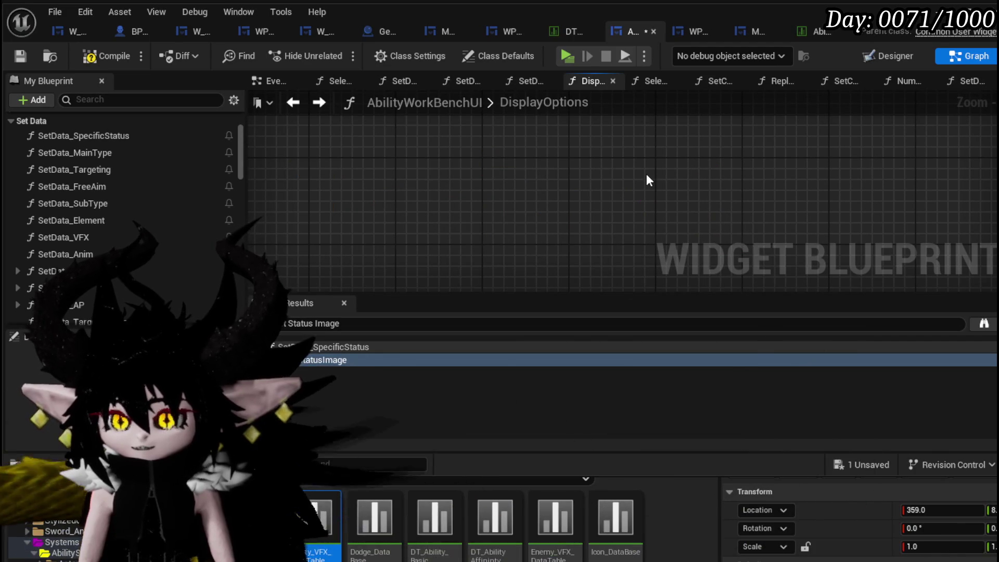
pyautogui.press('Home')
pyautogui.scroll(3, 509, 251)
pyautogui.scroll(-3, 406, 204)
pyautogui.scroll(3, 327, 215)
# Step: Wire the PlayAbilityFrom output into the SET node, compile, and return to the level editor
pyautogui.moveTo(318, 216)
pyautogui.mouseDown()
pyautogui.moveTo(437, 166)
pyautogui.moveTo(594, 158)
pyautogui.mouseUp()
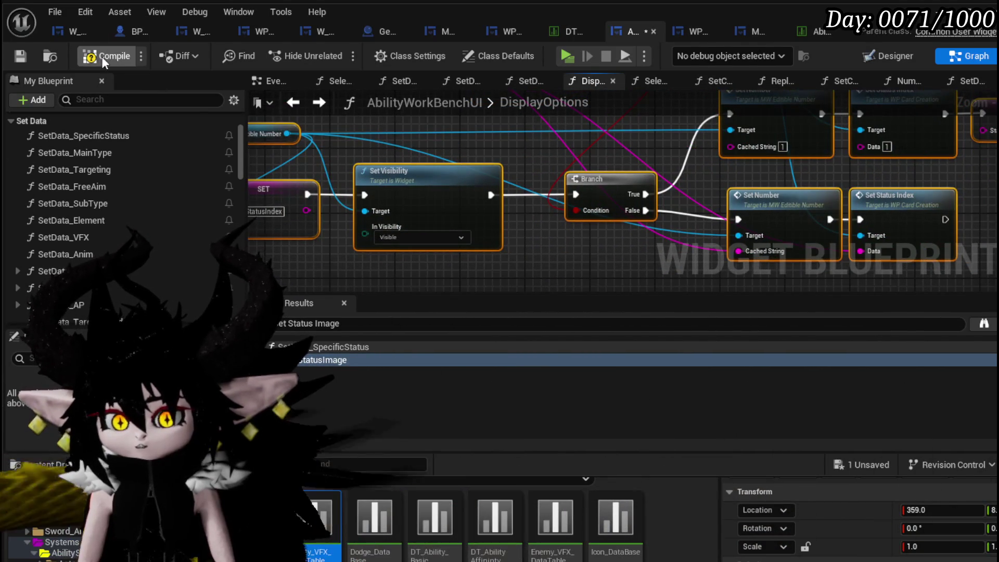
pyautogui.click(23, 52)
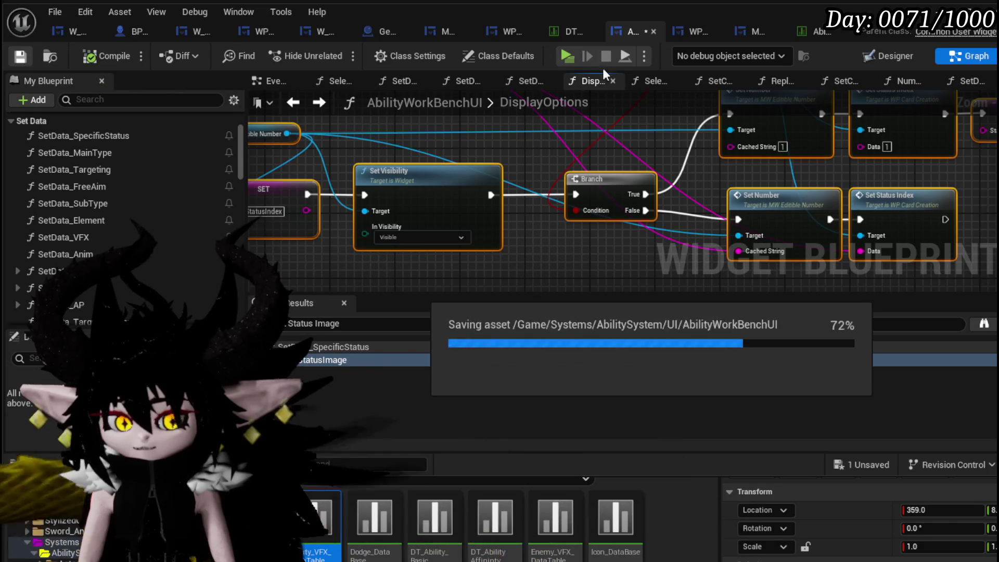
pyautogui.hotkey('alt', 'Tab')
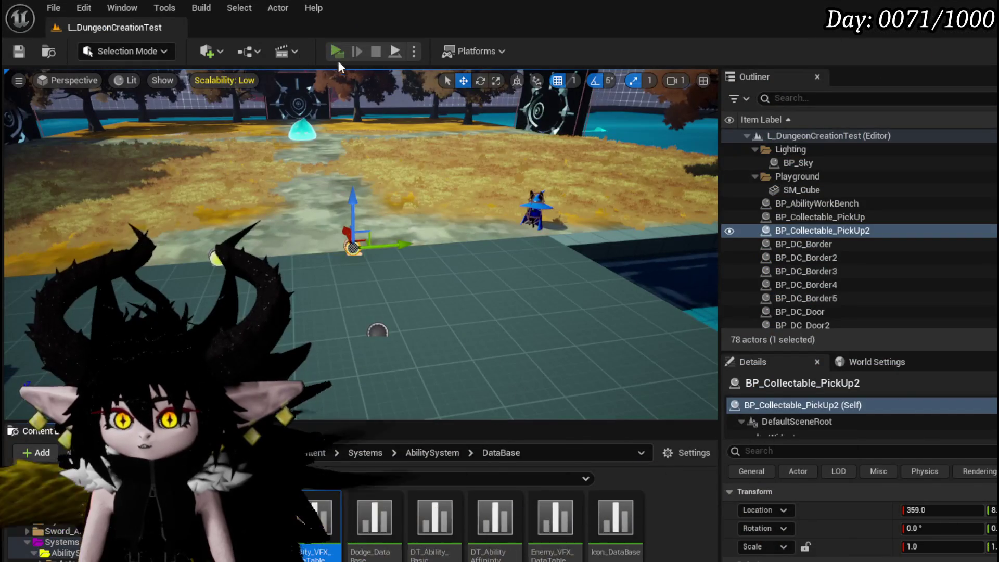
# Step: Start a play session and show the Status core's card deck in the workbench
pyautogui.click(337, 56)
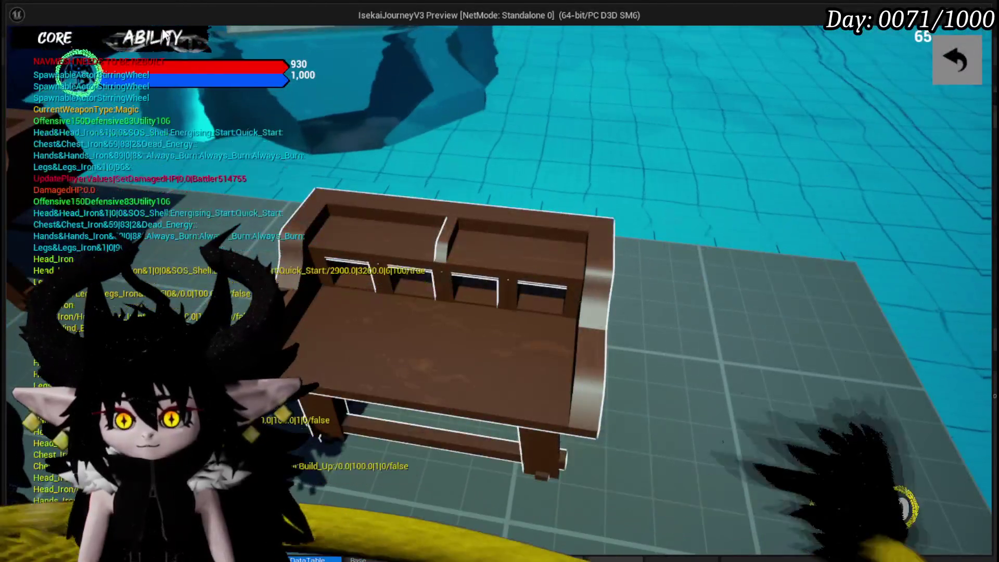
pyautogui.click(55, 37)
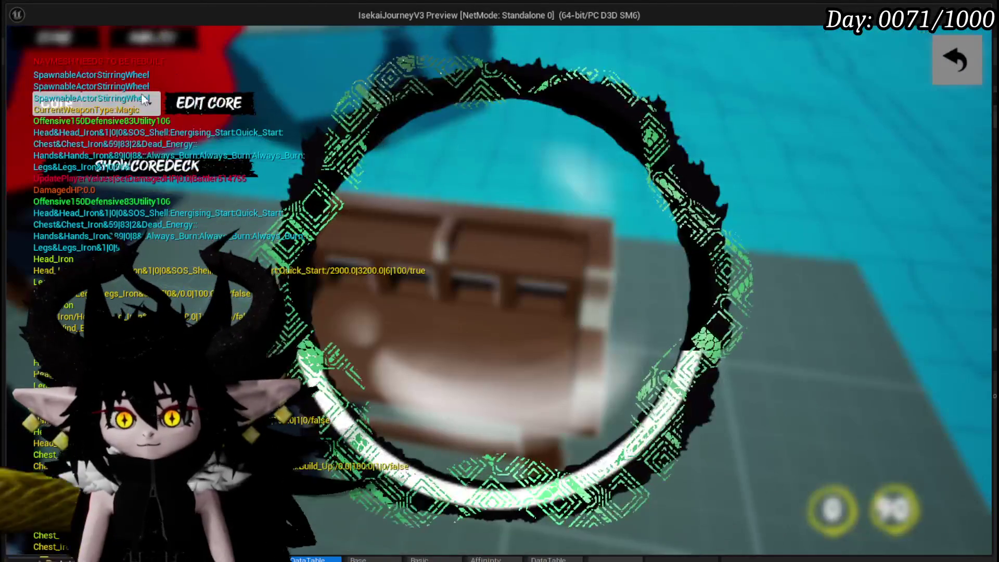
pyautogui.click(146, 103)
pyautogui.click(137, 169)
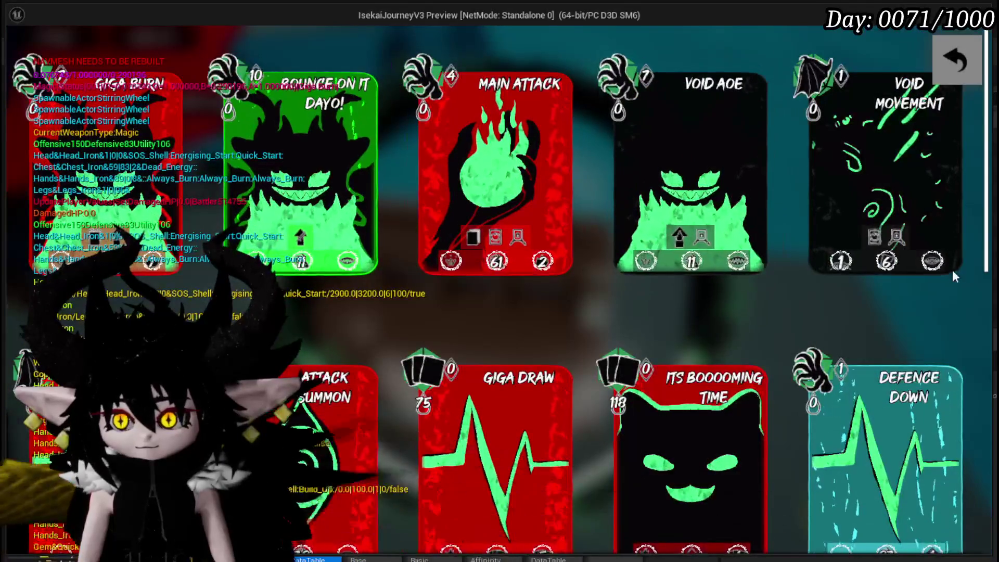
pyautogui.scroll(-2, 746, 269)
pyautogui.scroll(-2, 747, 269)
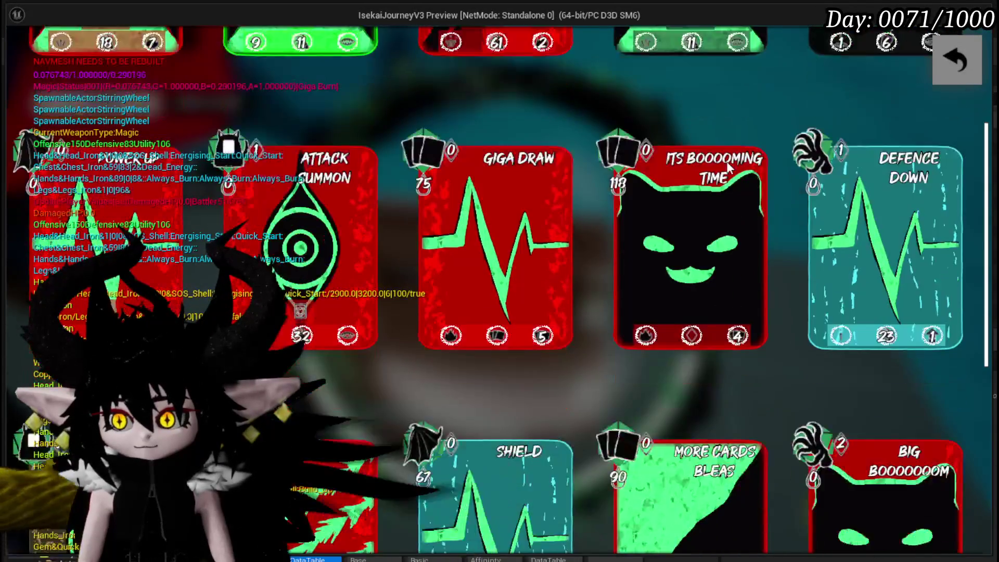
# Step: Open the cat-faced Its Booooming Time card and add a card-gain special effect
pyautogui.click(716, 199)
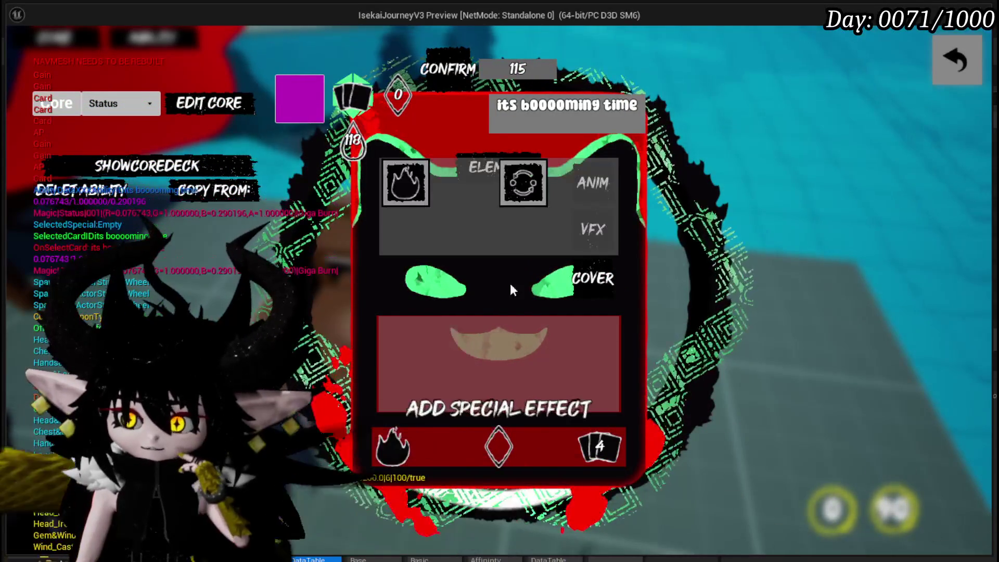
pyautogui.moveTo(398, 195)
pyautogui.click(501, 450)
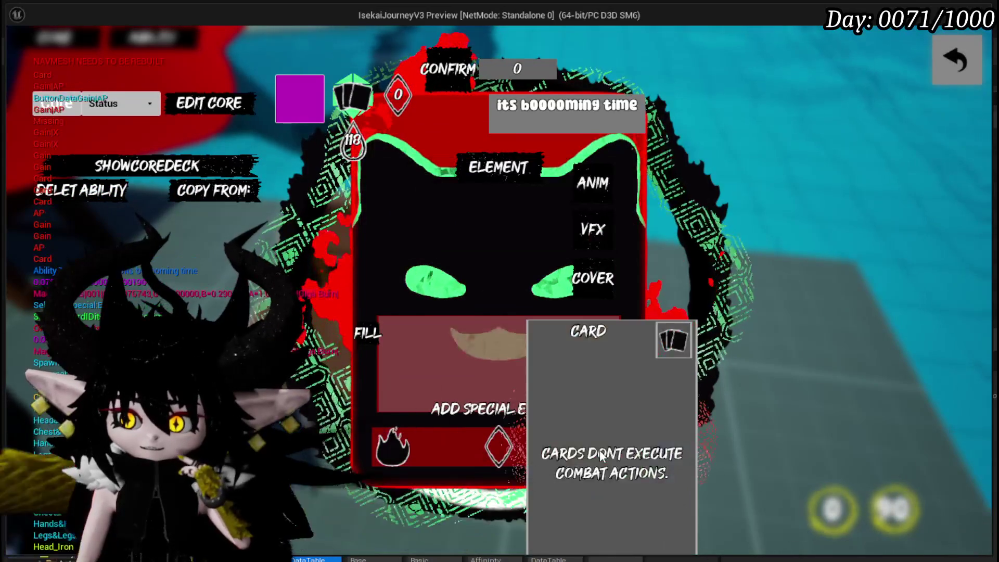
# Step: Enter a fill amount of 50 on the card-gain effect, then replace it with 500
pyautogui.click(499, 343)
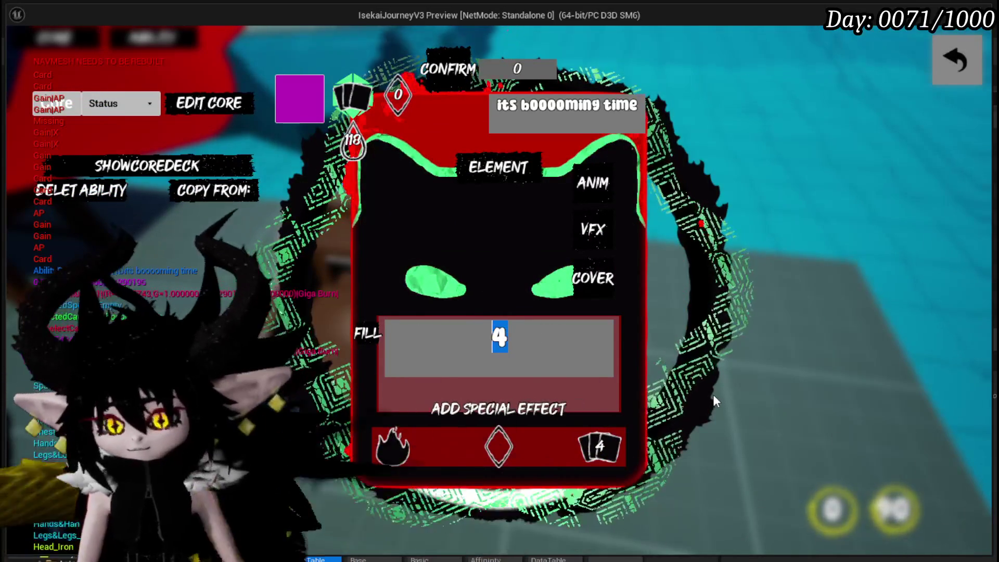
pyautogui.write('50')
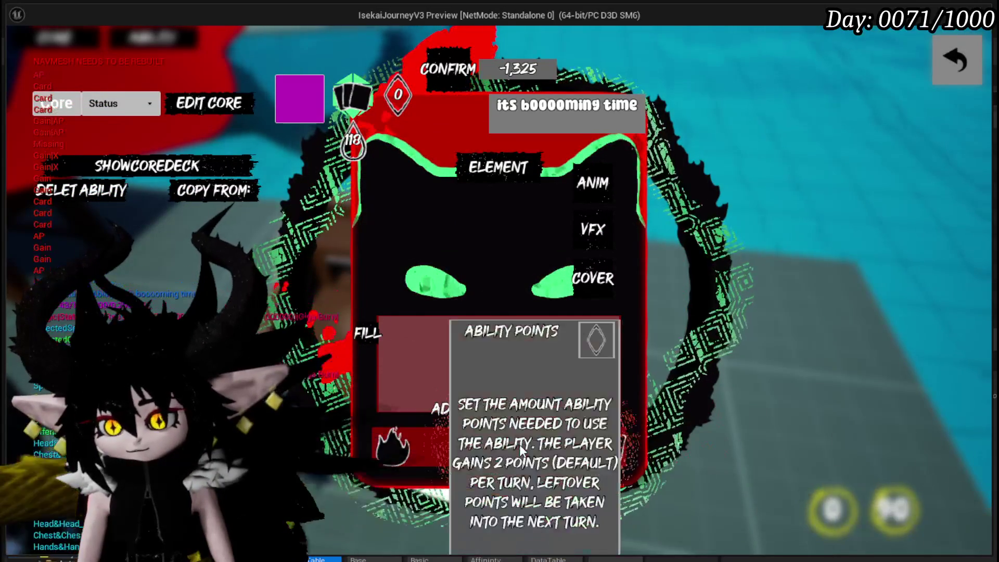
pyautogui.click(521, 444)
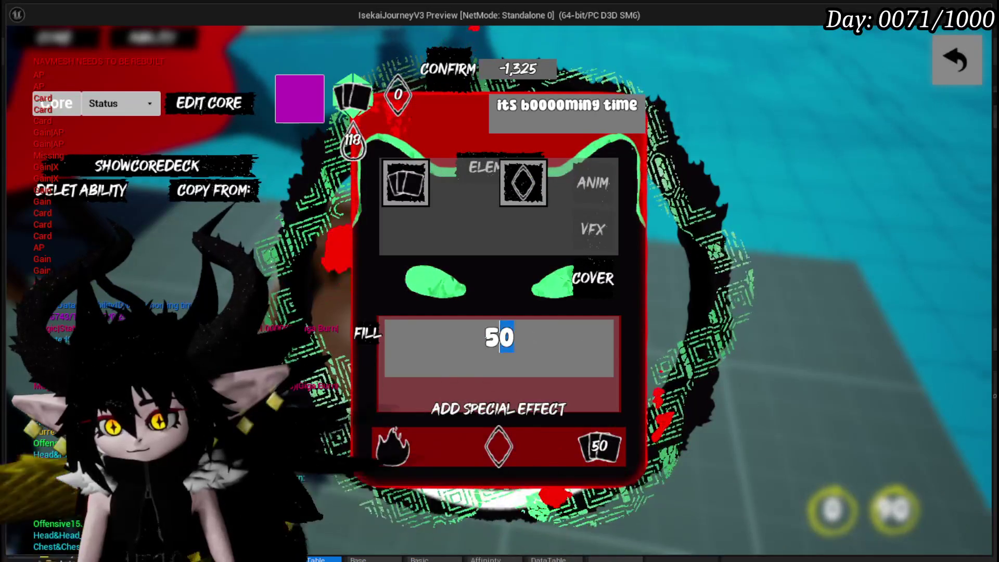
pyautogui.hotkey('ctrl', 'a')
pyautogui.write('500')
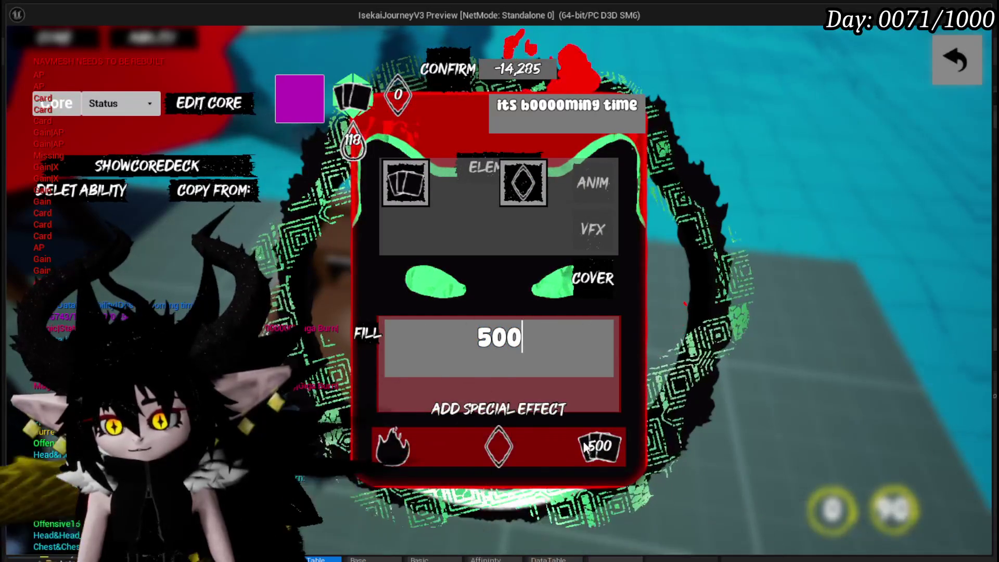
# Step: Change the card-gain fill amount to 69
pyautogui.moveTo(499, 440)
pyautogui.moveTo(597, 448)
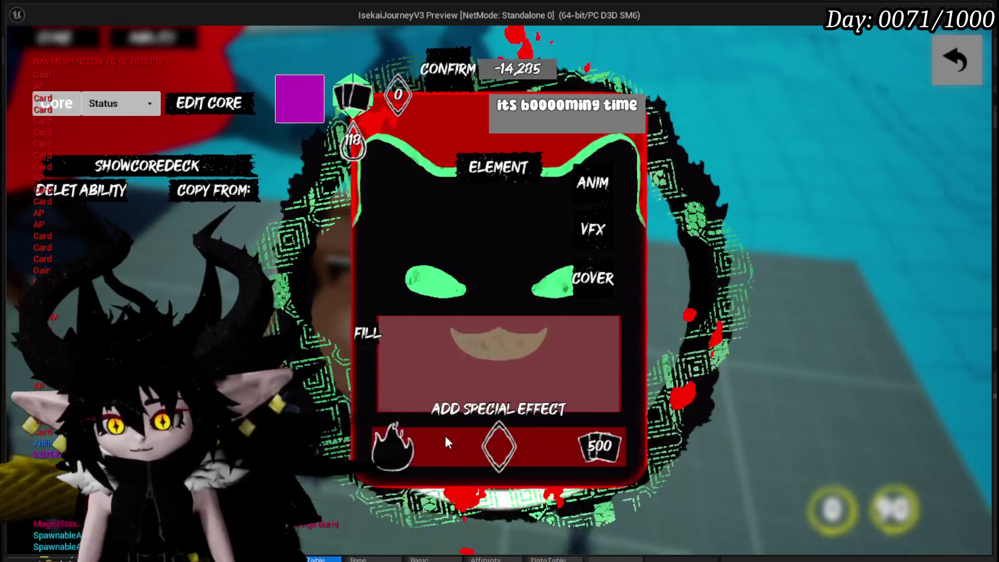
pyautogui.moveTo(440, 176)
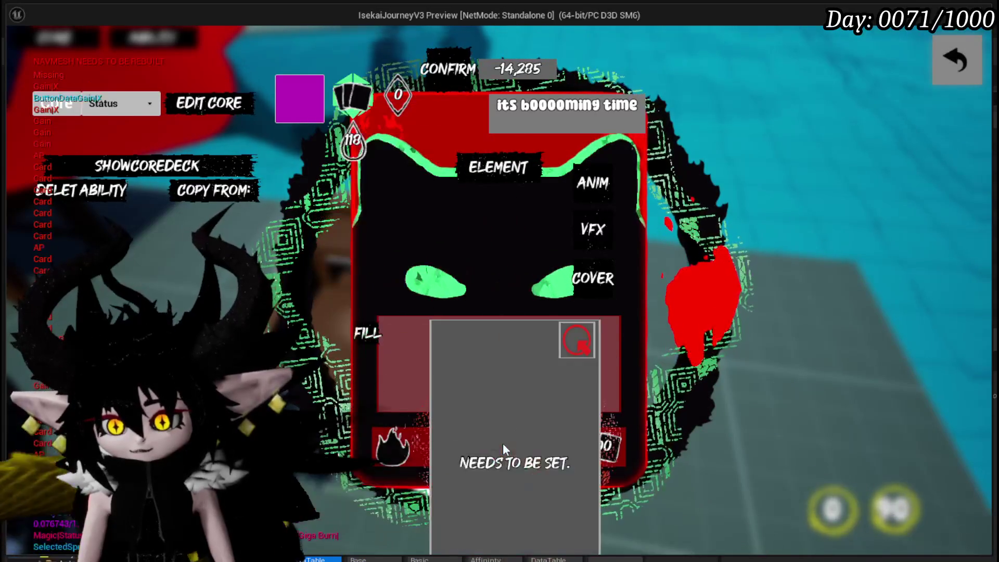
pyautogui.moveTo(591, 409)
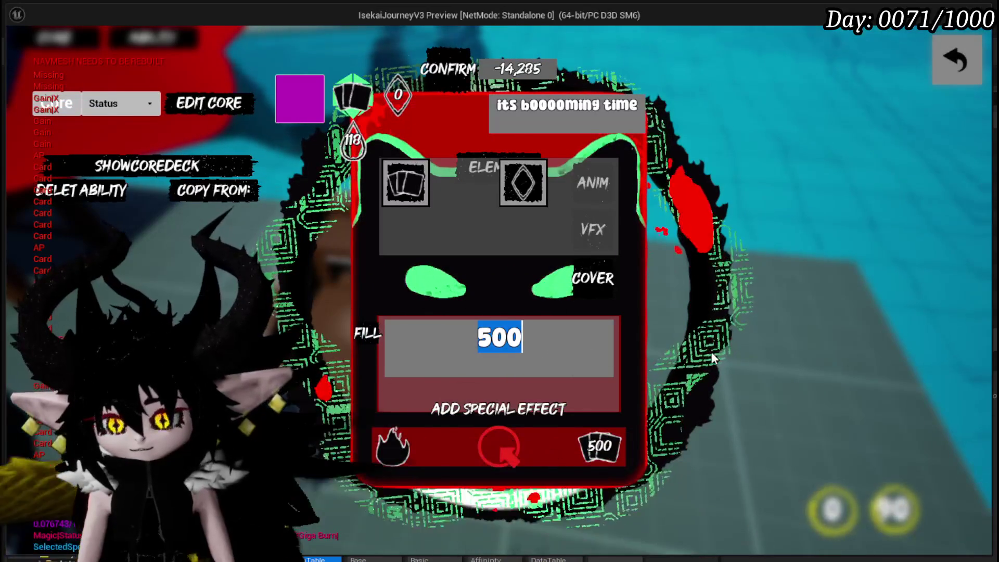
pyautogui.write('69')
pyautogui.press('Return')
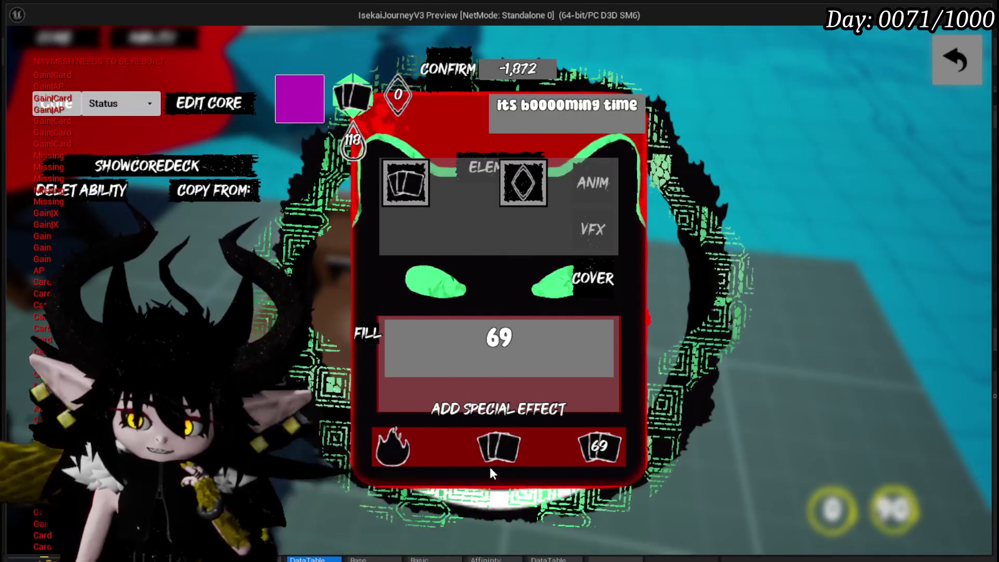
# Step: Stop the play session and save the modified assets
pyautogui.moveTo(511, 177)
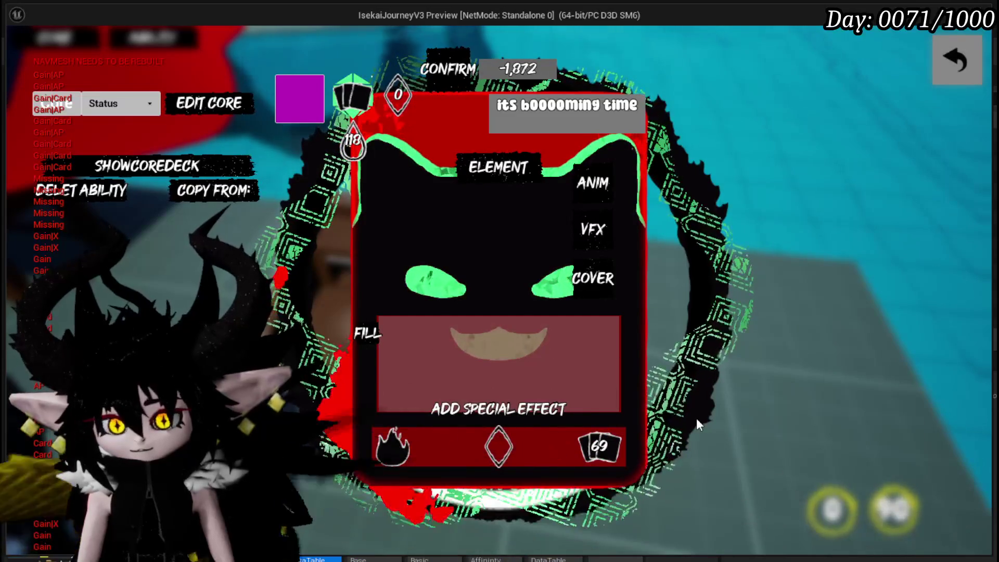
pyautogui.press('Escape')
pyautogui.hotkey('ctrl', 's')
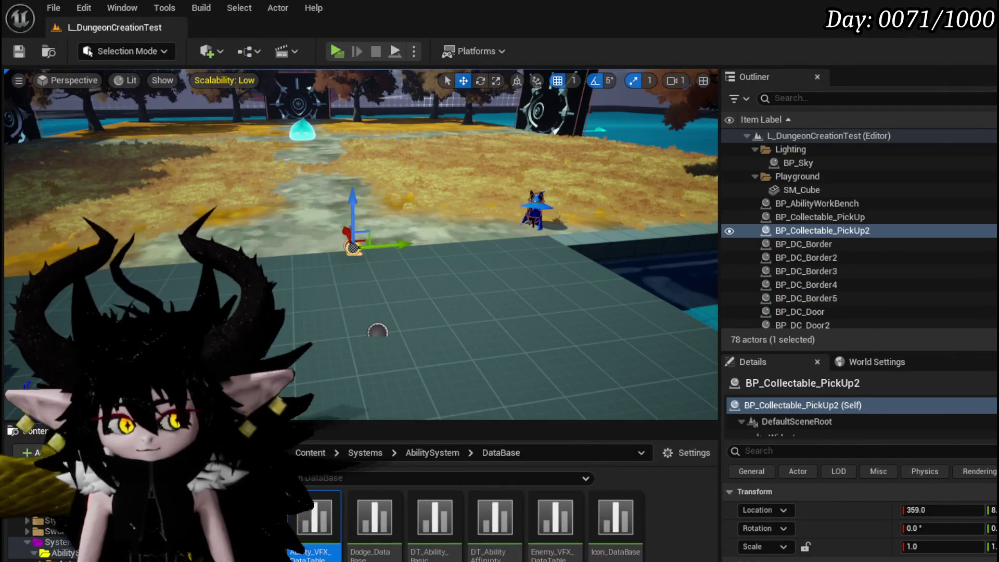
# Step: Switch to the AbilityWorkBenchUI blueprint and open its SelectCard(NEW) function graph
pyautogui.hotkey('alt', 'Tab')
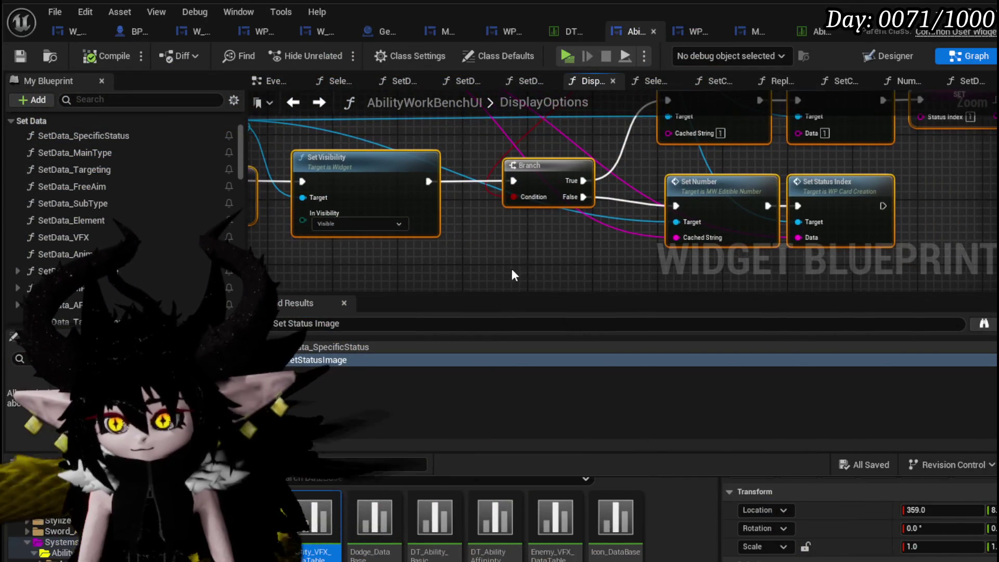
pyautogui.scroll(-2, 512, 276)
pyautogui.moveTo(512, 275); pyautogui.dragTo(696, 192)
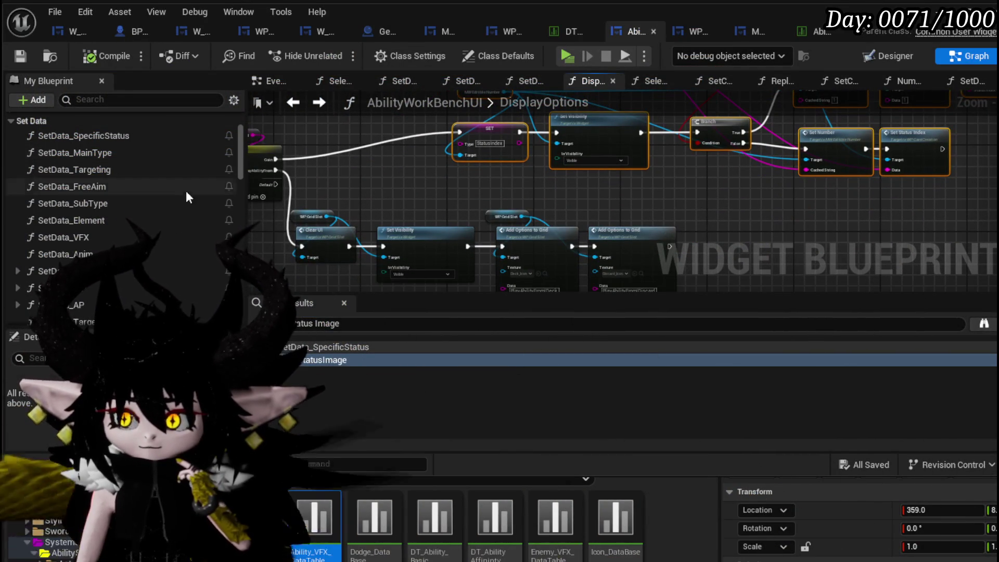
pyautogui.scroll(-10, 137, 215)
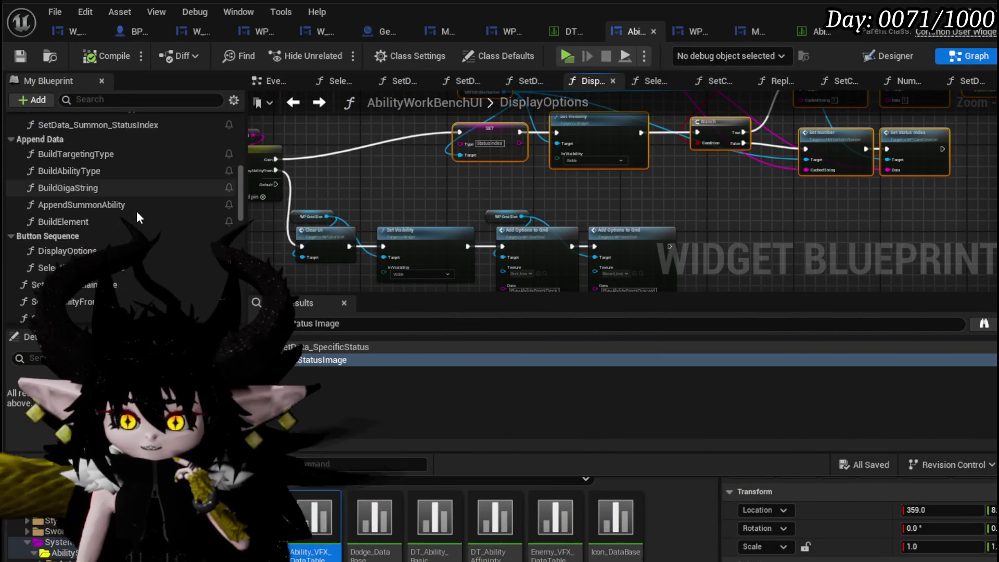
pyautogui.scroll(-15, 137, 210)
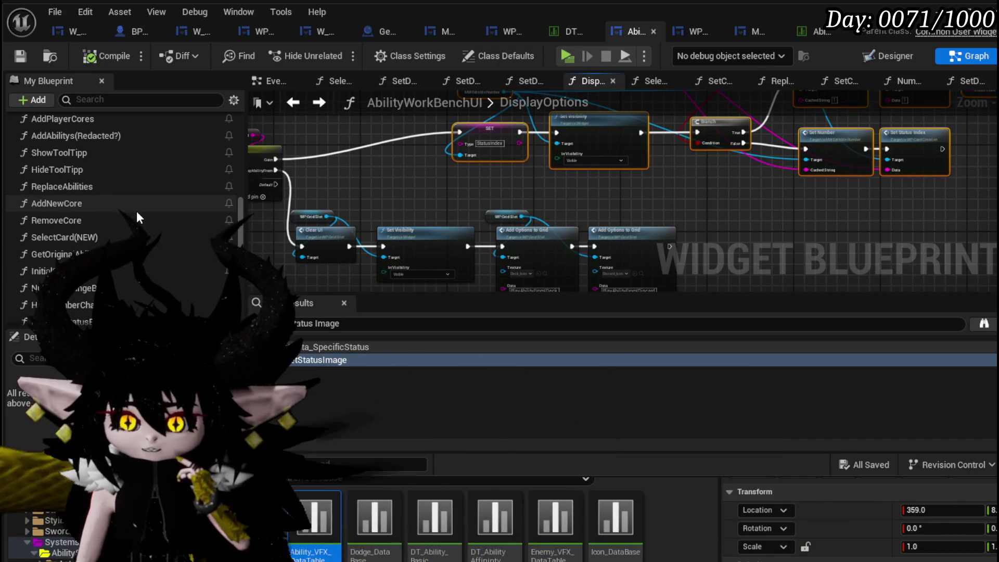
pyautogui.doubleClick(83, 238)
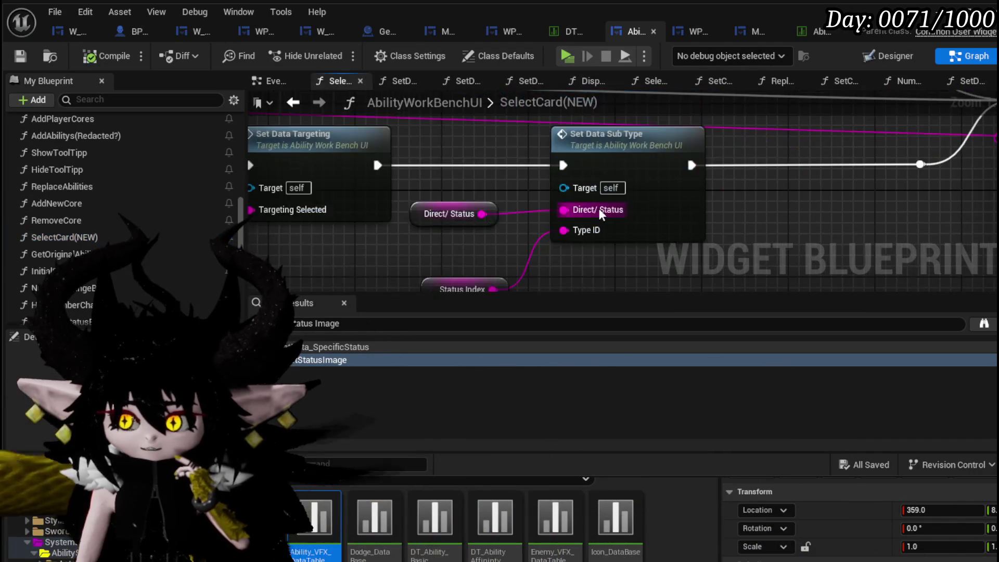
pyautogui.scroll(5, 450, 172)
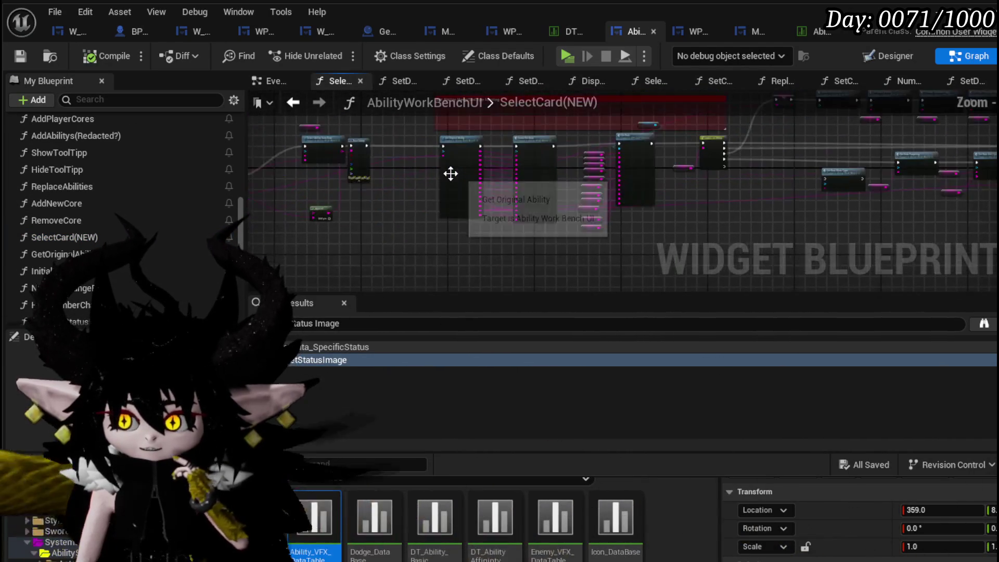
pyautogui.scroll(-3, 323, 174)
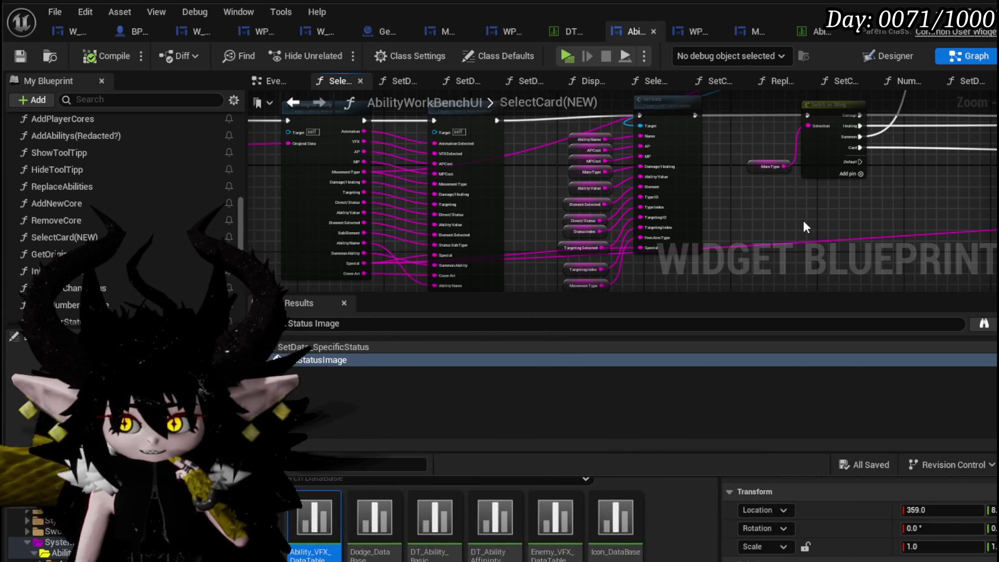
pyautogui.moveTo(803, 227); pyautogui.dragTo(656, 227)
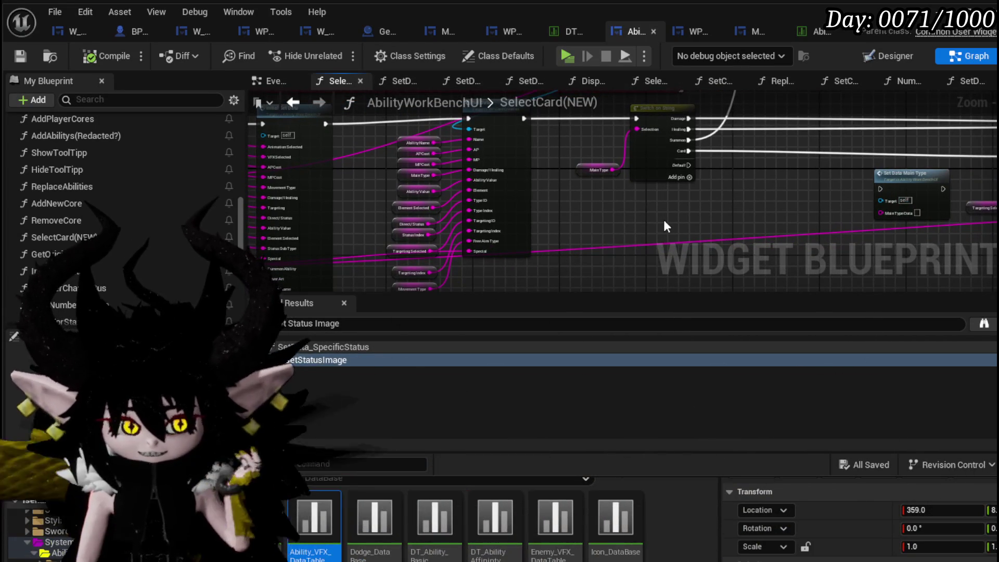
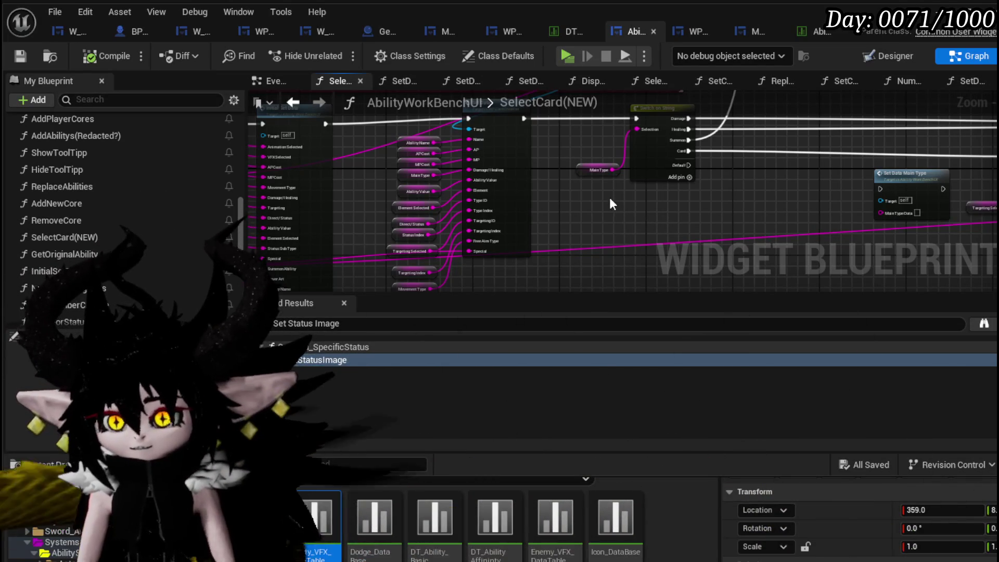
# Step: Review the Set Ability Name setter chain and save the AbilityWorkBenchUI blueprint
pyautogui.scroll(-2, 610, 198)
pyautogui.scroll(-2, 663, 180)
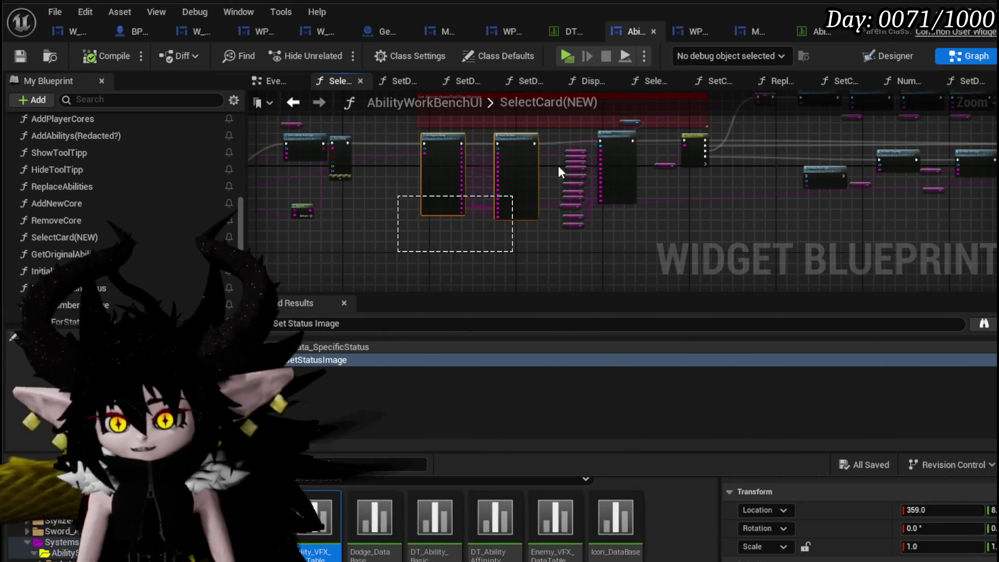
pyautogui.moveTo(629, 131); pyautogui.dragTo(630, 133)
pyautogui.scroll(5, 638, 152)
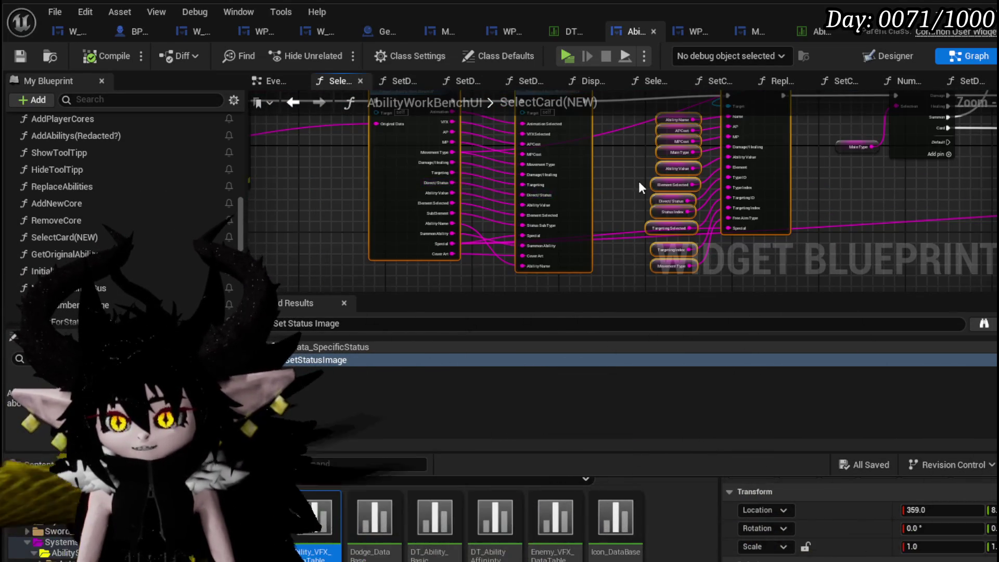
pyautogui.moveTo(577, 223); pyautogui.dragTo(567, 251)
pyautogui.moveTo(545, 160); pyautogui.dragTo(493, 162)
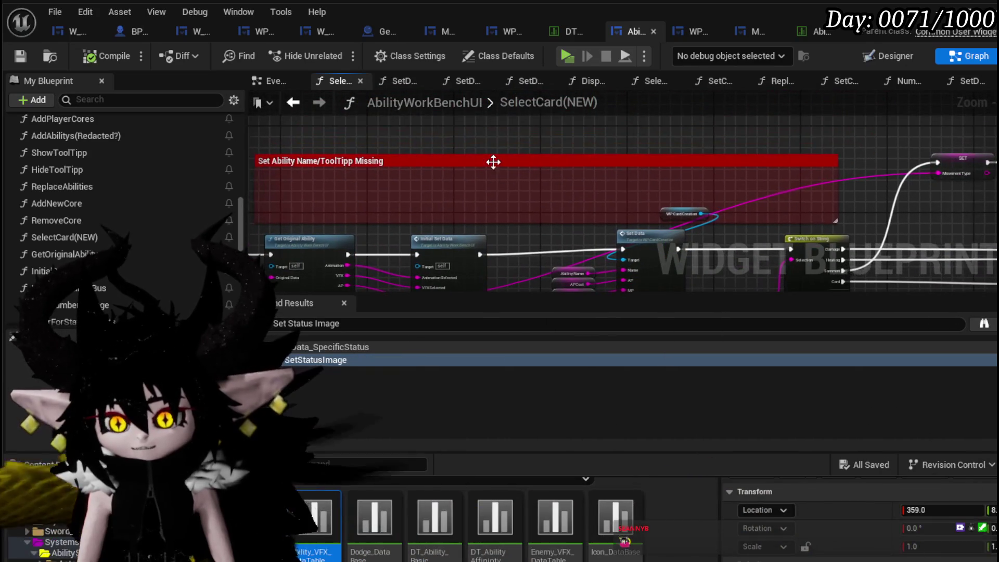
pyautogui.moveTo(583, 194)
pyautogui.mouseDown()
pyautogui.moveTo(566, 138)
pyautogui.moveTo(596, 107)
pyautogui.mouseUp()
pyautogui.click(13, 58)
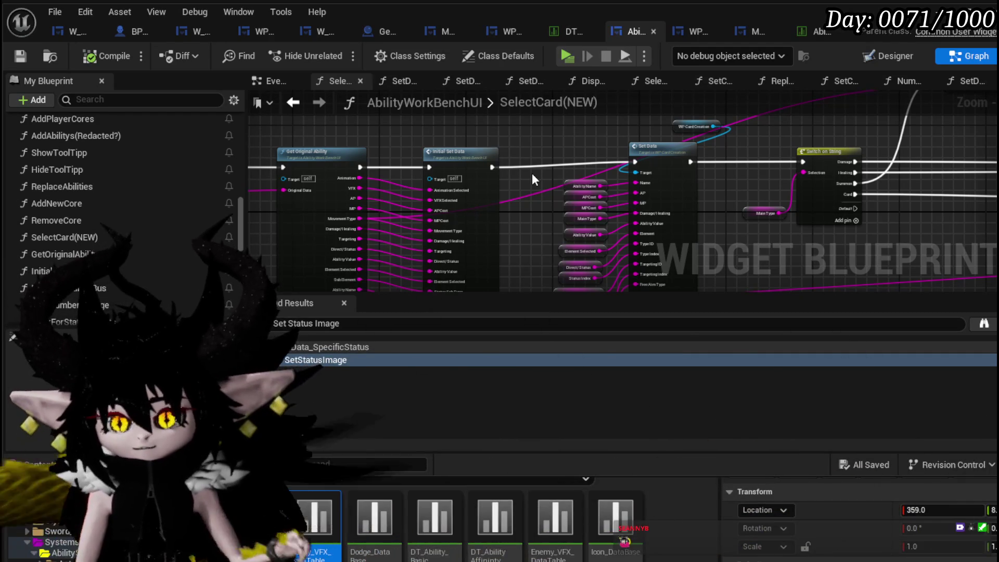
# Step: Move the Status Index getter up beside Set Data Sub Type's Type ID pin
pyautogui.moveTo(532, 173)
pyautogui.mouseDown()
pyautogui.moveTo(535, 192)
pyautogui.moveTo(507, 155)
pyautogui.mouseUp()
pyautogui.moveTo(737, 189)
pyautogui.mouseDown()
pyautogui.moveTo(613, 172)
pyautogui.moveTo(469, 198)
pyautogui.moveTo(638, 213)
pyautogui.moveTo(597, 192)
pyautogui.mouseUp()
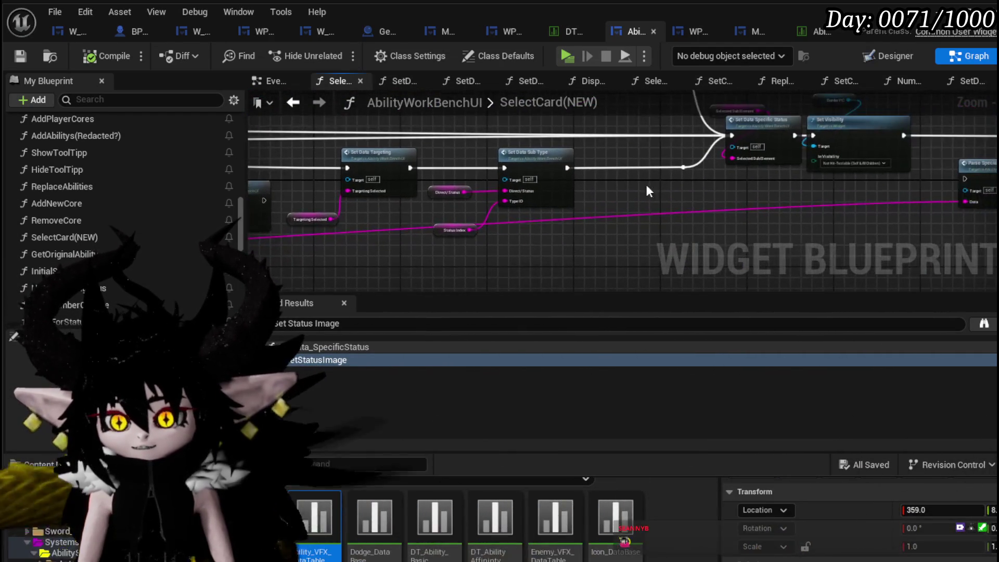
pyautogui.scroll(3, 585, 210)
pyautogui.moveTo(433, 265); pyautogui.dragTo(419, 235)
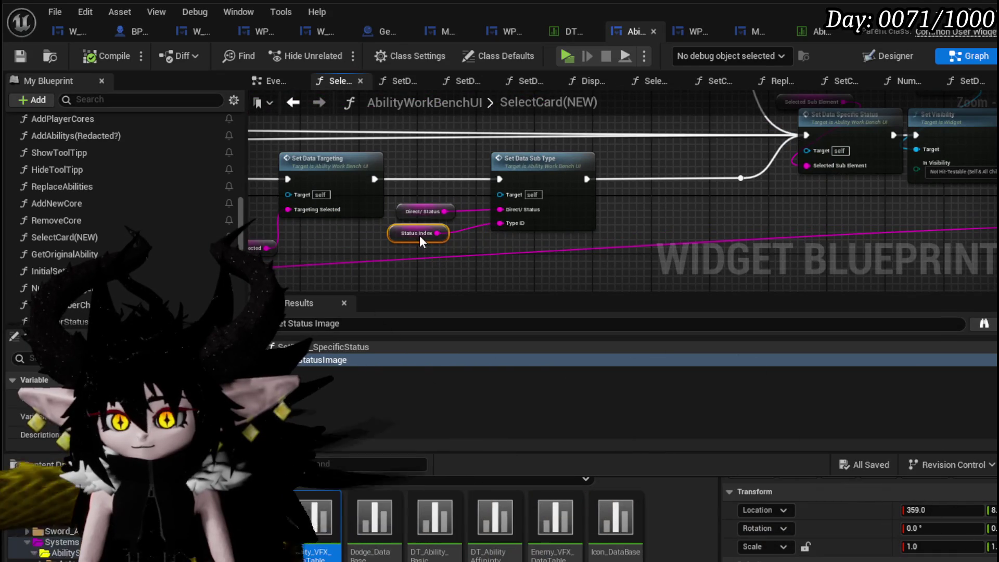
pyautogui.click(670, 225)
pyautogui.scroll(-2, 669, 217)
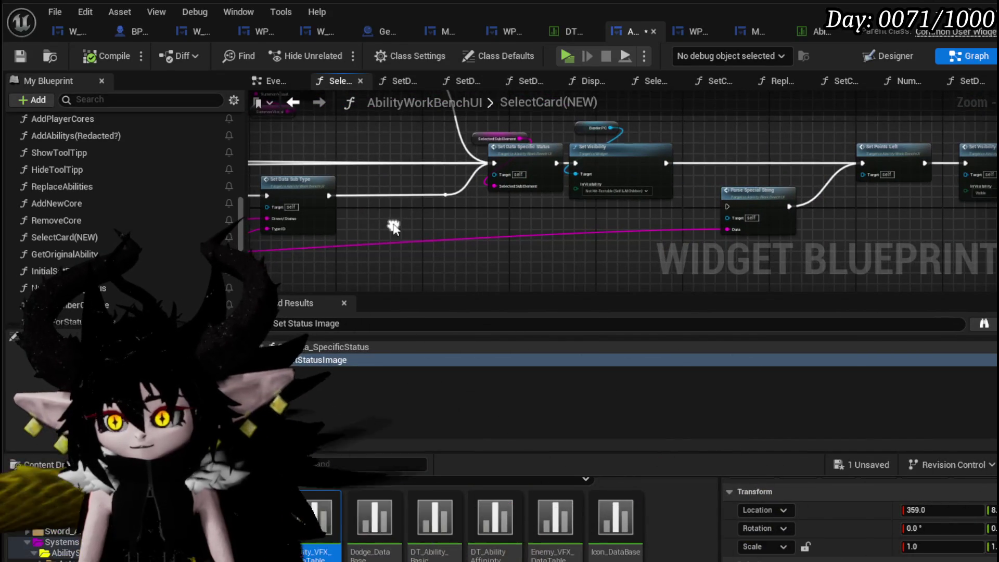
pyautogui.moveTo(628, 214)
pyautogui.mouseDown()
pyautogui.moveTo(687, 259)
pyautogui.moveTo(312, 244)
pyautogui.mouseUp()
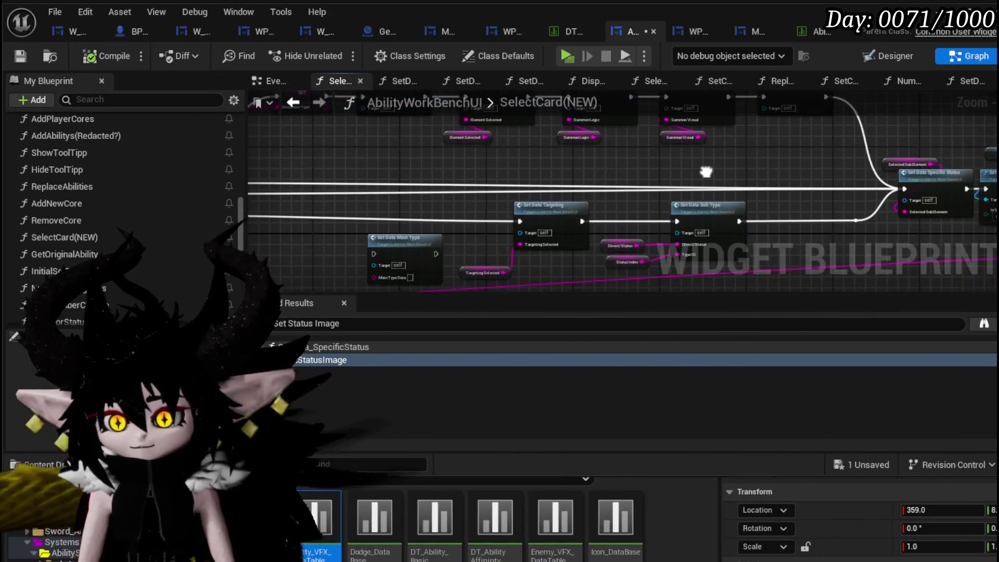
pyautogui.scroll(3, 535, 231)
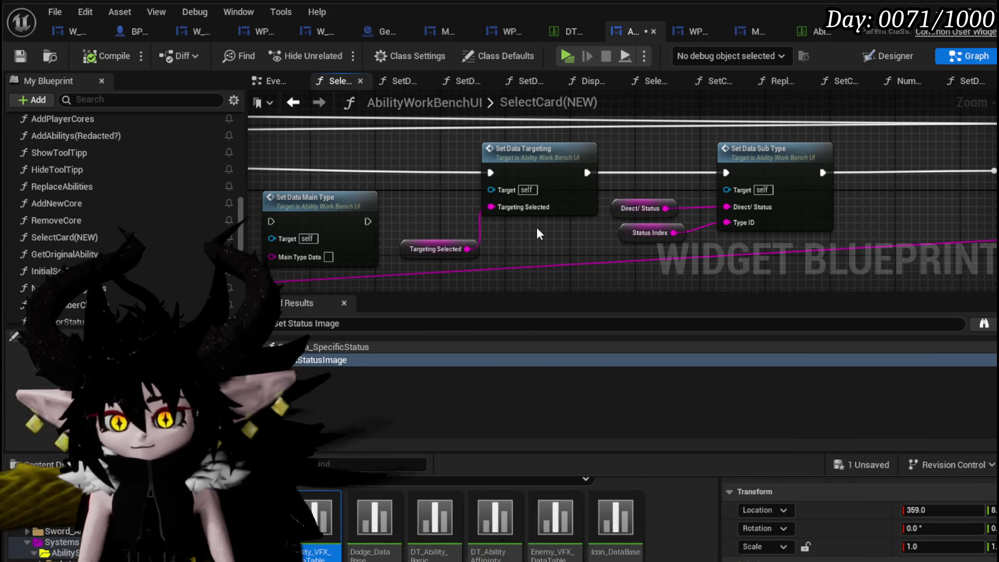
# Step: Nudge the Main Type getter slightly left, closer to Switch on String
pyautogui.moveTo(395, 215); pyautogui.dragTo(631, 207)
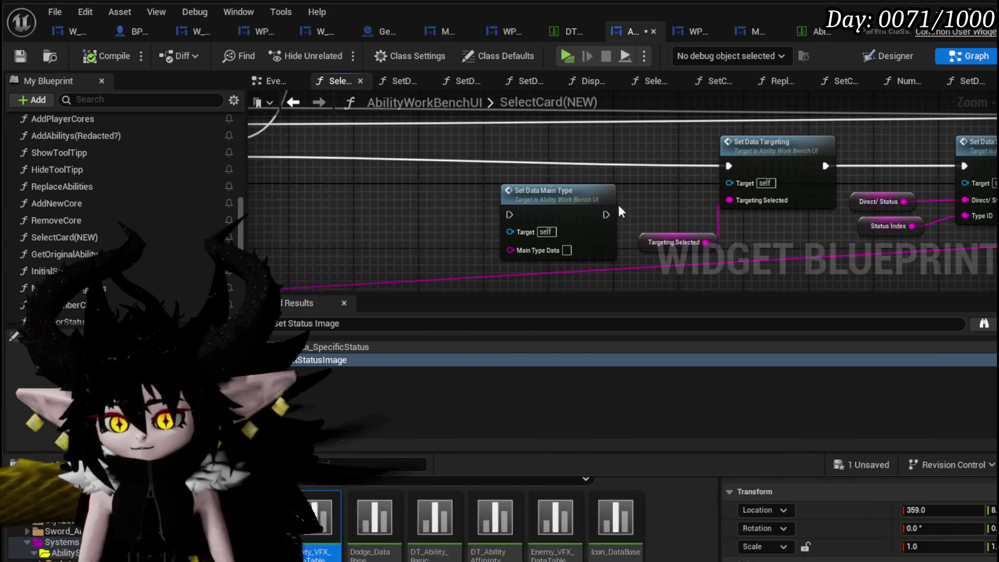
pyautogui.moveTo(508, 166); pyautogui.dragTo(920, 168)
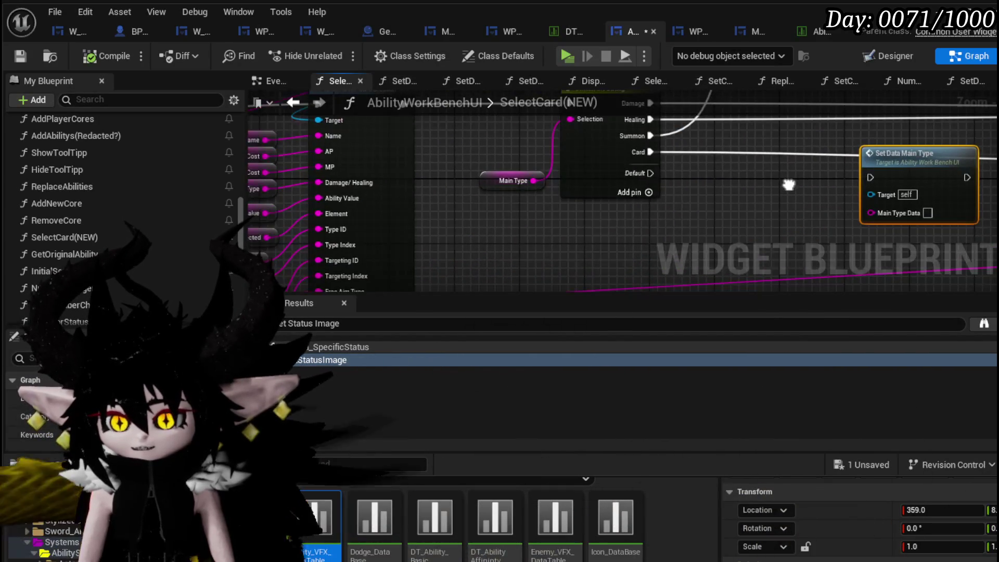
pyautogui.moveTo(782, 190); pyautogui.dragTo(641, 241)
pyautogui.moveTo(334, 236); pyautogui.dragTo(302, 238)
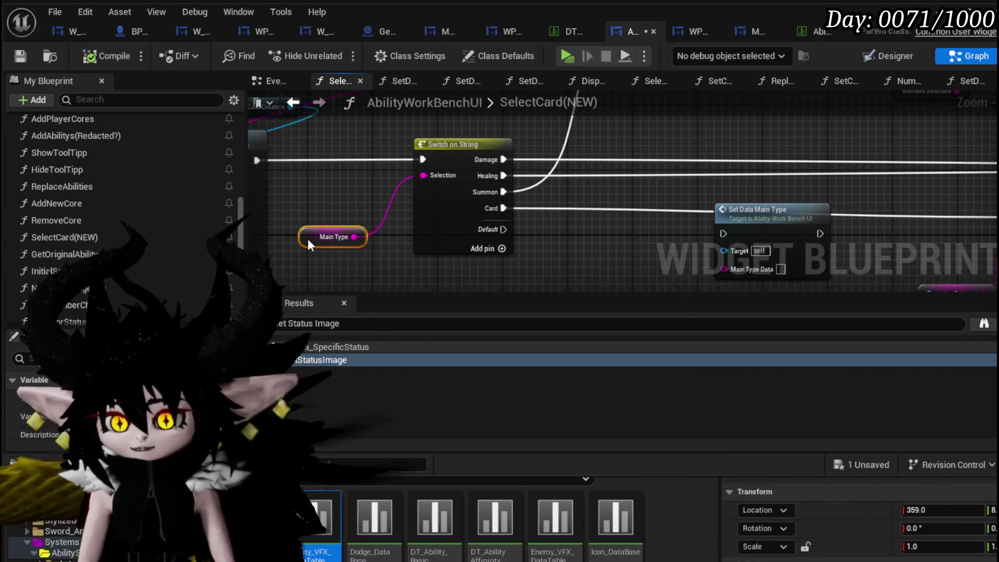
pyautogui.moveTo(810, 196); pyautogui.dragTo(455, 215)
pyautogui.moveTo(581, 195)
pyautogui.mouseDown()
pyautogui.moveTo(469, 150)
pyautogui.moveTo(451, 173)
pyautogui.mouseUp()
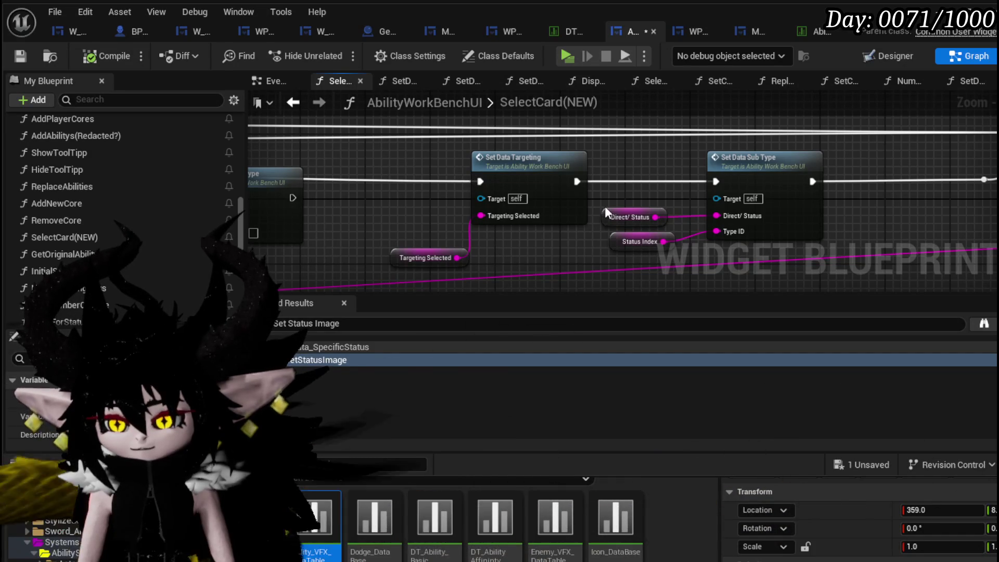
# Step: Save the AbilityWorkBenchUI blueprint, leaving the SelectCard(NEW) function name unchanged
pyautogui.moveTo(604, 206)
pyautogui.mouseDown()
pyautogui.moveTo(867, 193)
pyautogui.moveTo(799, 193)
pyautogui.mouseUp()
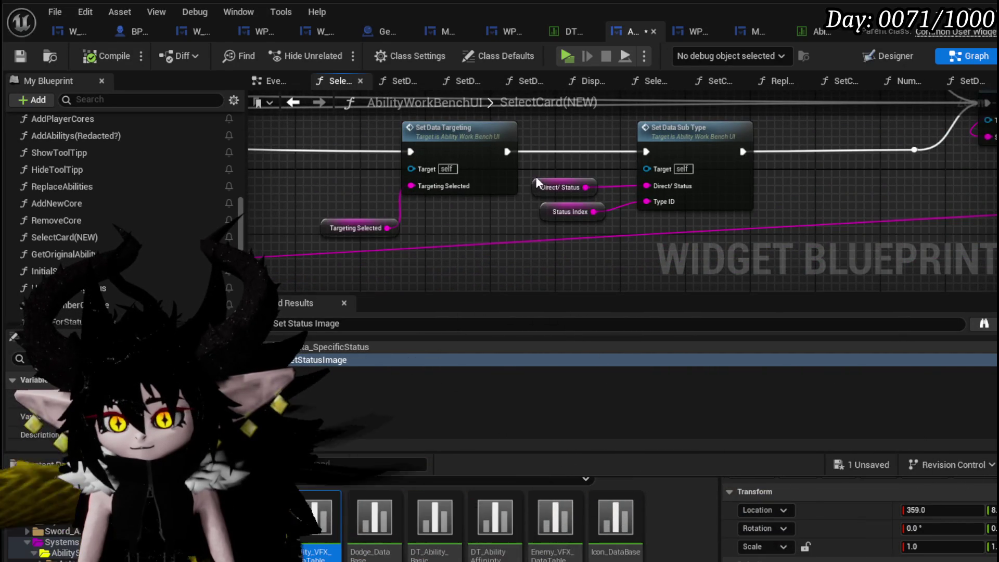
pyautogui.click(21, 56)
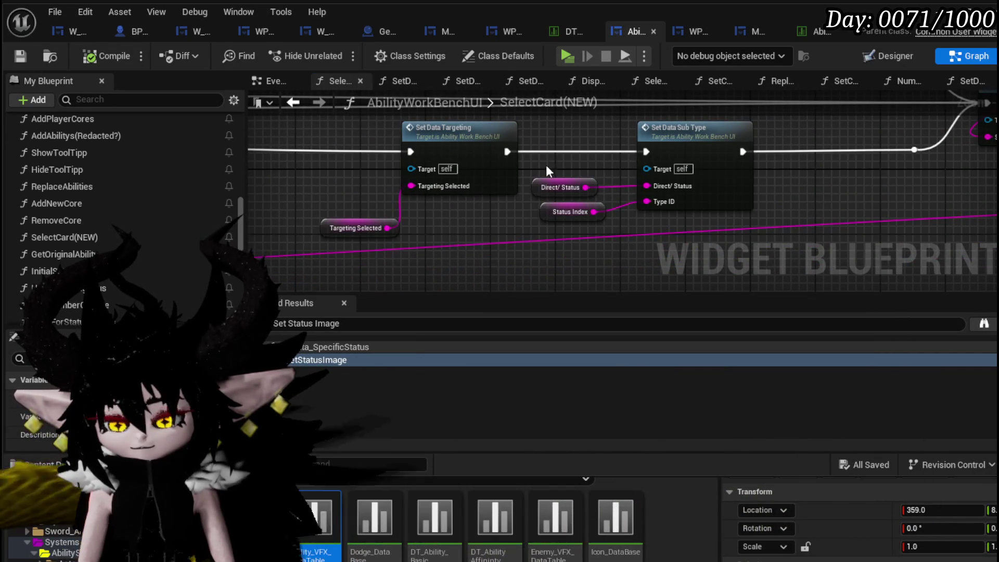
pyautogui.doubleClick(512, 108)
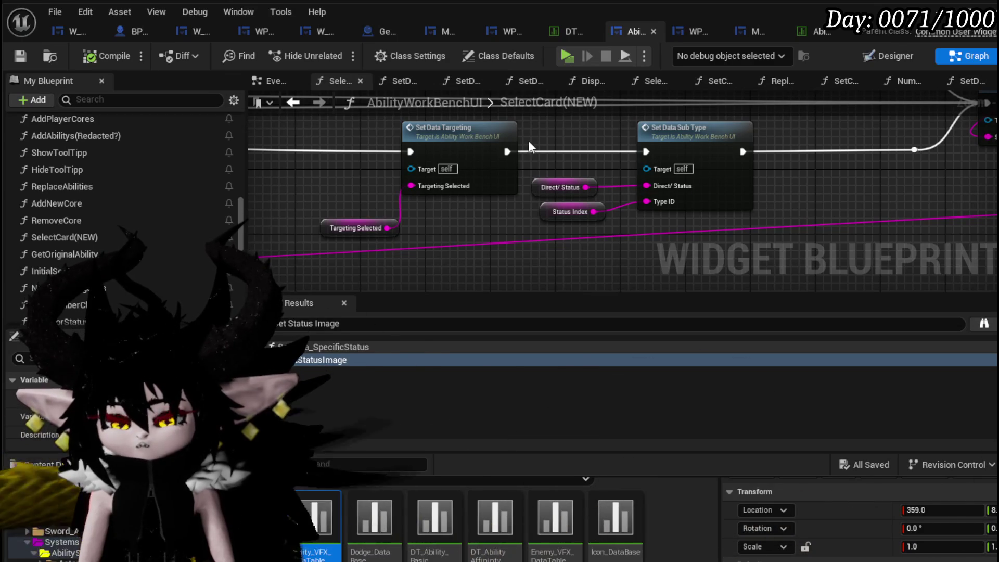
pyautogui.moveTo(946, 161)
pyautogui.mouseDown()
pyautogui.moveTo(790, 177)
pyautogui.moveTo(478, 248)
pyautogui.moveTo(815, 215)
pyautogui.mouseUp()
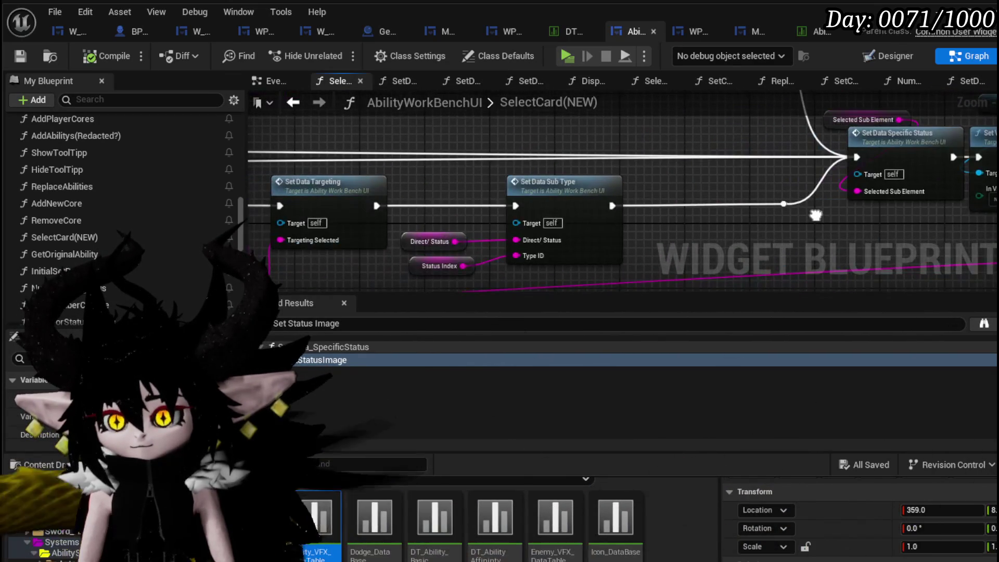
pyautogui.moveTo(432, 189); pyautogui.dragTo(825, 190)
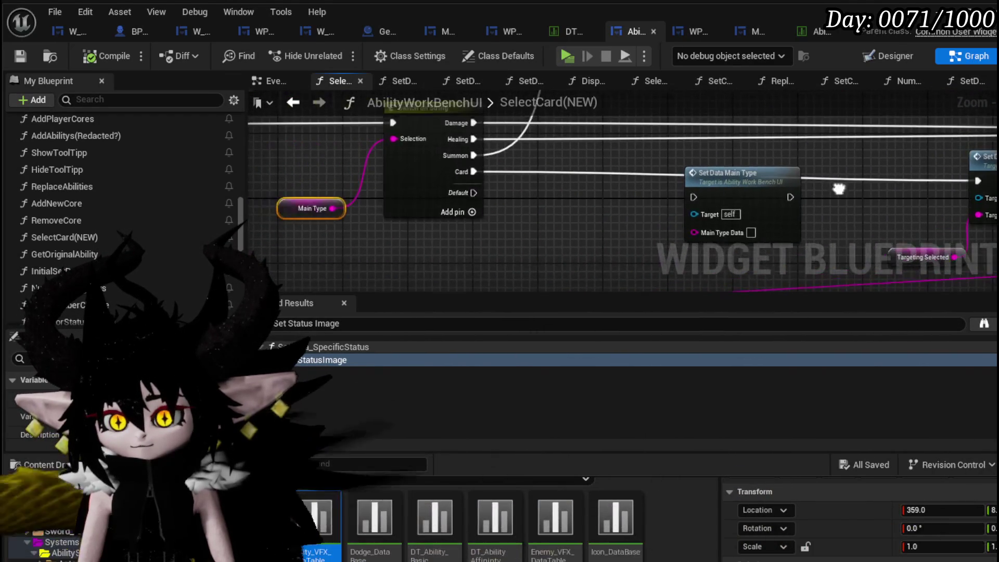
# Step: Follow the pink wire from the Set Data setters and delete the Parse Special String node
pyautogui.moveTo(552, 211)
pyautogui.mouseDown()
pyautogui.moveTo(254, 213)
pyautogui.moveTo(640, 199)
pyautogui.moveTo(582, 186)
pyautogui.moveTo(401, 190)
pyautogui.mouseUp()
pyautogui.moveTo(807, 156)
pyautogui.mouseDown()
pyautogui.moveTo(543, 157)
pyautogui.moveTo(504, 139)
pyautogui.mouseUp()
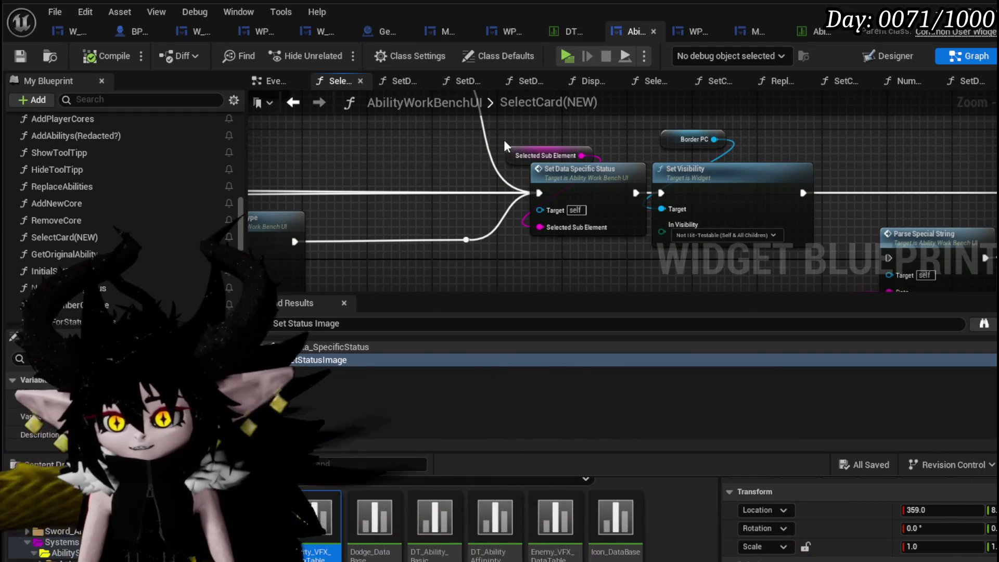
pyautogui.moveTo(477, 139)
pyautogui.mouseDown()
pyautogui.moveTo(797, 157)
pyautogui.moveTo(750, 189)
pyautogui.moveTo(625, 223)
pyautogui.moveTo(587, 182)
pyautogui.moveTo(390, 143)
pyautogui.mouseUp()
pyautogui.moveTo(829, 196)
pyautogui.mouseDown()
pyautogui.moveTo(485, 165)
pyautogui.moveTo(673, 174)
pyautogui.moveTo(629, 217)
pyautogui.moveTo(529, 214)
pyautogui.mouseUp()
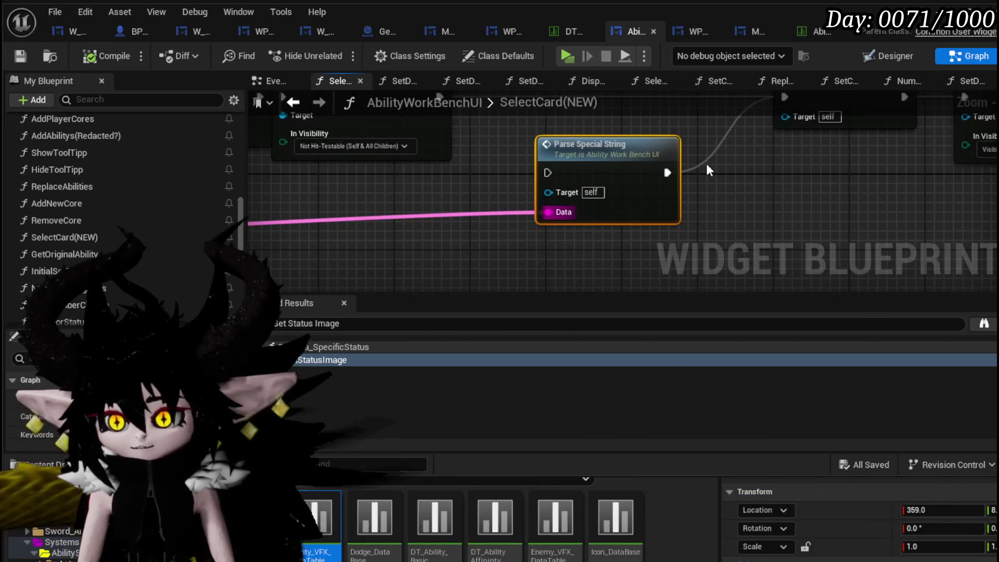
pyautogui.moveTo(645, 156)
pyautogui.mouseDown()
pyautogui.moveTo(843, 229)
pyautogui.moveTo(895, 236)
pyautogui.moveTo(792, 160)
pyautogui.moveTo(916, 244)
pyautogui.moveTo(633, 156)
pyautogui.moveTo(934, 251)
pyautogui.moveTo(611, 166)
pyautogui.moveTo(489, 258)
pyautogui.moveTo(810, 232)
pyautogui.moveTo(811, 245)
pyautogui.moveTo(138, 222)
pyautogui.moveTo(701, 233)
pyautogui.mouseUp()
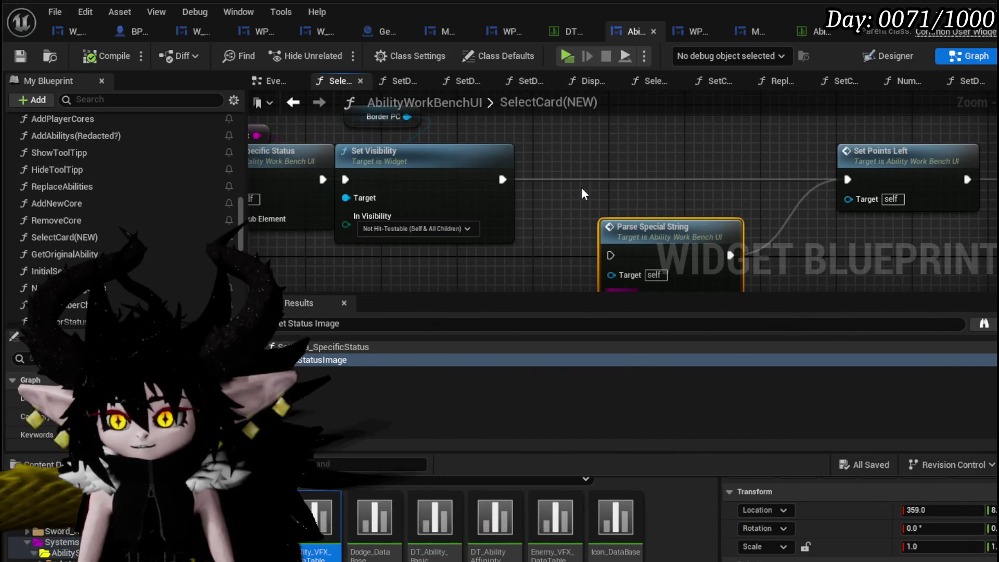
pyautogui.moveTo(581, 187); pyautogui.dragTo(584, 132)
pyautogui.press('Delete')
# Step: Compile the AbilityWorkBenchUI blueprint so it saves cleanly
pyautogui.moveTo(526, 237)
pyautogui.mouseDown()
pyautogui.moveTo(495, 250)
pyautogui.moveTo(637, 221)
pyautogui.moveTo(517, 216)
pyautogui.moveTo(624, 217)
pyautogui.mouseUp()
pyautogui.moveTo(375, 236)
pyautogui.mouseDown()
pyautogui.moveTo(531, 229)
pyautogui.moveTo(555, 205)
pyautogui.moveTo(410, 234)
pyautogui.moveTo(316, 238)
pyautogui.mouseUp()
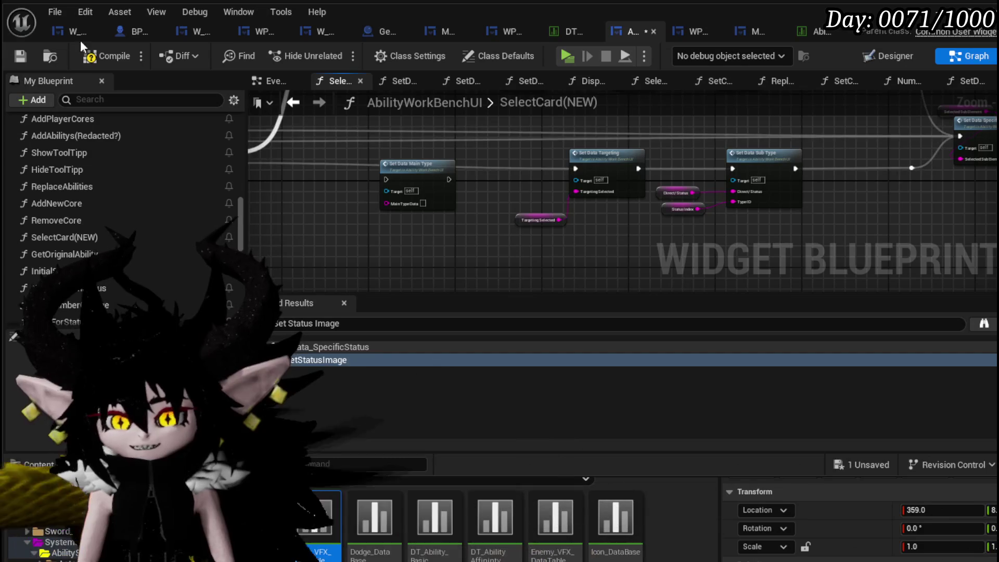
pyautogui.click(20, 56)
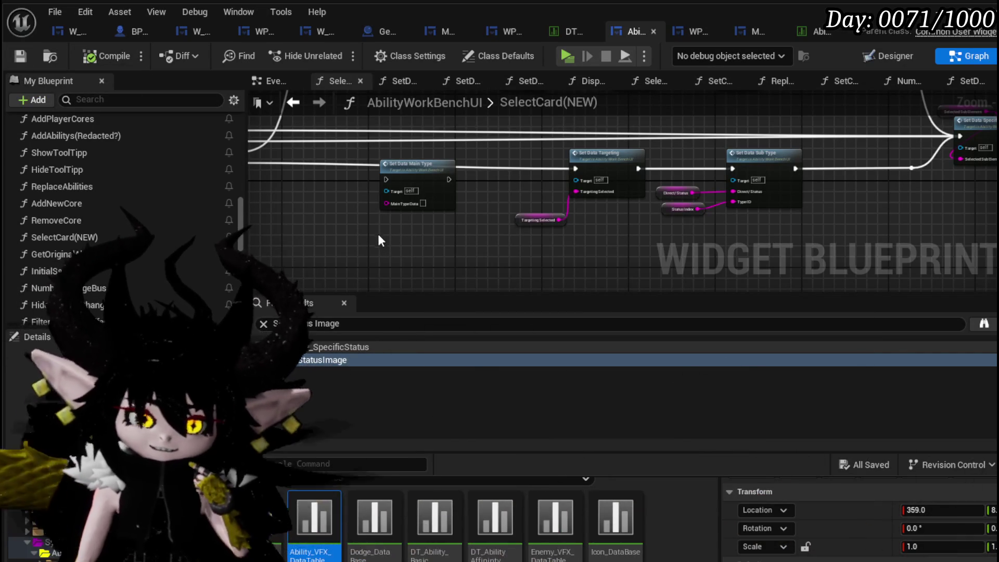
pyautogui.moveTo(411, 233)
pyautogui.mouseDown()
pyautogui.moveTo(720, 212)
pyautogui.moveTo(430, 208)
pyautogui.moveTo(510, 201)
pyautogui.moveTo(581, 282)
pyautogui.moveTo(458, 218)
pyautogui.mouseUp()
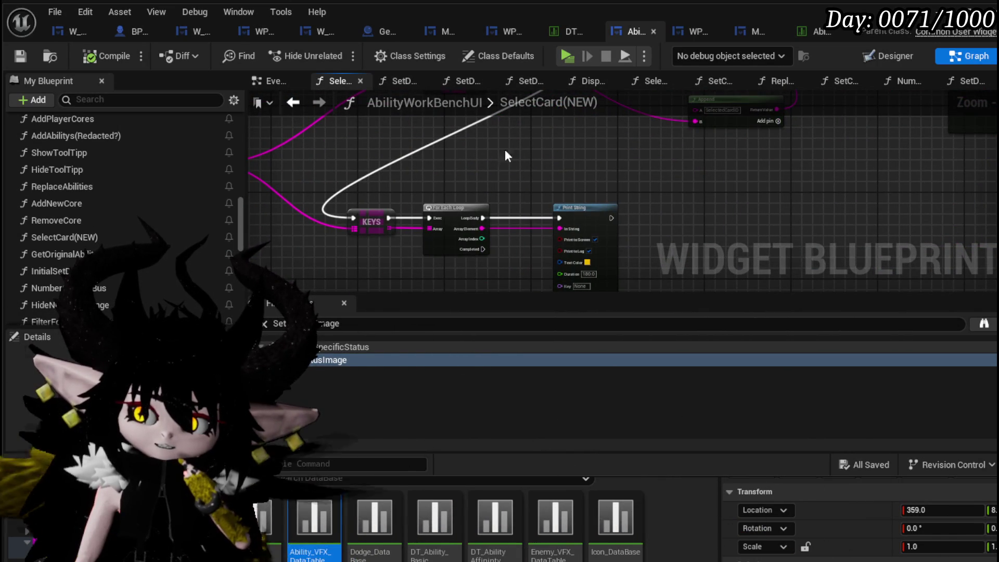
# Step: Move the Print String node just right of the For Each Loop
pyautogui.moveTo(583, 212)
pyautogui.mouseDown()
pyautogui.moveTo(597, 156)
pyautogui.moveTo(619, 159)
pyautogui.mouseUp()
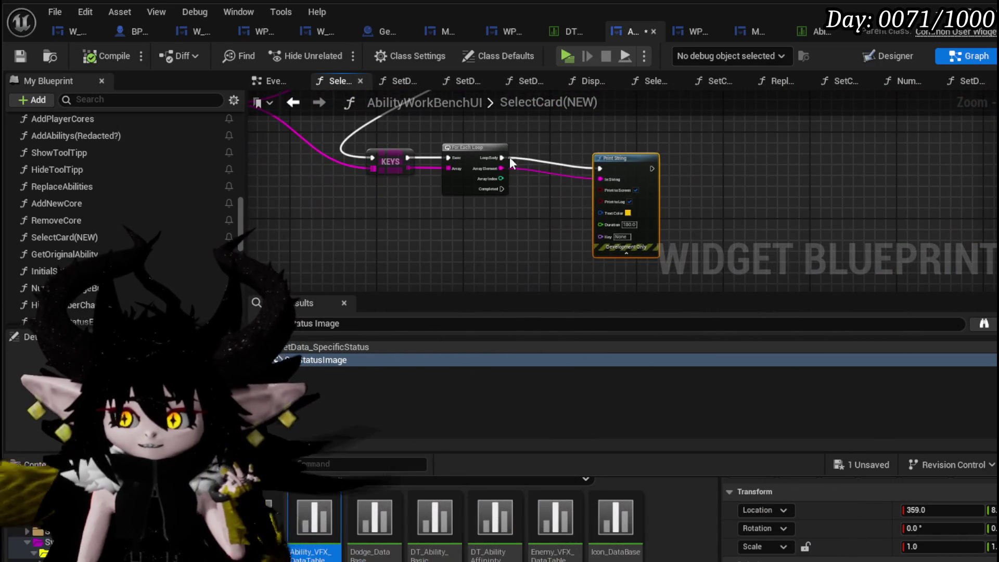
pyautogui.moveTo(484, 157); pyautogui.dragTo(440, 194)
pyautogui.moveTo(547, 203); pyautogui.dragTo(504, 187)
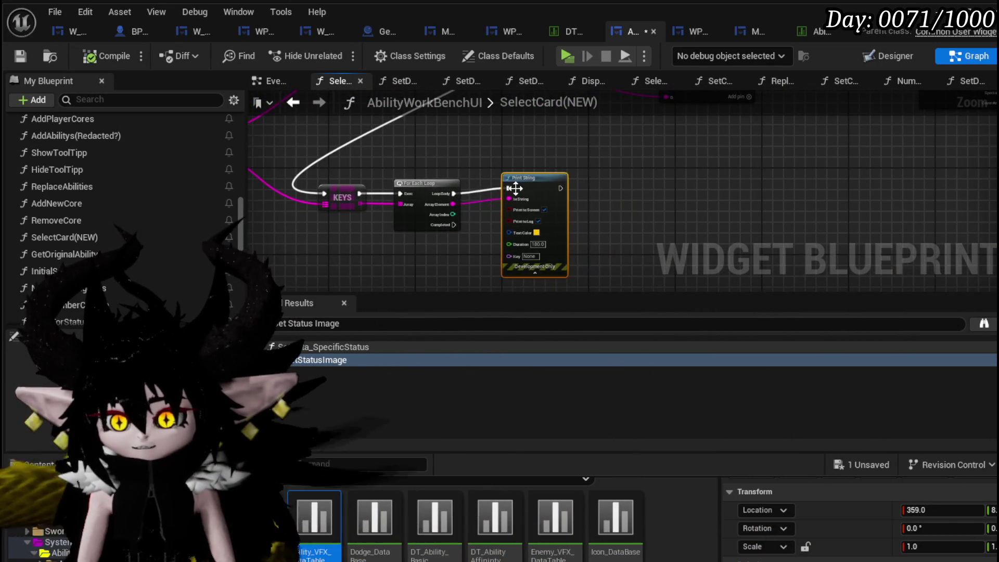
pyautogui.moveTo(345, 170); pyautogui.dragTo(428, 195)
pyautogui.moveTo(631, 212); pyautogui.dragTo(416, 260)
# Step: Wire Print String's exec pins into Get Original Ability after Select Ability from Core
pyautogui.moveTo(587, 150); pyautogui.dragTo(590, 148)
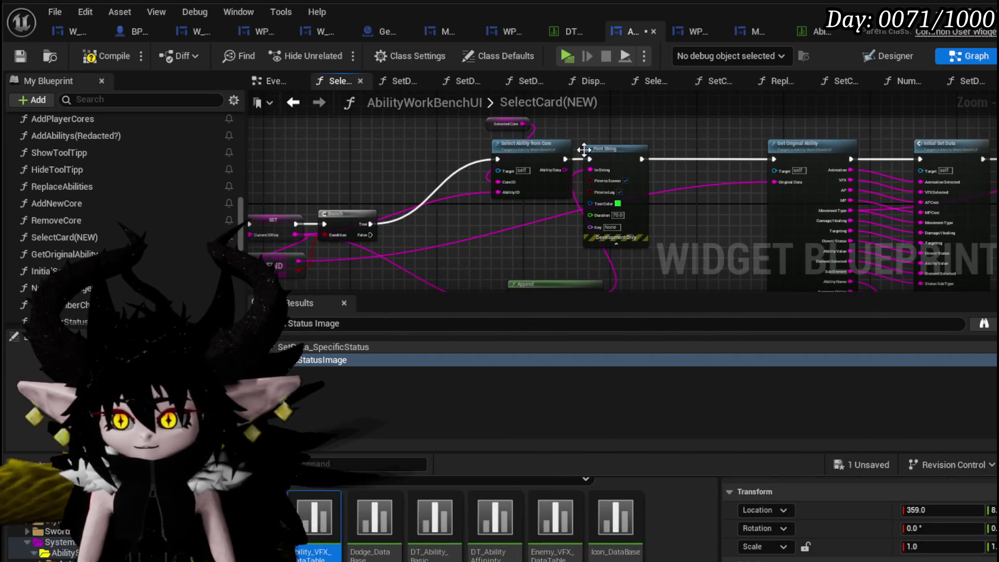
pyautogui.moveTo(690, 159); pyautogui.dragTo(774, 159)
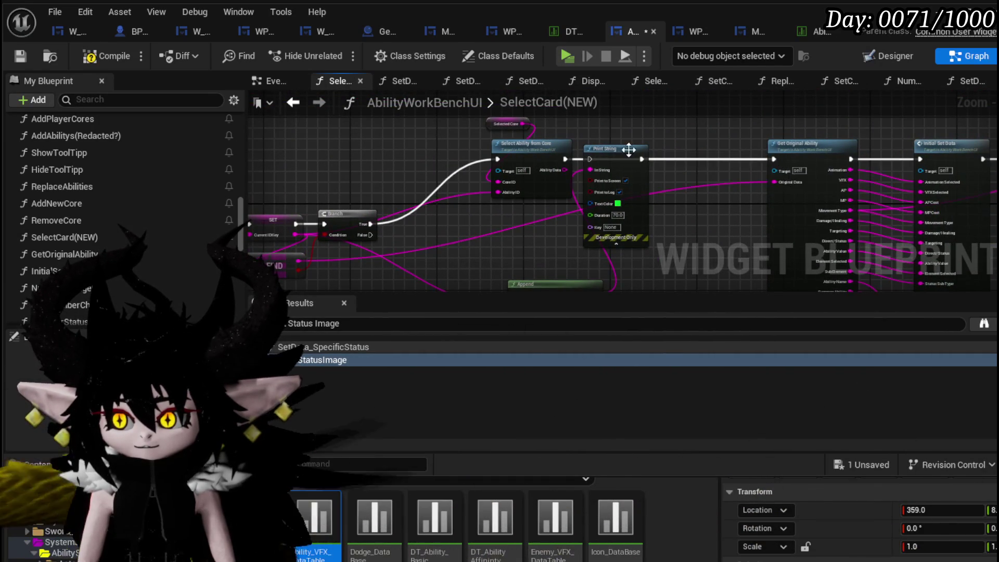
pyautogui.moveTo(609, 153); pyautogui.dragTo(635, 185)
pyautogui.moveTo(449, 224)
pyautogui.mouseDown()
pyautogui.moveTo(744, 201)
pyautogui.moveTo(447, 186)
pyautogui.mouseUp()
pyautogui.moveTo(560, 170)
pyautogui.mouseDown()
pyautogui.moveTo(881, 169)
pyautogui.moveTo(910, 181)
pyautogui.mouseUp()
pyautogui.moveTo(532, 161)
pyautogui.mouseDown()
pyautogui.moveTo(541, 177)
pyautogui.moveTo(337, 180)
pyautogui.moveTo(388, 158)
pyautogui.moveTo(363, 211)
pyautogui.moveTo(557, 216)
pyautogui.moveTo(720, 272)
pyautogui.mouseUp()
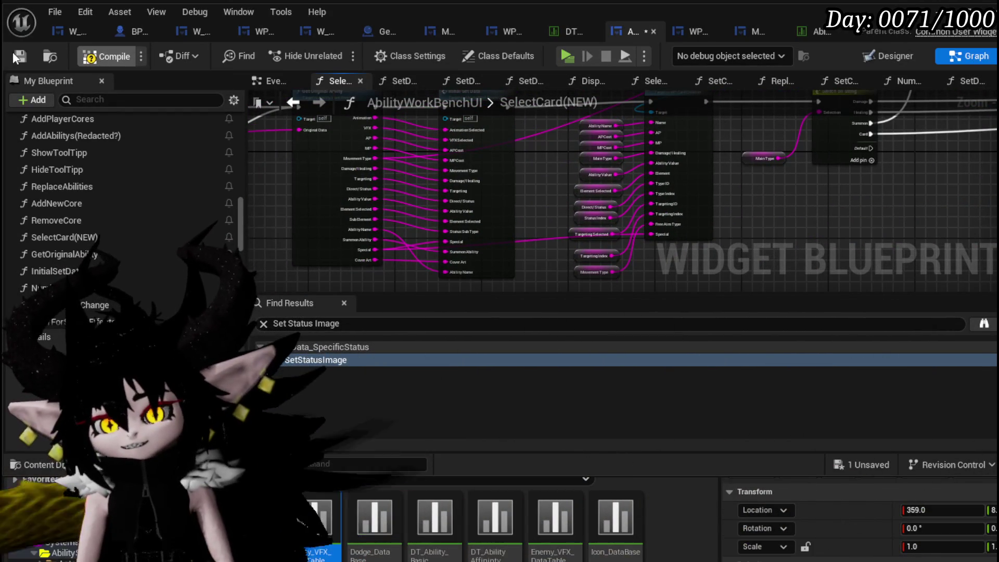
# Step: Save the blueprint and select the Main Type getter beside Switch on String
pyautogui.click(19, 56)
pyautogui.scroll(5, 657, 218)
pyautogui.moveTo(618, 150)
pyautogui.mouseDown()
pyautogui.moveTo(815, 163)
pyautogui.moveTo(814, 101)
pyautogui.mouseUp()
pyautogui.scroll(-5, 560, 189)
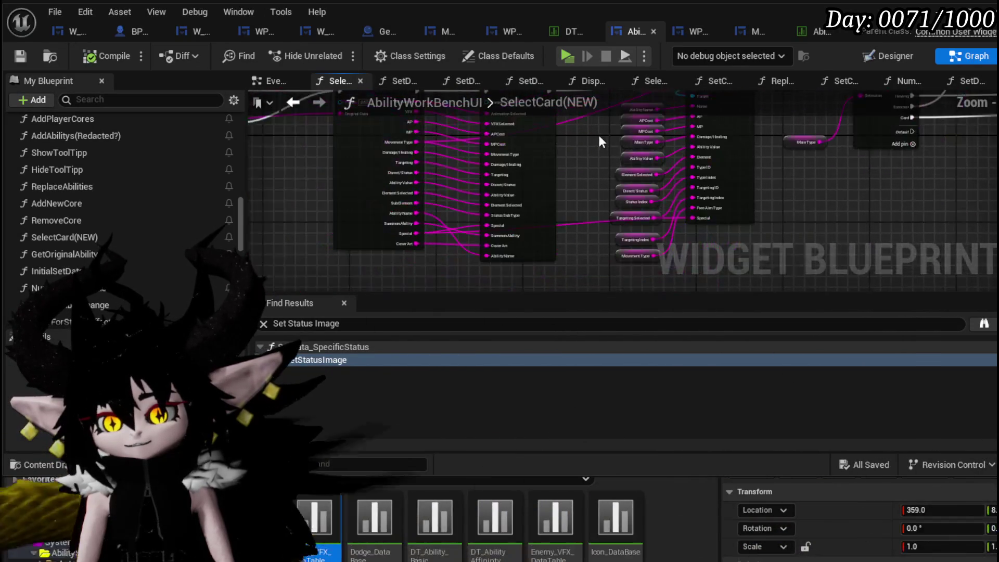
pyautogui.moveTo(561, 189)
pyautogui.mouseDown()
pyautogui.moveTo(411, 169)
pyautogui.moveTo(413, 135)
pyautogui.moveTo(401, 123)
pyautogui.moveTo(323, 197)
pyautogui.moveTo(344, 167)
pyautogui.mouseUp()
pyautogui.scroll(-2, 323, 197)
pyautogui.scroll(2, 345, 168)
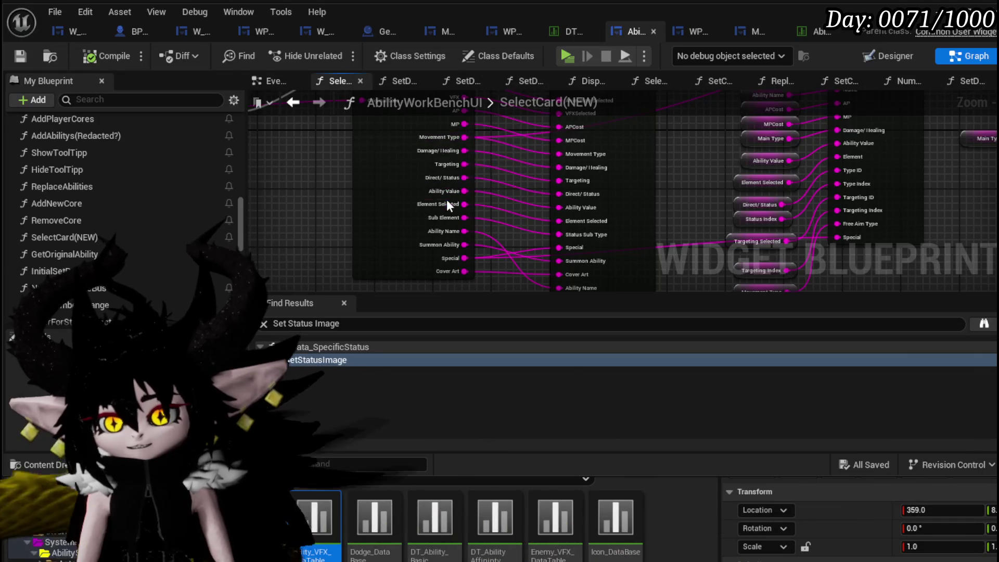
pyautogui.moveTo(447, 246)
pyautogui.mouseDown()
pyautogui.moveTo(501, 212)
pyautogui.moveTo(442, 189)
pyautogui.moveTo(390, 218)
pyautogui.moveTo(401, 205)
pyautogui.moveTo(540, 198)
pyautogui.moveTo(393, 189)
pyautogui.mouseUp()
pyautogui.moveTo(452, 170)
pyautogui.mouseDown()
pyautogui.moveTo(505, 230)
pyautogui.moveTo(543, 185)
pyautogui.mouseUp()
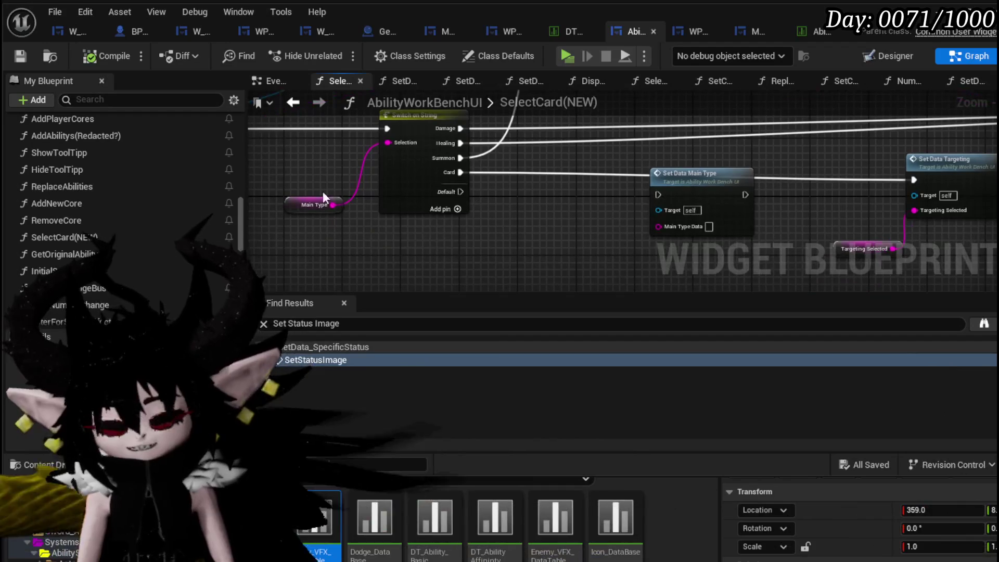
pyautogui.moveTo(323, 182); pyautogui.dragTo(323, 183)
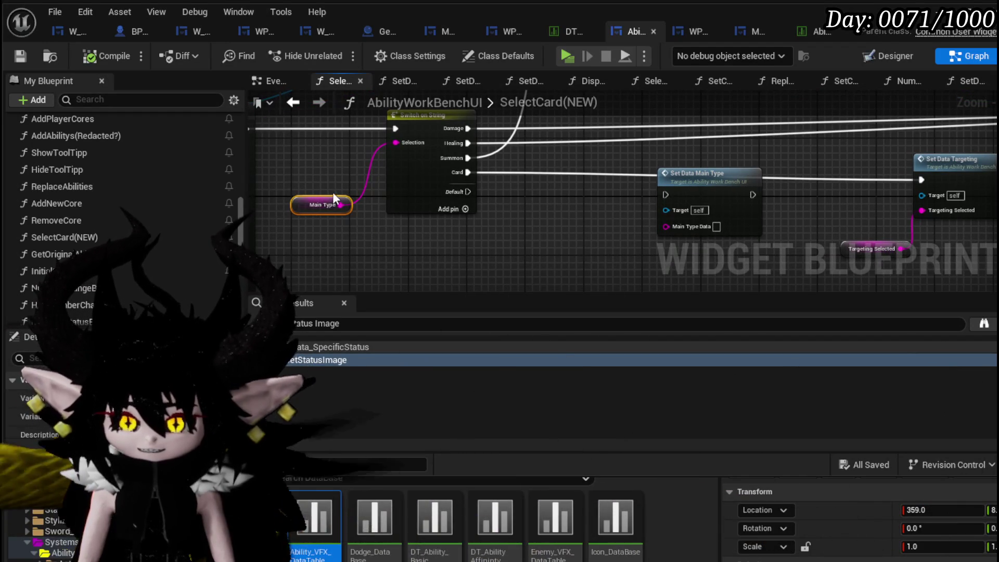
# Step: Add a breakpoint on Set Data Targeting, save with Ctrl+S, and open DisplayOptions
pyautogui.moveTo(608, 216); pyautogui.dragTo(282, 223)
pyautogui.moveTo(462, 204)
pyautogui.mouseDown()
pyautogui.moveTo(671, 215)
pyautogui.moveTo(478, 218)
pyautogui.mouseUp()
pyautogui.rightClick(686, 191)
pyautogui.moveTo(766, 446)
pyautogui.click(728, 480)
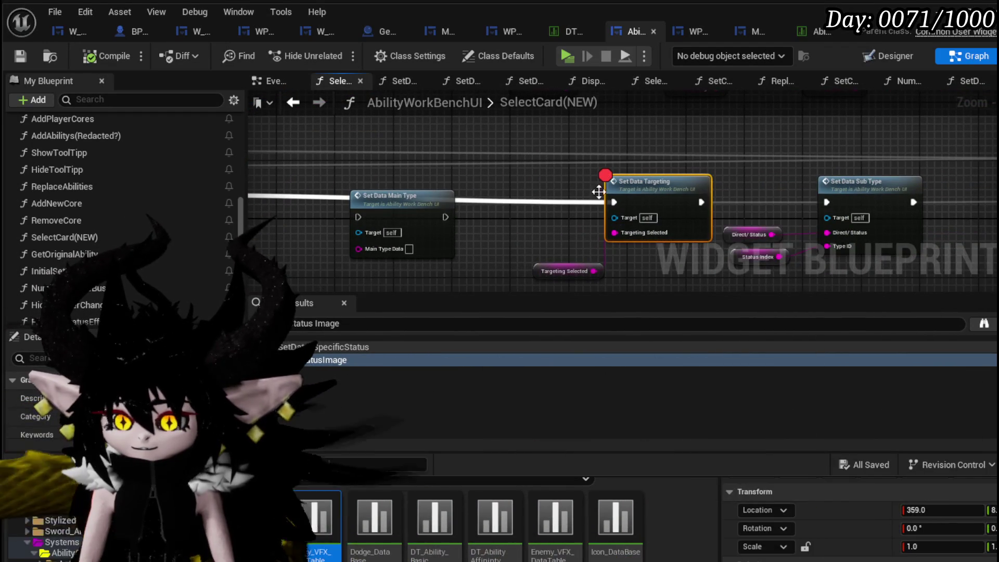
pyautogui.moveTo(891, 245)
pyautogui.mouseDown()
pyautogui.moveTo(548, 219)
pyautogui.moveTo(819, 219)
pyautogui.mouseUp()
pyautogui.moveTo(758, 281); pyautogui.dragTo(482, 231)
pyautogui.hotkey('ctrl', 's')
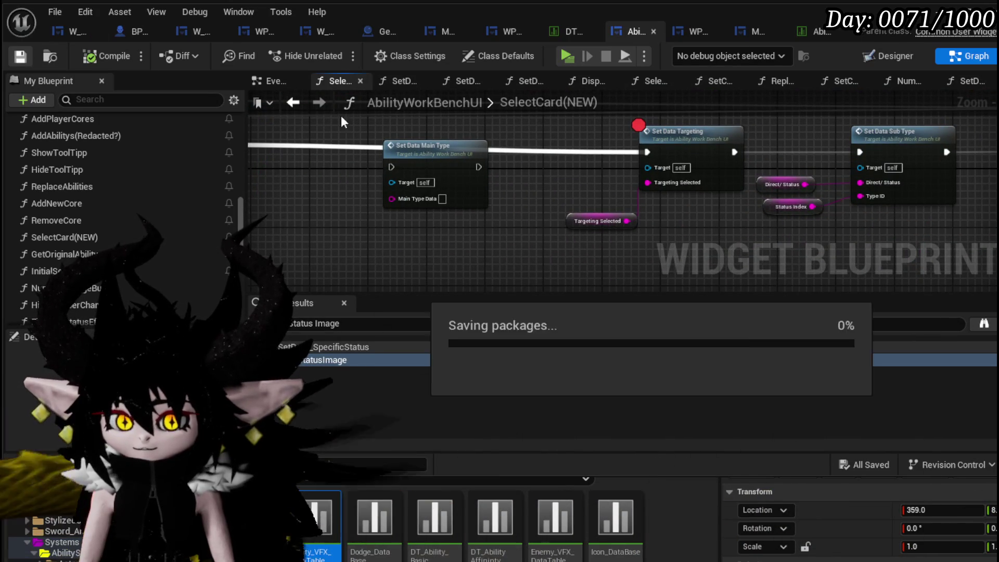
pyautogui.scroll(5, 115, 165)
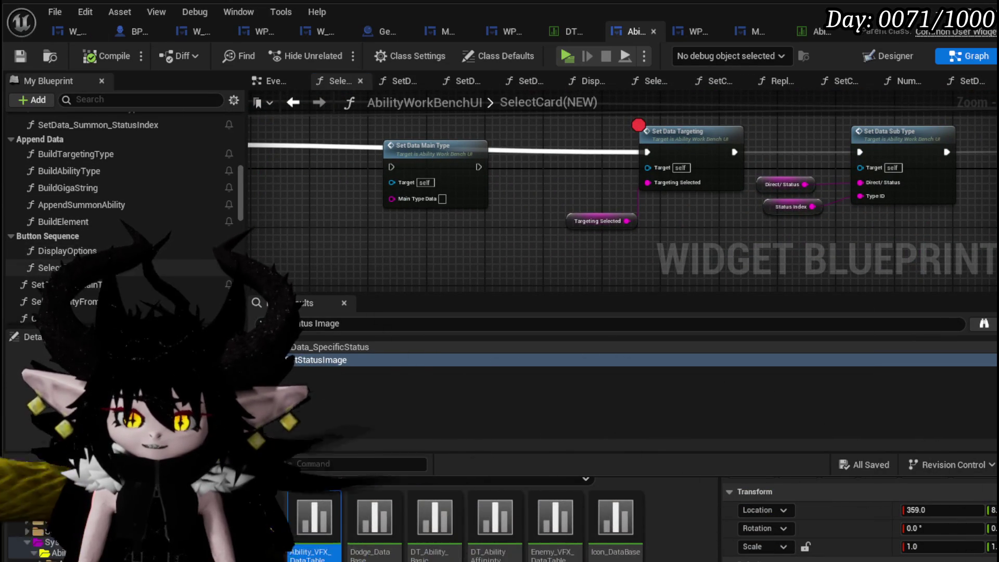
pyautogui.doubleClick(68, 250)
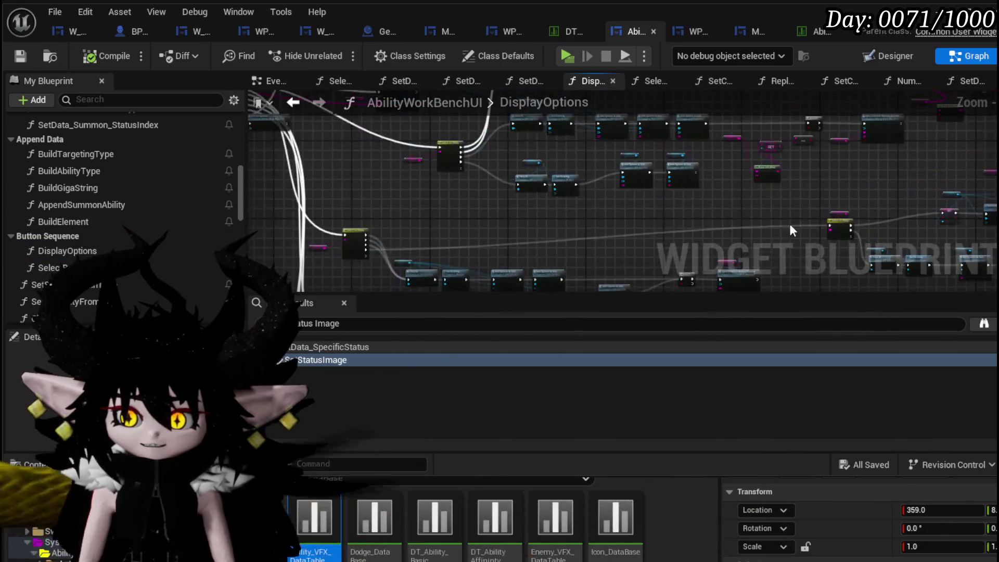
# Step: Pan around DisplayOptions to inspect Switch on String, Add Art Options and Add Options to Grid nodes
pyautogui.scroll(5, 684, 235)
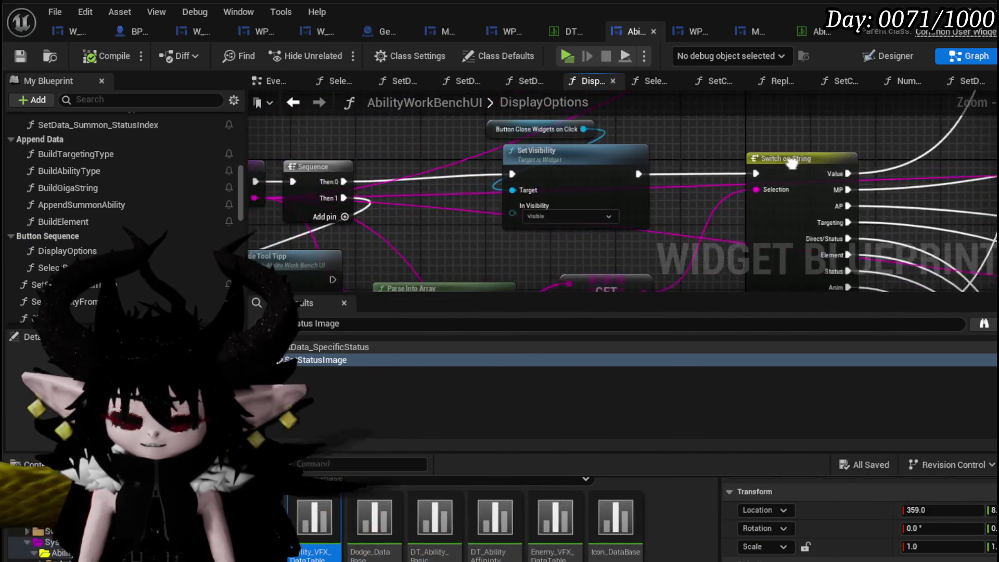
pyautogui.moveTo(779, 185)
pyautogui.mouseDown()
pyautogui.moveTo(486, 212)
pyautogui.moveTo(419, 139)
pyautogui.moveTo(422, 227)
pyautogui.moveTo(384, 220)
pyautogui.moveTo(418, 252)
pyautogui.mouseUp()
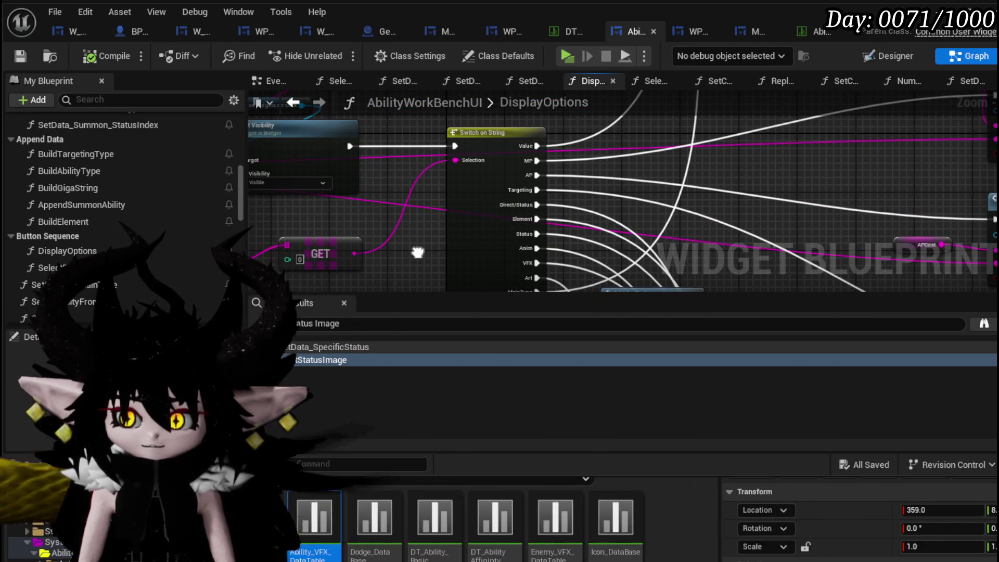
pyautogui.moveTo(417, 253)
pyautogui.mouseDown()
pyautogui.moveTo(411, 216)
pyautogui.moveTo(713, 242)
pyautogui.moveTo(386, 213)
pyautogui.moveTo(315, 156)
pyautogui.moveTo(250, 166)
pyautogui.moveTo(292, 130)
pyautogui.moveTo(603, 226)
pyautogui.mouseUp()
pyautogui.moveTo(699, 188)
pyautogui.mouseDown()
pyautogui.moveTo(754, 195)
pyautogui.moveTo(405, 268)
pyautogui.mouseUp()
pyautogui.scroll(-3, 447, 145)
pyautogui.moveTo(447, 145)
pyautogui.mouseDown()
pyautogui.moveTo(460, 229)
pyautogui.moveTo(507, 270)
pyautogui.moveTo(333, 241)
pyautogui.mouseUp()
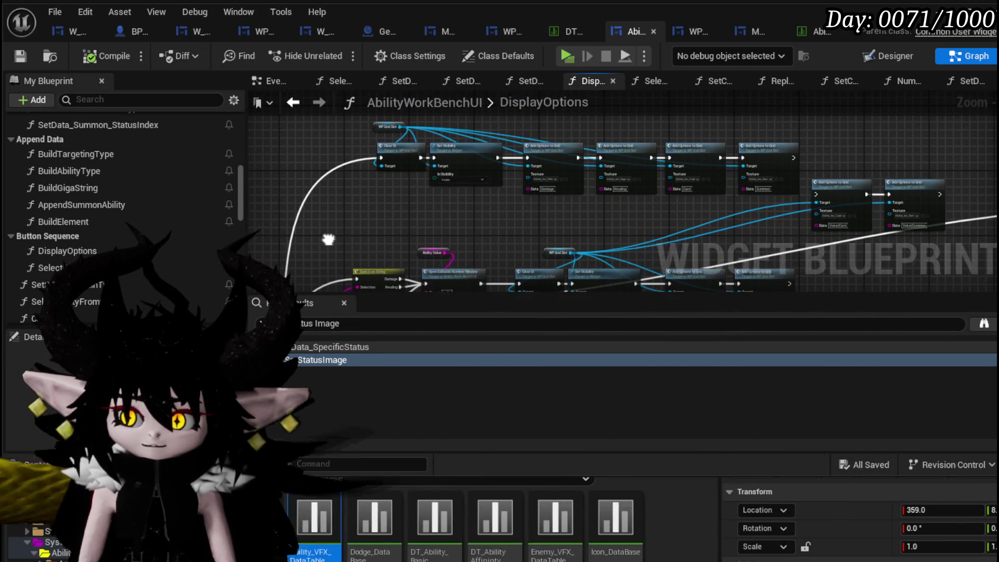
pyautogui.scroll(3, 489, 203)
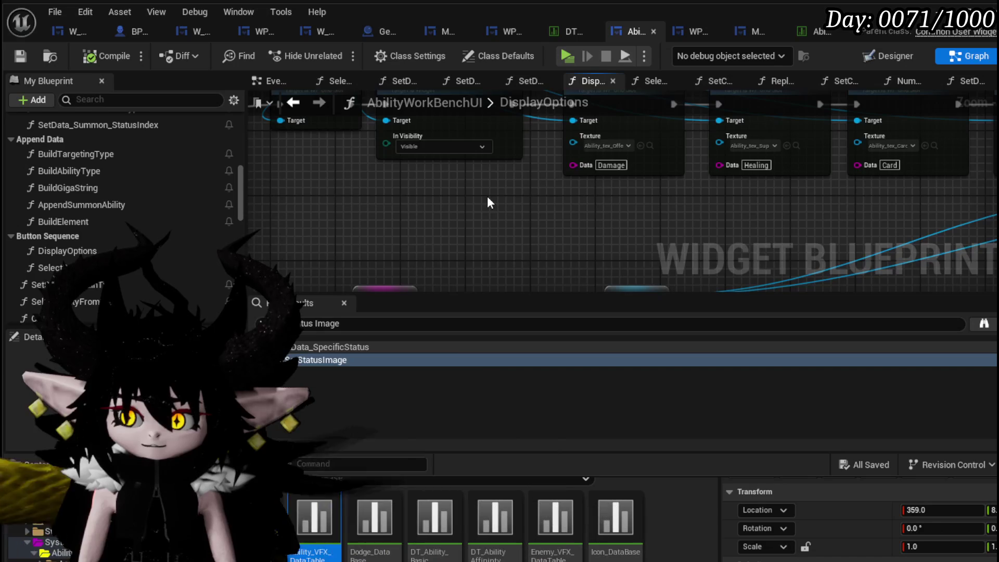
pyautogui.moveTo(487, 196); pyautogui.dragTo(377, 244)
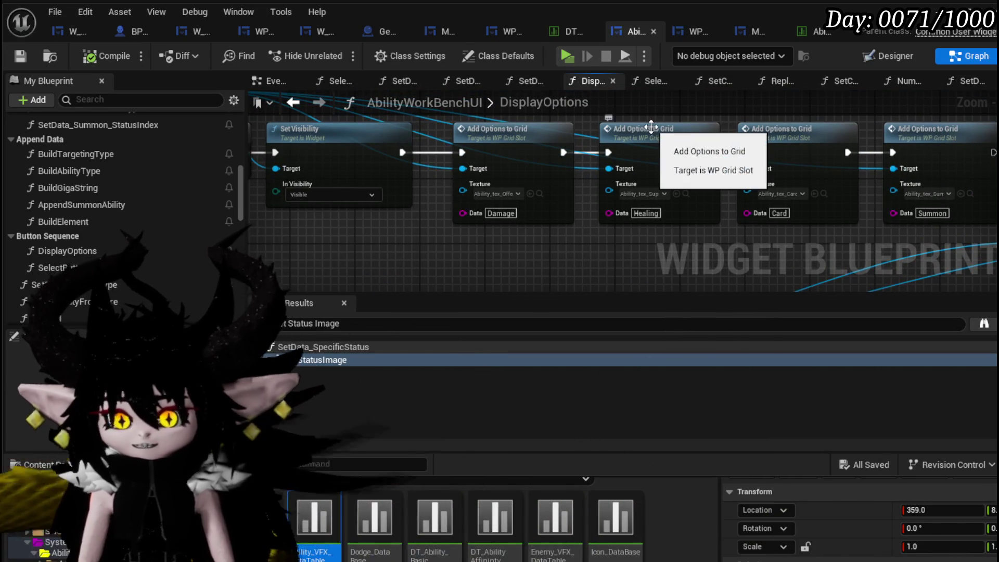
pyautogui.moveTo(570, 139)
pyautogui.mouseDown()
pyautogui.moveTo(447, 132)
pyautogui.moveTo(479, 131)
pyautogui.moveTo(570, 184)
pyautogui.moveTo(502, 116)
pyautogui.moveTo(405, 145)
pyautogui.moveTo(681, 141)
pyautogui.moveTo(543, 122)
pyautogui.moveTo(393, 165)
pyautogui.mouseUp()
# Step: Compare the Open Editable Number Window, Clear UI and Add Options rows, then return to the level editor
pyautogui.scroll(-1, 405, 146)
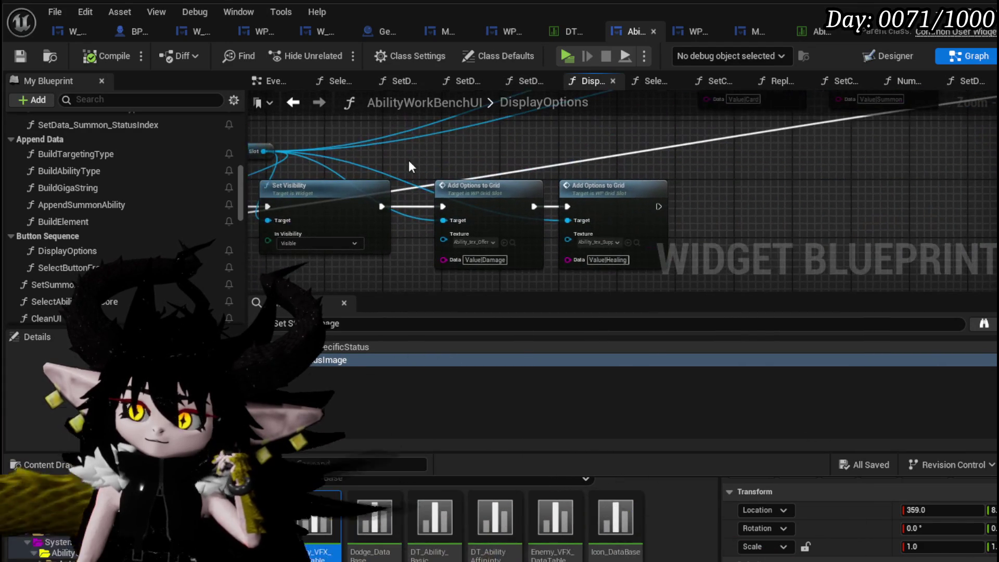
pyautogui.moveTo(660, 177); pyautogui.dragTo(938, 142)
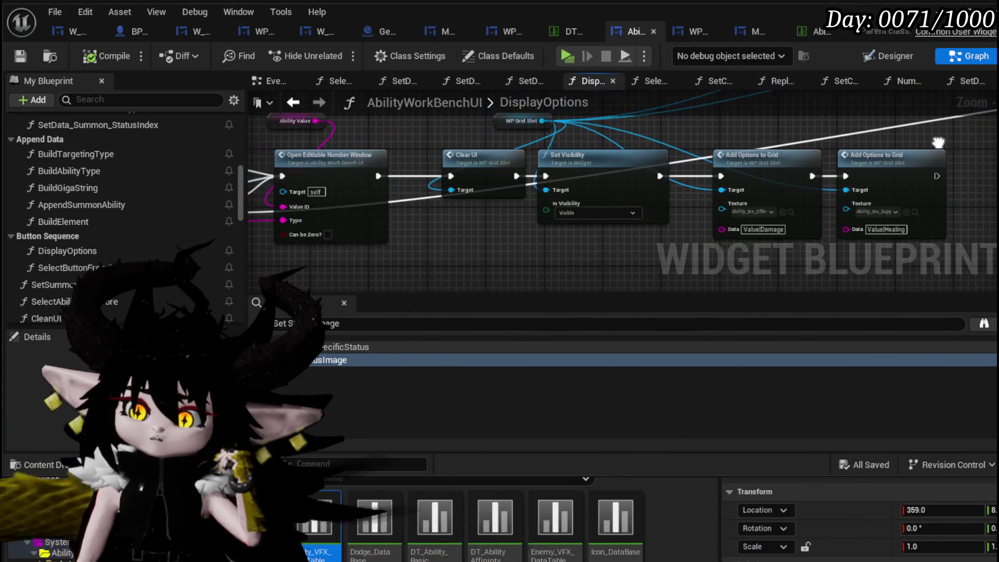
pyautogui.moveTo(428, 249)
pyautogui.mouseDown()
pyautogui.moveTo(688, 234)
pyautogui.moveTo(298, 235)
pyautogui.mouseUp()
pyautogui.moveTo(588, 183)
pyautogui.mouseDown()
pyautogui.moveTo(446, 205)
pyautogui.moveTo(645, 167)
pyautogui.moveTo(325, 160)
pyautogui.moveTo(198, 194)
pyautogui.mouseUp()
pyautogui.moveTo(508, 208)
pyautogui.mouseDown()
pyautogui.moveTo(407, 146)
pyautogui.moveTo(395, 156)
pyautogui.moveTo(411, 169)
pyautogui.mouseUp()
pyautogui.moveTo(411, 169); pyautogui.dragTo(575, 177)
pyautogui.scroll(-6, 513, 167)
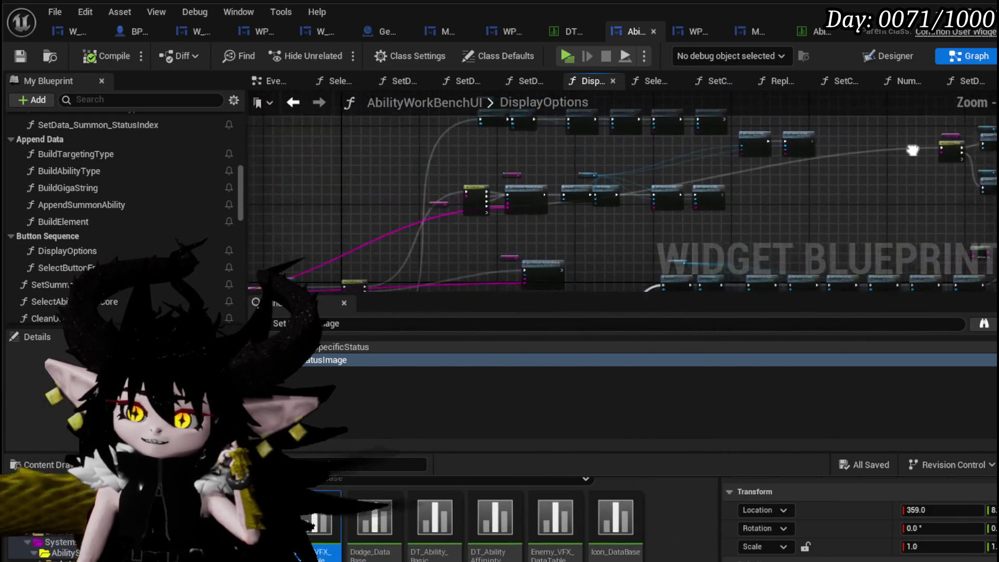
pyautogui.hotkey('alt', 'Tab')
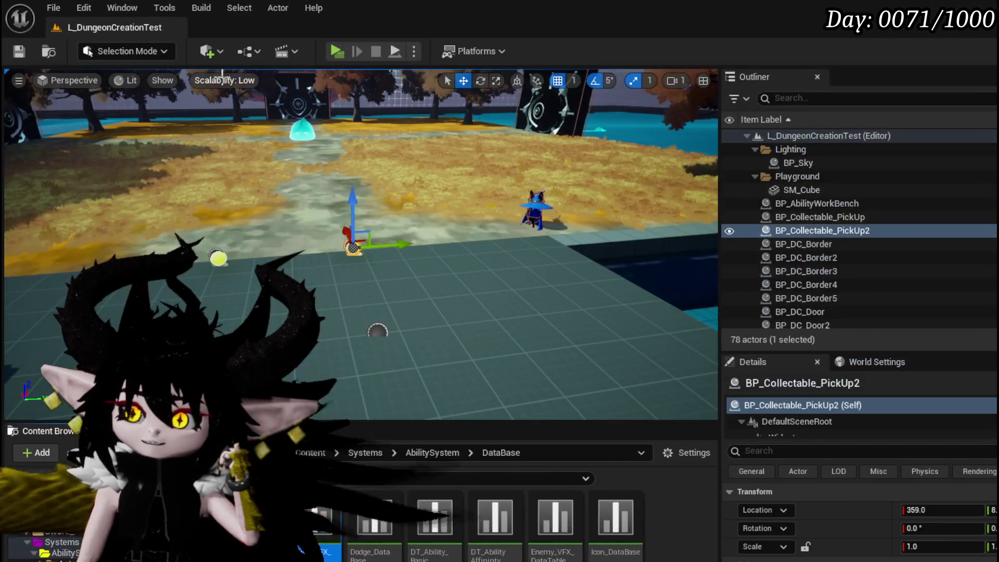
# Step: Launch the game, use the workbench, choose the Status core and pick a card
pyautogui.click(328, 48)
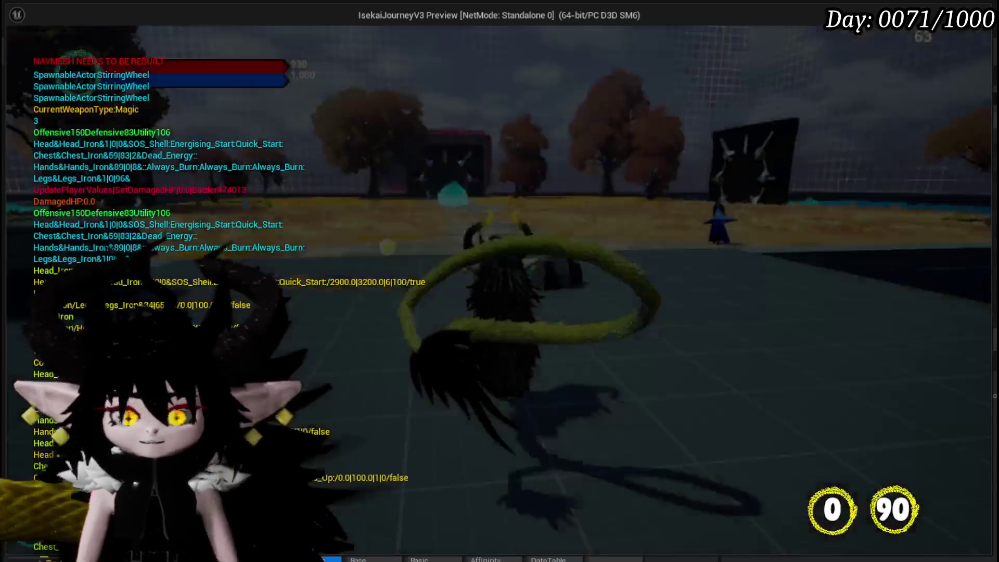
pyautogui.press('e')
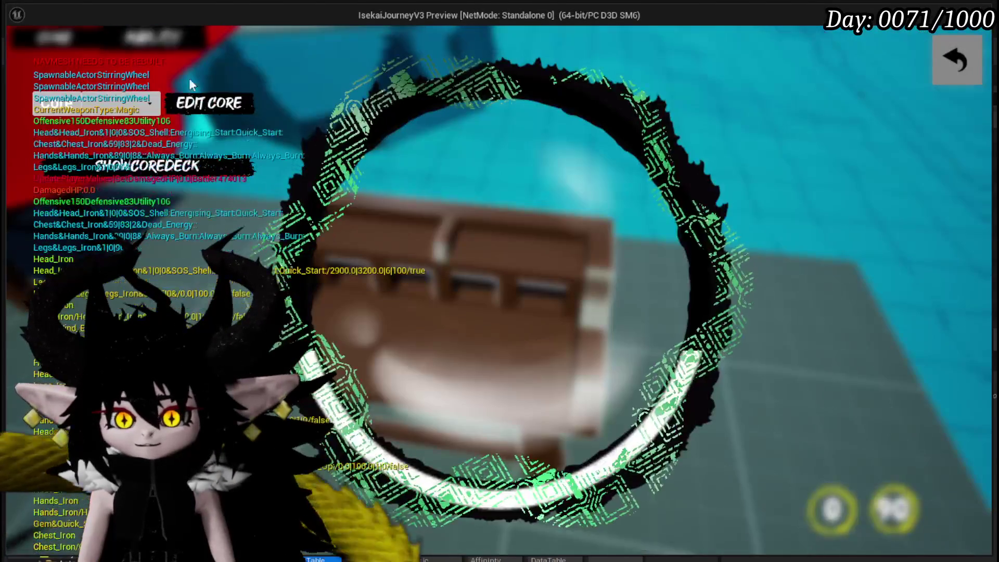
pyautogui.click(134, 108)
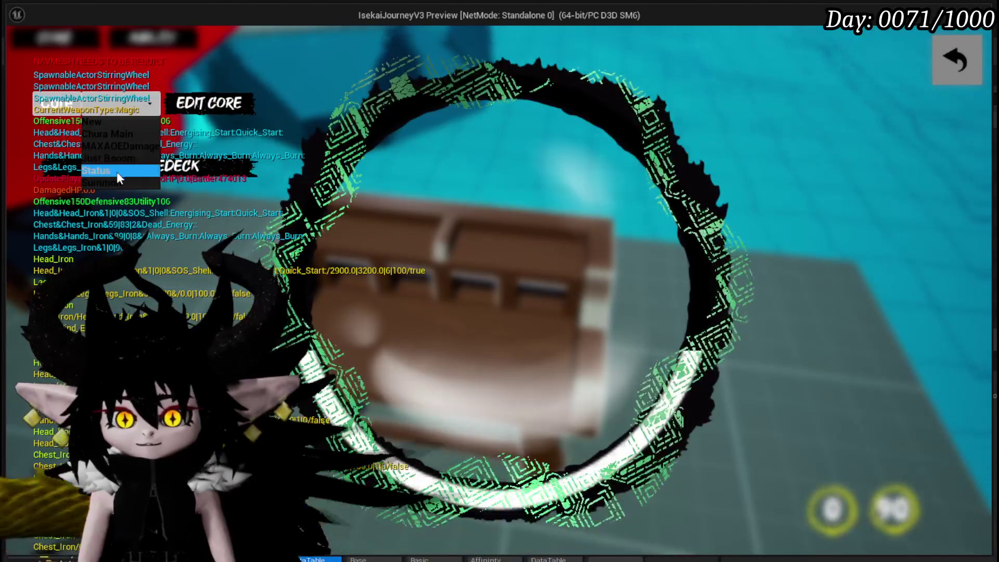
pyautogui.click(110, 169)
pyautogui.scroll(-3, 696, 353)
pyautogui.click(696, 354)
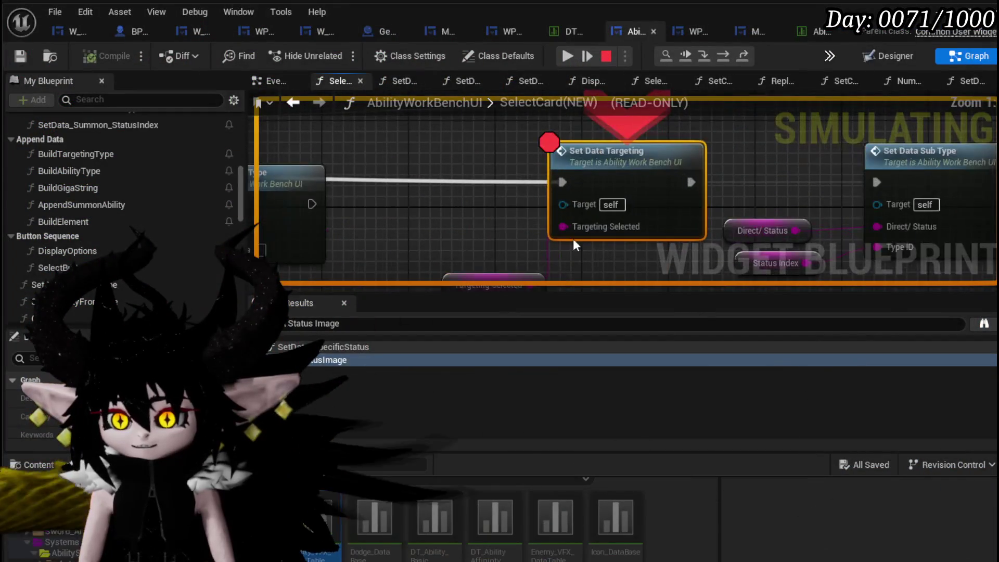
# Step: At the breakpoint, inspect Targeting Selected and open the SetData_Targeting function graph
pyautogui.scroll(-3, 573, 238)
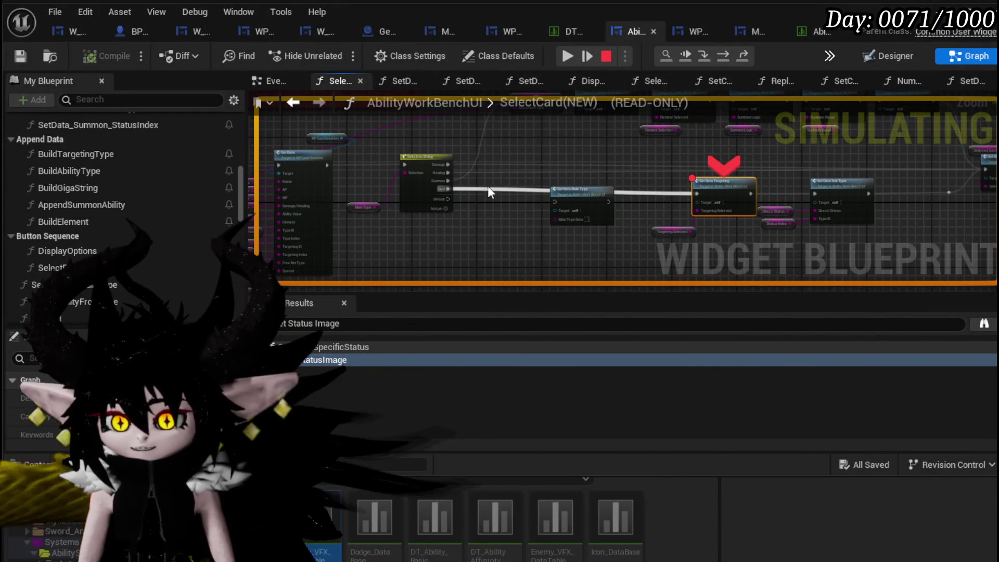
pyautogui.moveTo(726, 195); pyautogui.dragTo(479, 179)
pyautogui.scroll(2, 462, 179)
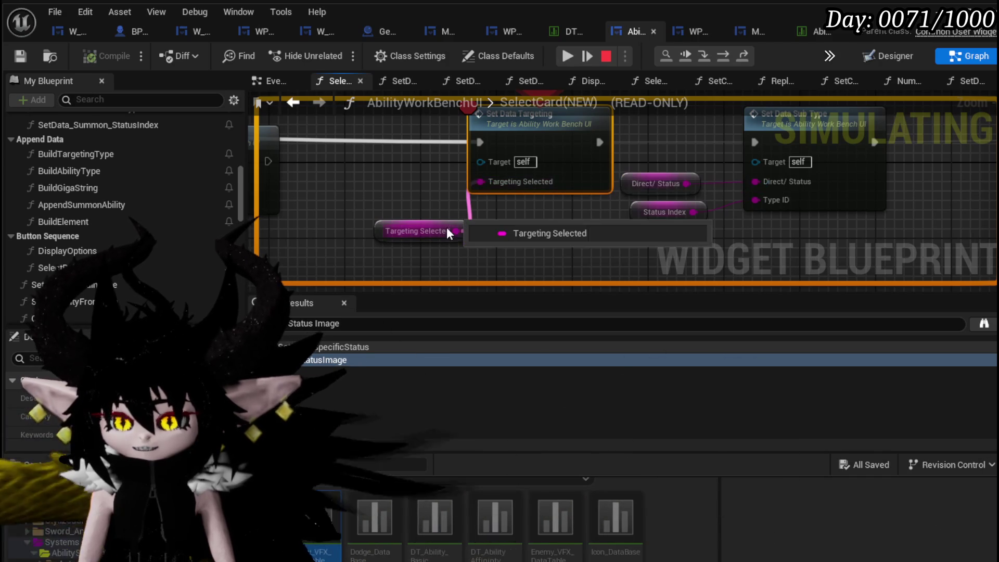
pyautogui.click(381, 221)
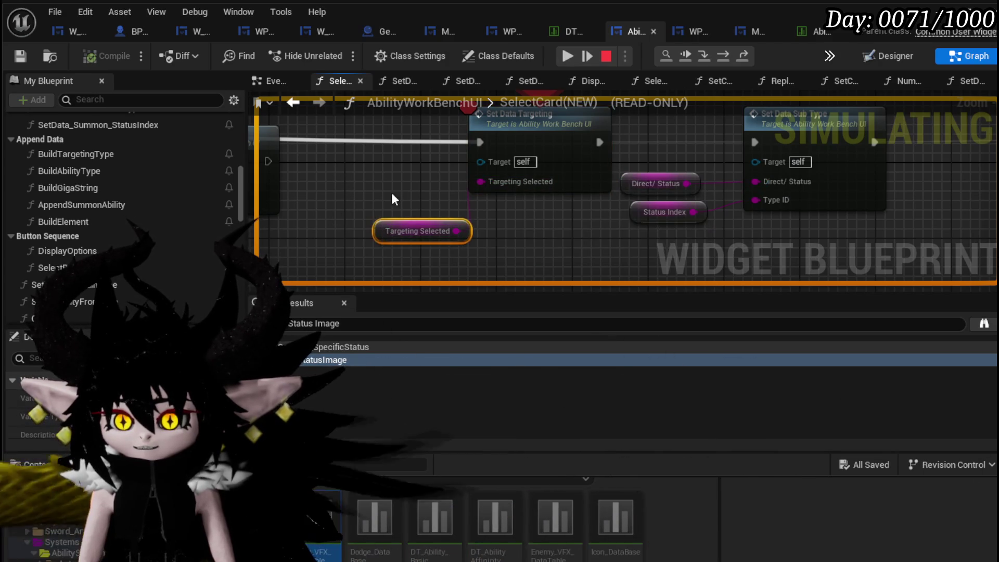
pyautogui.scroll(1, 367, 187)
pyautogui.scroll(-2, 382, 208)
pyautogui.moveTo(409, 167)
pyautogui.mouseDown()
pyautogui.moveTo(397, 223)
pyautogui.moveTo(455, 183)
pyautogui.moveTo(448, 137)
pyautogui.mouseUp()
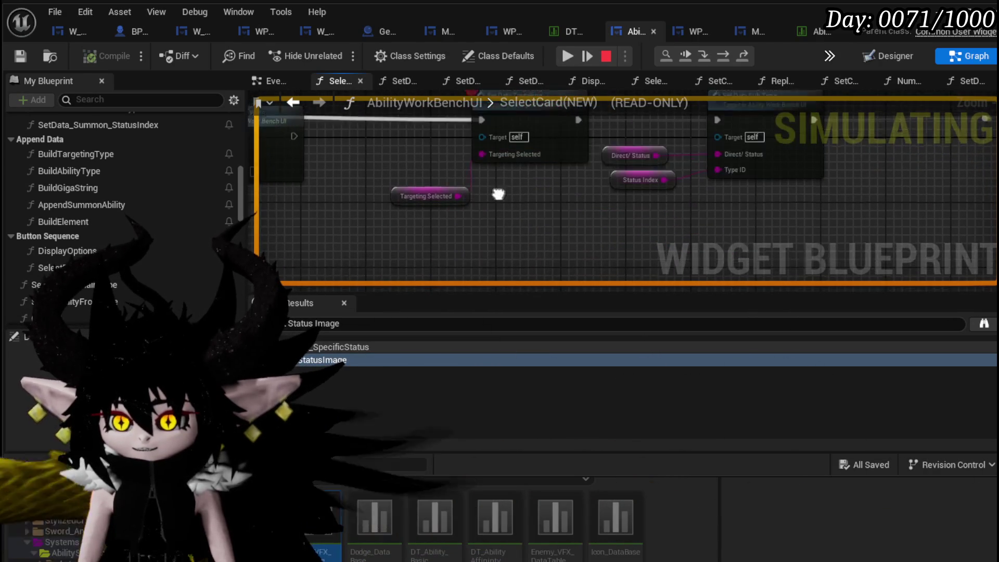
pyautogui.click(514, 174)
pyautogui.doubleClick(514, 174)
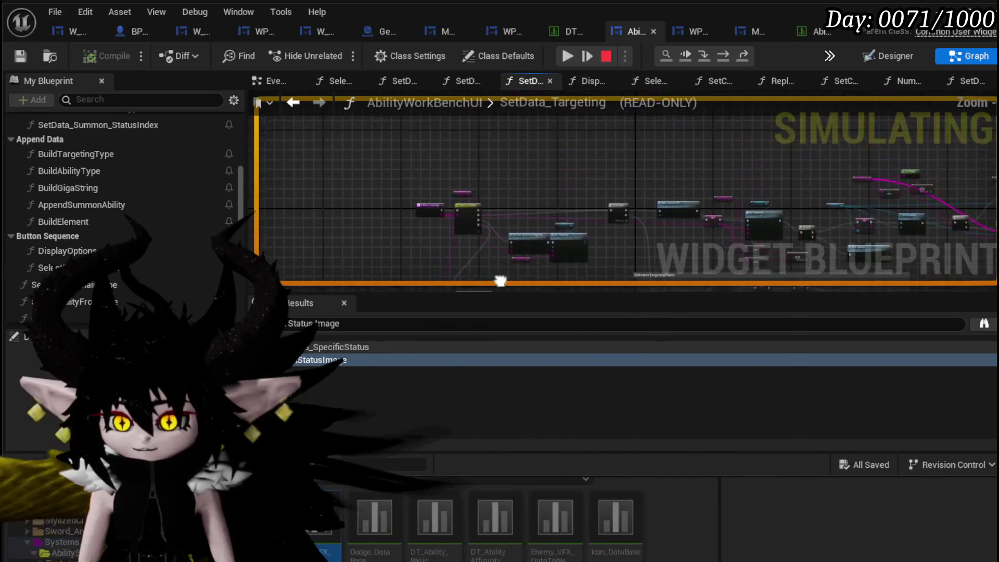
# Step: Step the debugger from SetData_Targeting through the Switch on String node
pyautogui.moveTo(370, 195); pyautogui.dragTo(353, 269)
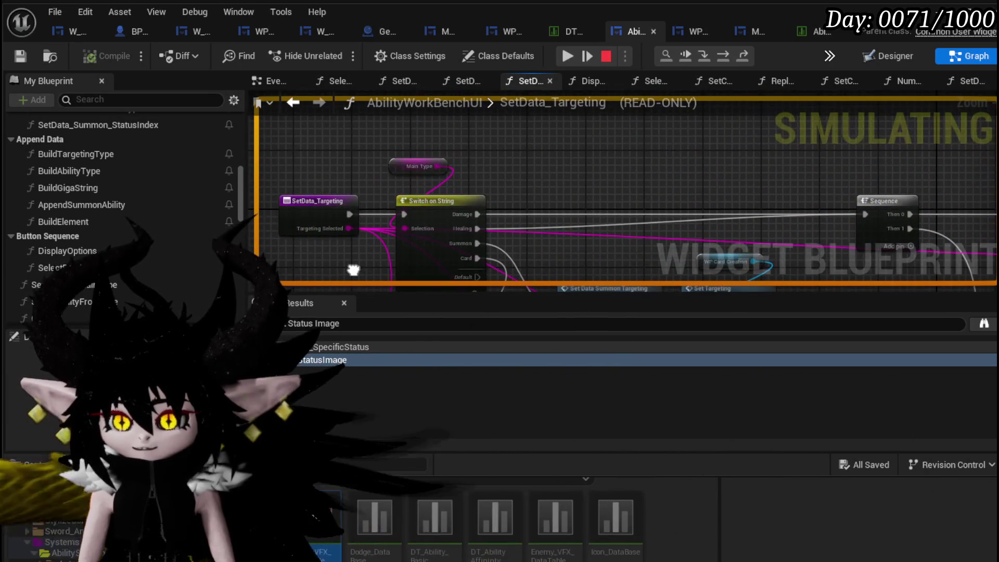
pyautogui.click(665, 56)
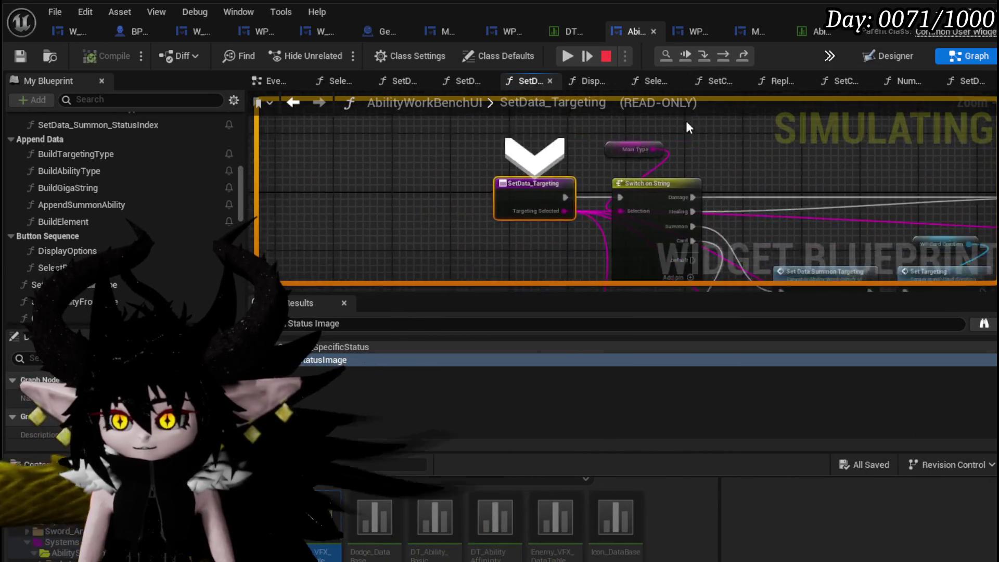
pyautogui.moveTo(650, 212); pyautogui.dragTo(394, 224)
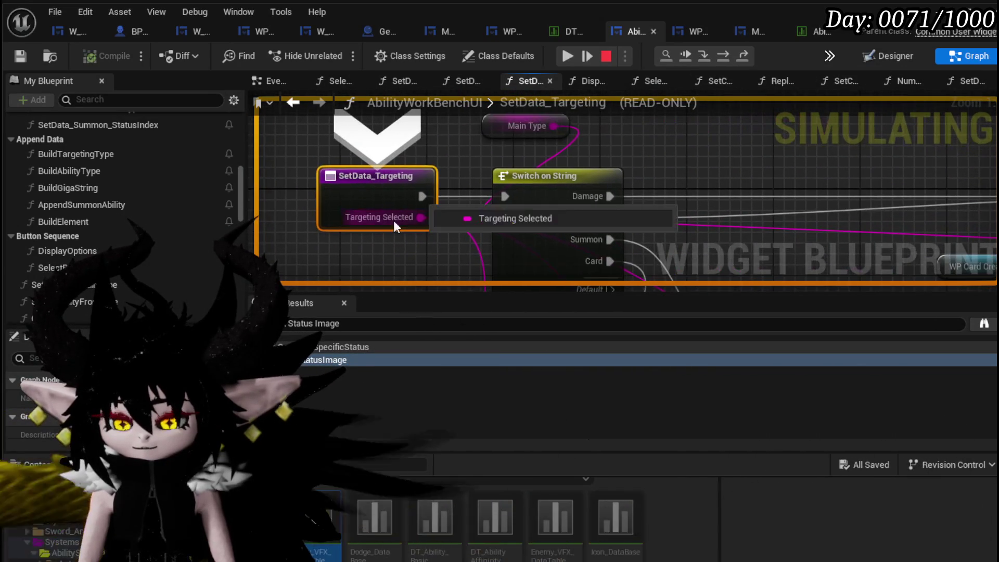
pyautogui.click(714, 60)
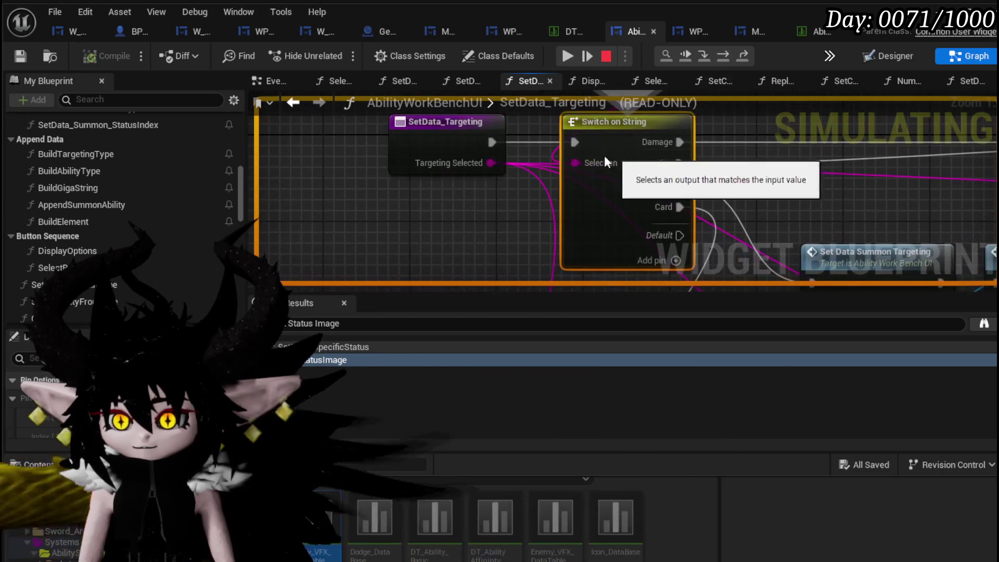
pyautogui.moveTo(448, 208); pyautogui.dragTo(334, 285)
pyautogui.moveTo(359, 241); pyautogui.dragTo(344, 189)
pyautogui.scroll(-3, 626, 183)
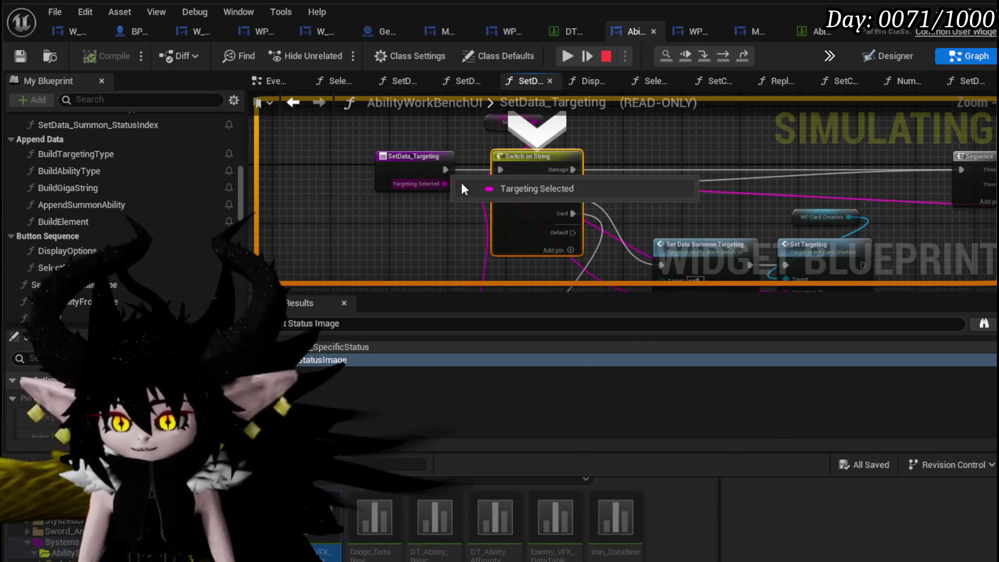
pyautogui.click(724, 57)
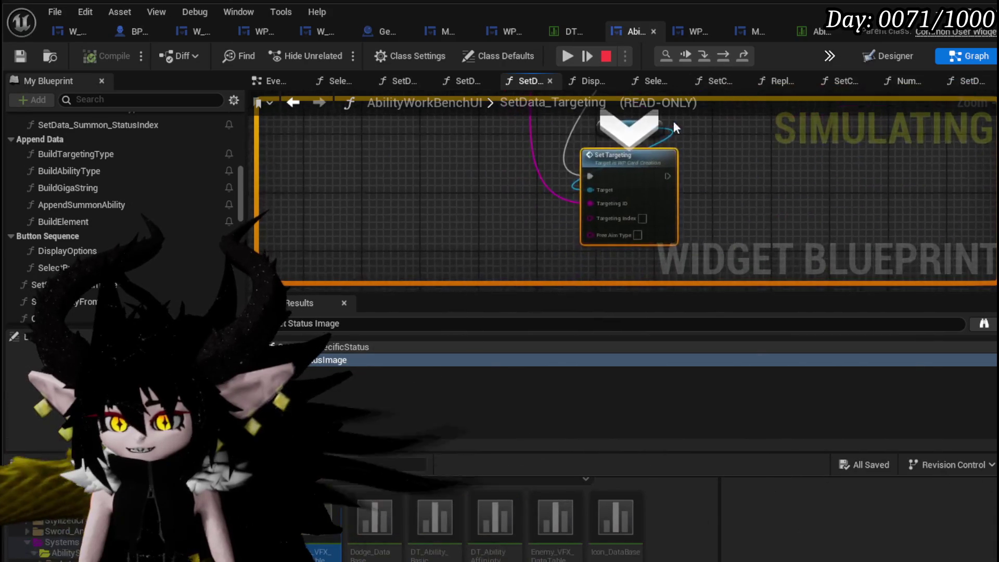
# Step: Step into WP_CardCreation's SetTargeting, then step back out to Set Data Sub Type
pyautogui.scroll(-2, 554, 281)
pyautogui.scroll(3, 554, 285)
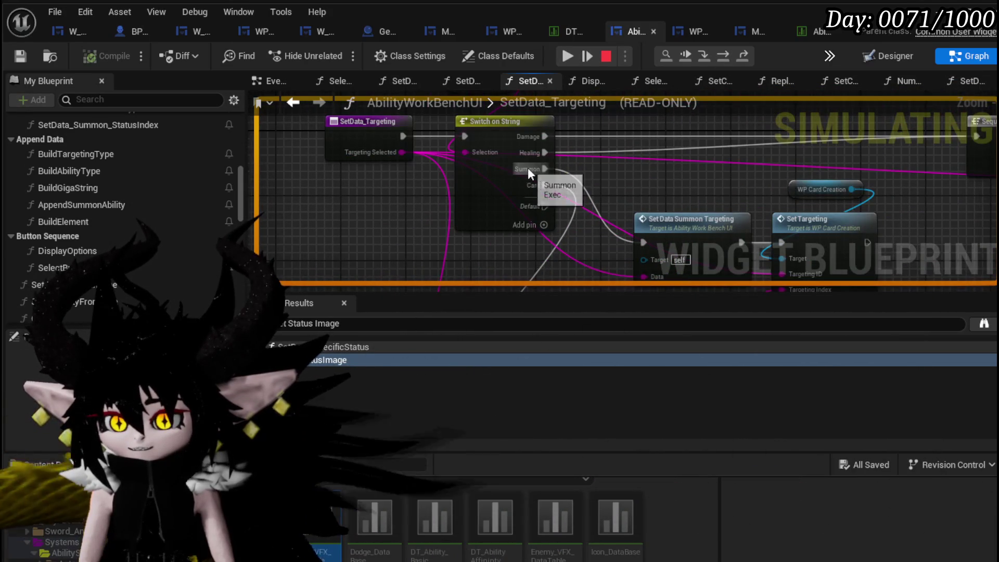
pyautogui.press('F10')
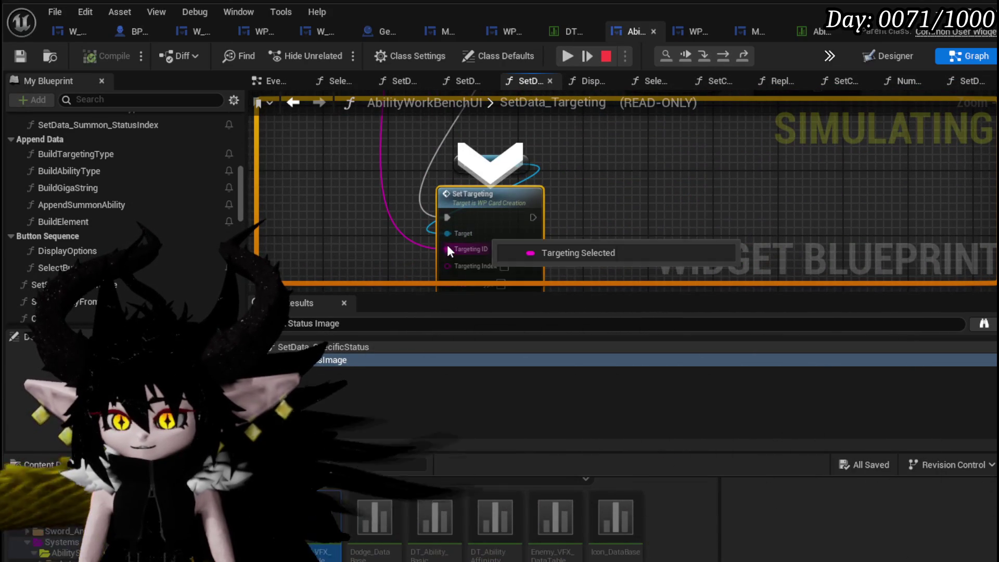
pyautogui.click(706, 57)
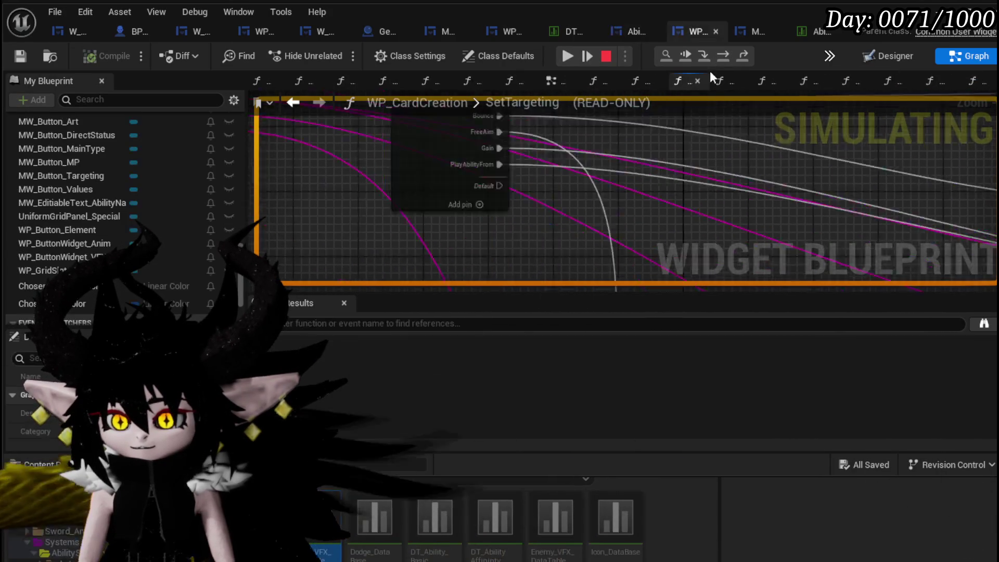
pyautogui.moveTo(657, 191)
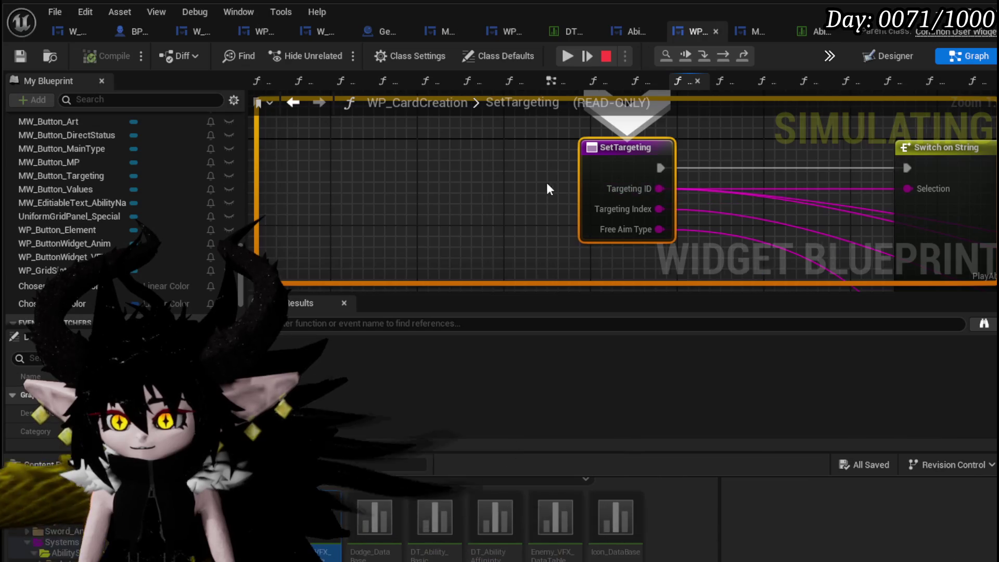
pyautogui.moveTo(551, 182); pyautogui.dragTo(388, 183)
pyautogui.scroll(-2, 389, 183)
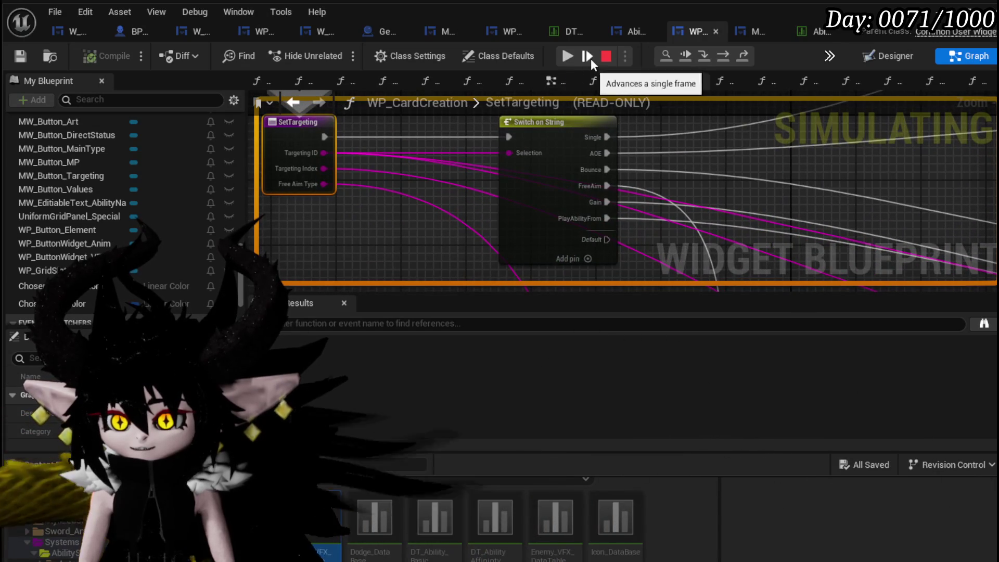
pyautogui.click(727, 53)
pyautogui.click(727, 53)
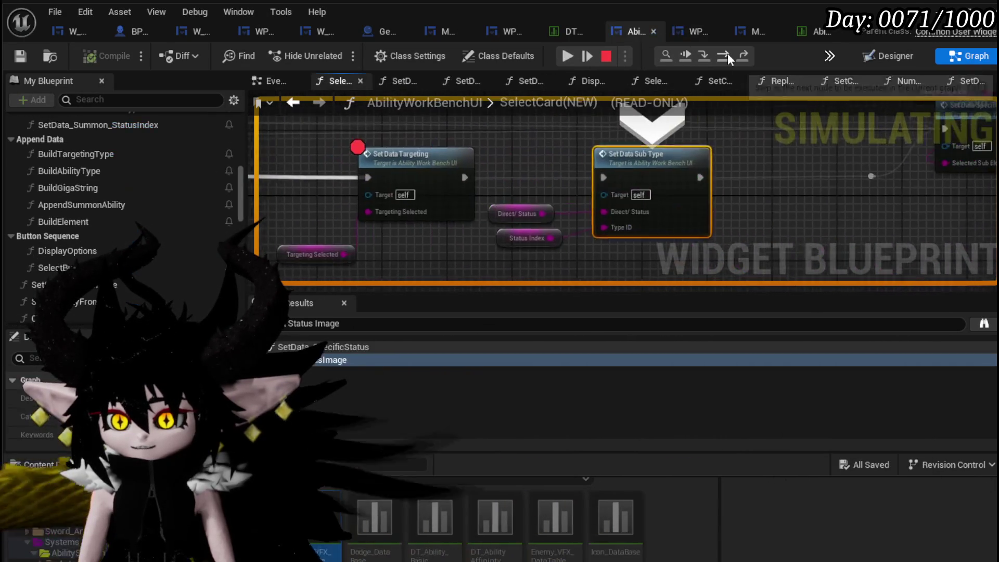
# Step: Resume the game, close the ability card screen and stop the play session
pyautogui.moveTo(397, 216); pyautogui.dragTo(657, 216)
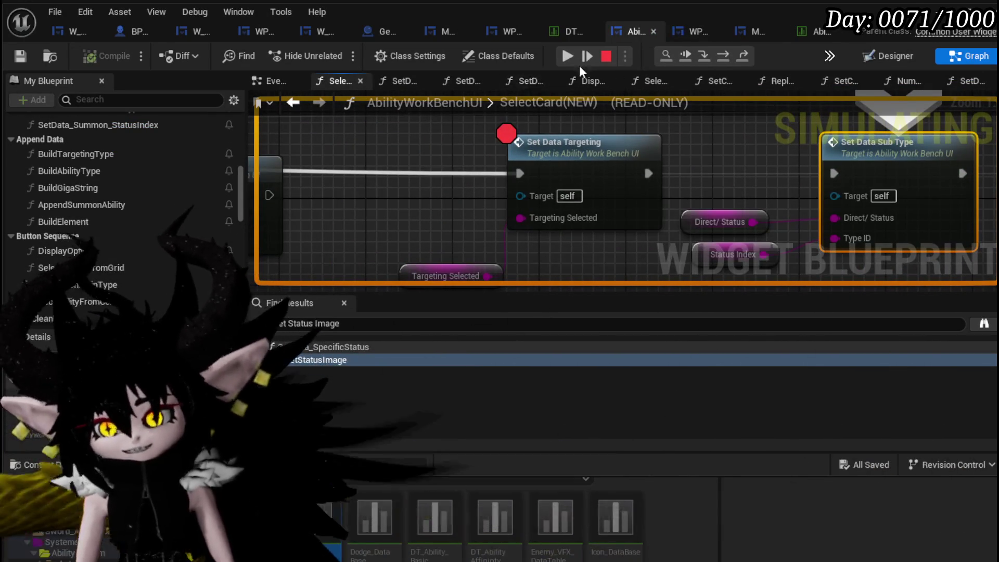
pyautogui.click(567, 55)
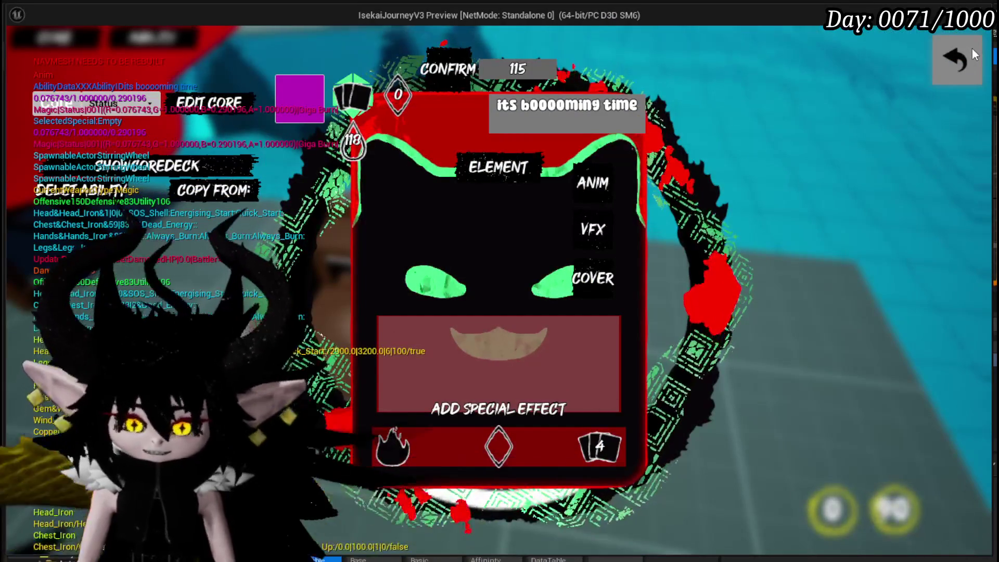
pyautogui.click(972, 49)
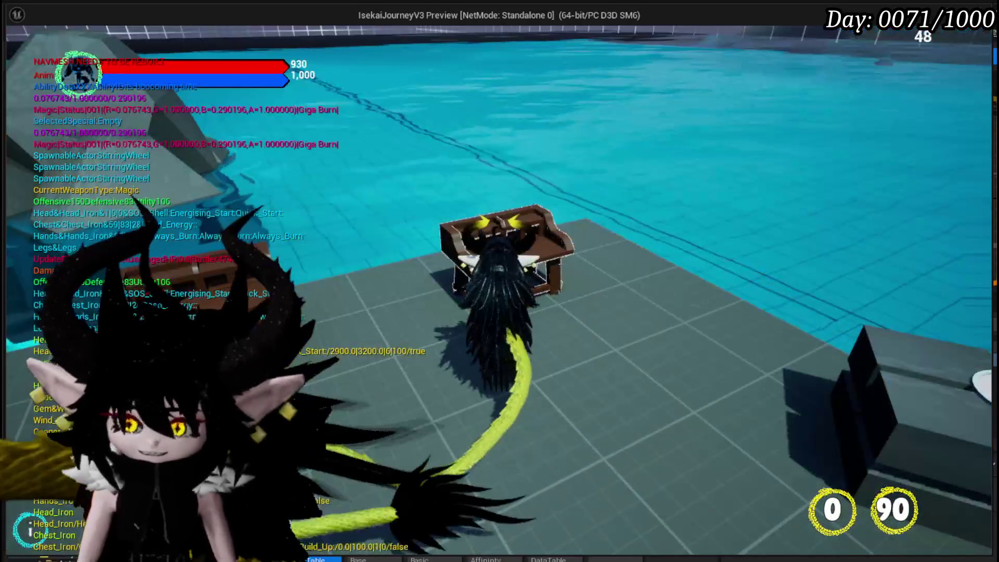
pyautogui.press('Escape')
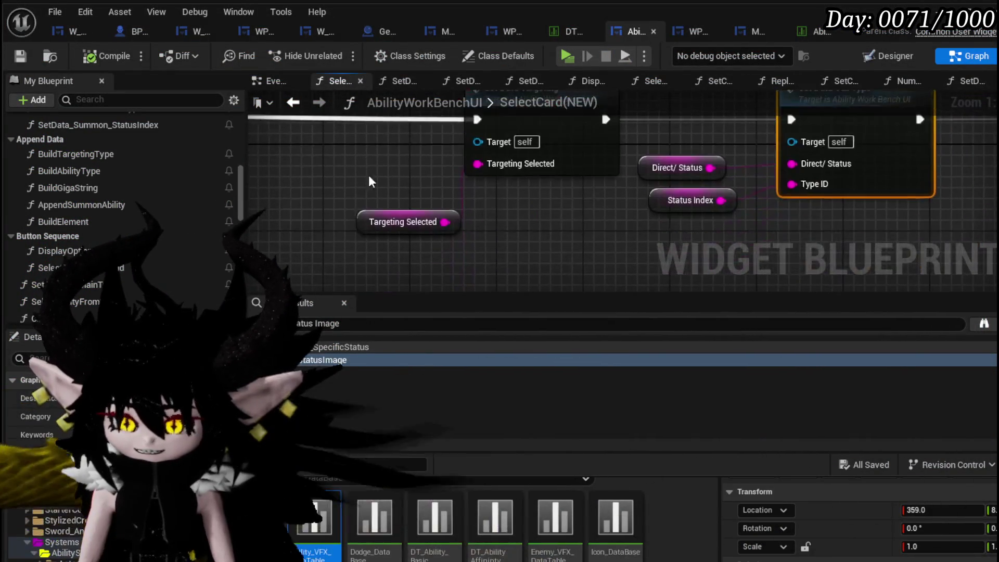
# Step: Connect Targeting Selected to Targeting ID, dropping the wrong Status Index link, then open GetOriginalAbility
pyautogui.scroll(-1, 548, 185)
pyautogui.moveTo(511, 196); pyautogui.dragTo(397, 206)
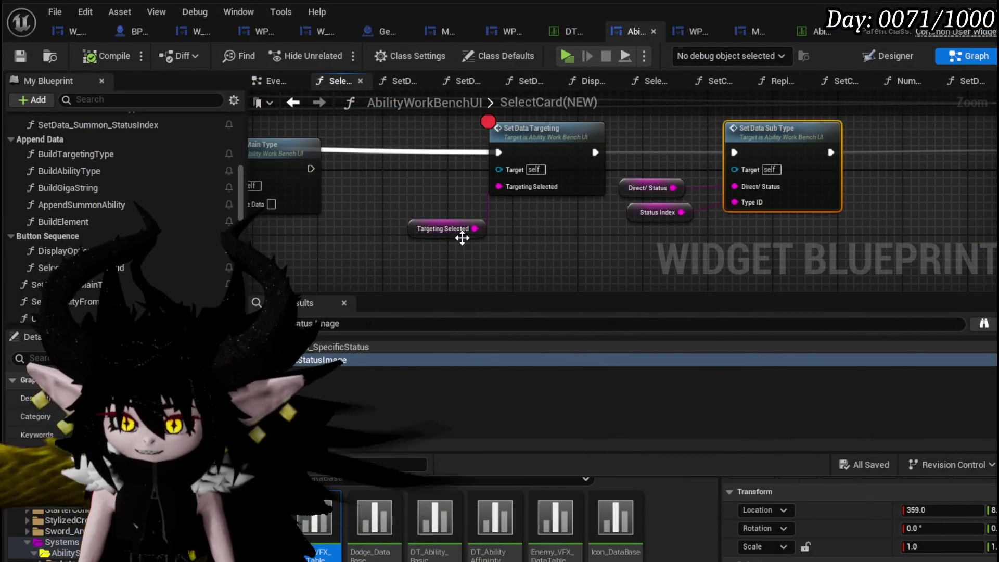
pyautogui.moveTo(506, 183); pyautogui.dragTo(630, 185)
pyautogui.scroll(-3, 704, 208)
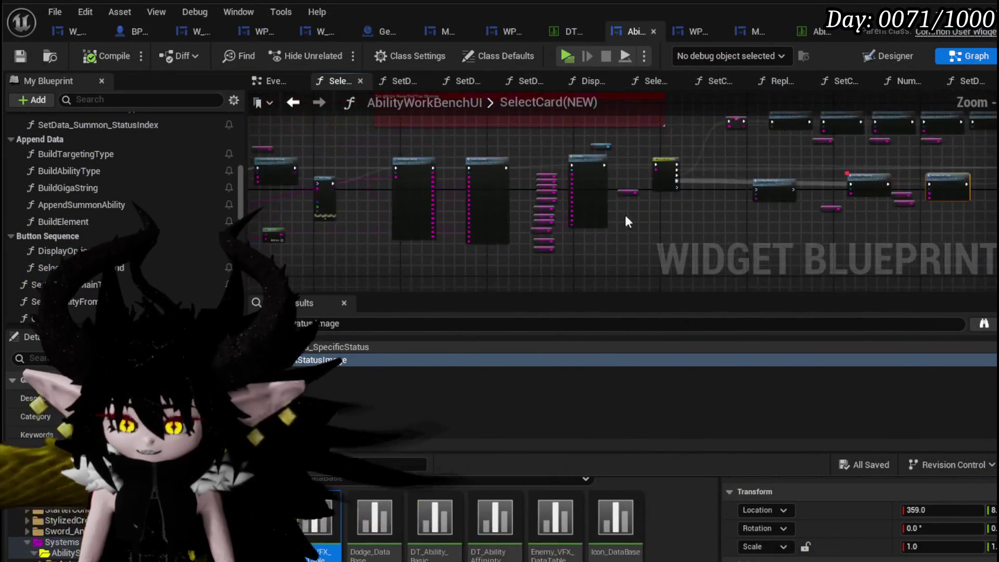
pyautogui.scroll(4, 373, 208)
pyautogui.scroll(2, 373, 208)
pyautogui.moveTo(372, 239)
pyautogui.mouseDown()
pyautogui.moveTo(341, 238)
pyautogui.moveTo(348, 260)
pyautogui.moveTo(361, 249)
pyautogui.mouseUp()
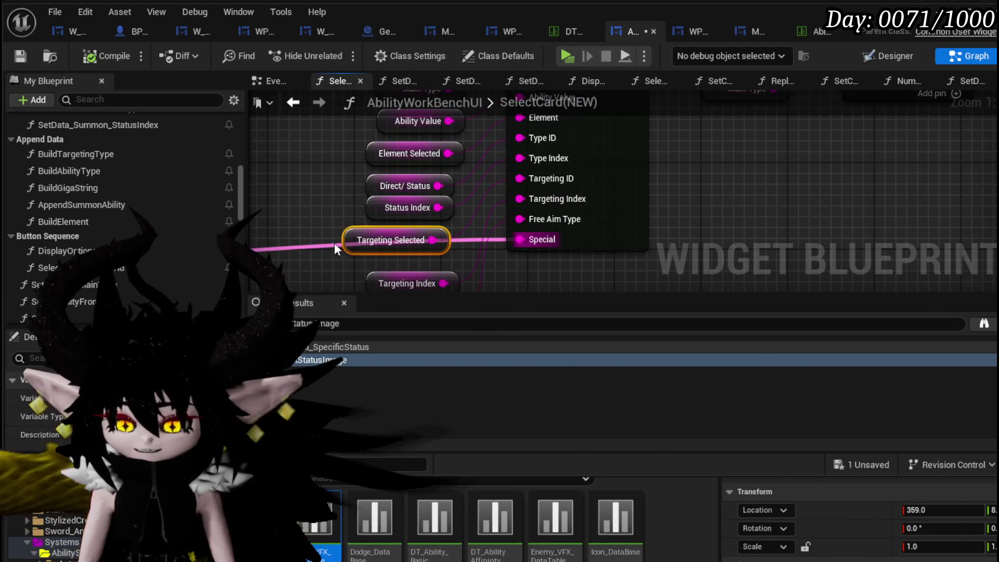
pyautogui.moveTo(438, 207); pyautogui.dragTo(531, 157)
pyautogui.keyDown('alt'); pyautogui.click(531, 157); pyautogui.keyUp('alt')
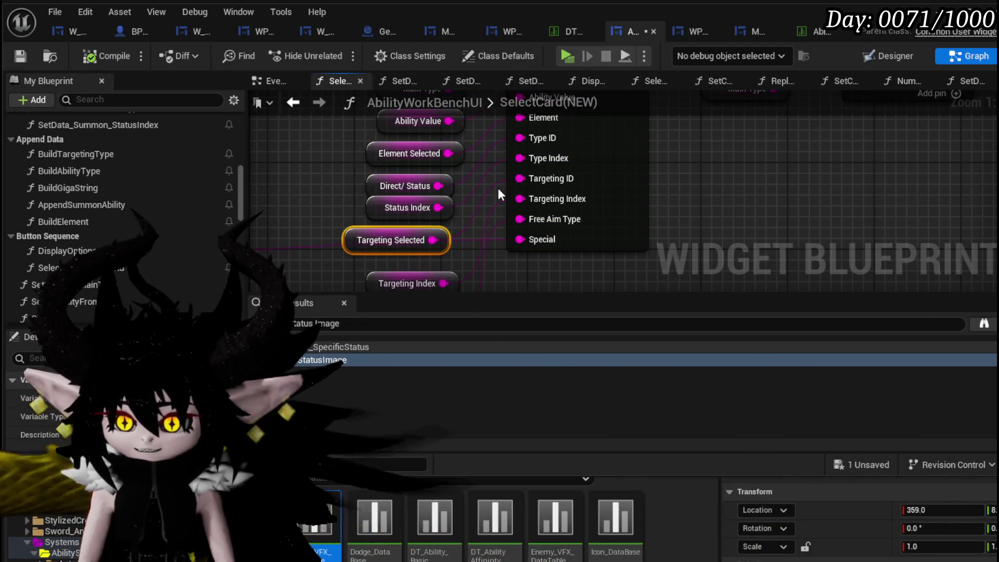
pyautogui.moveTo(433, 240); pyautogui.dragTo(519, 178)
pyautogui.scroll(-3, 527, 177)
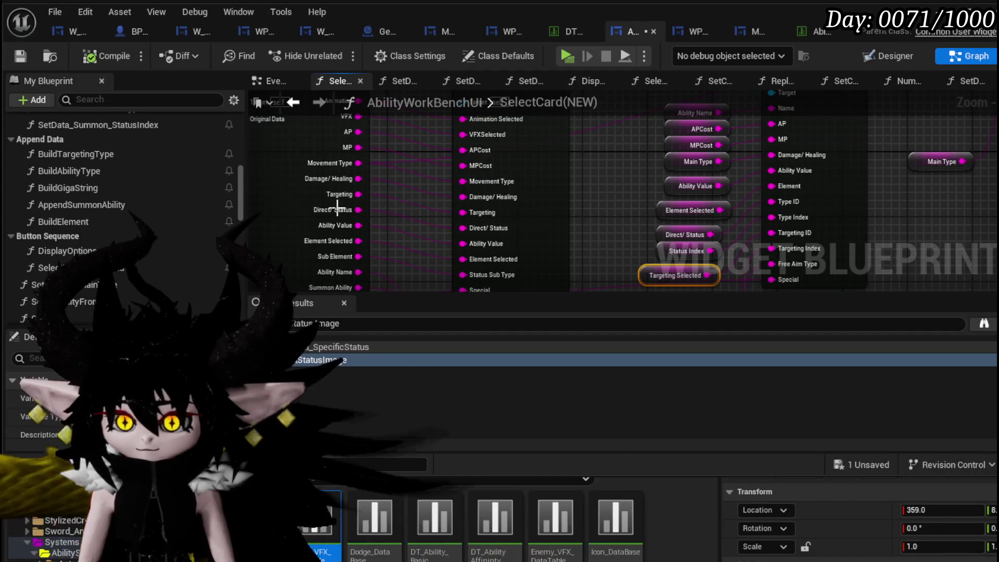
pyautogui.doubleClick(398, 193)
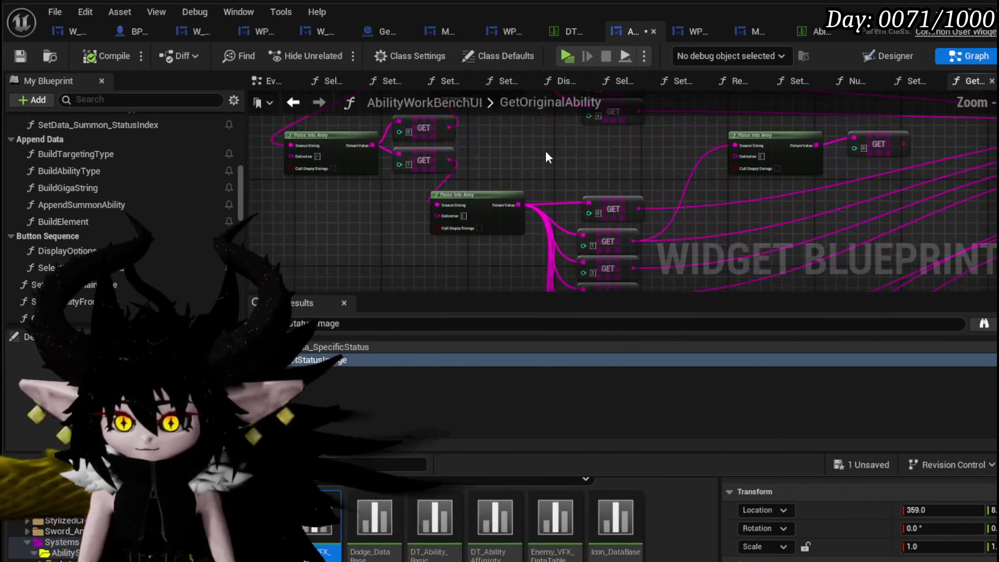
# Step: Inspect the GetOriginalAbility graph, including its GET nodes and the Parse Into Array node
pyautogui.moveTo(546, 151); pyautogui.dragTo(527, 169)
pyautogui.scroll(3, 511, 265)
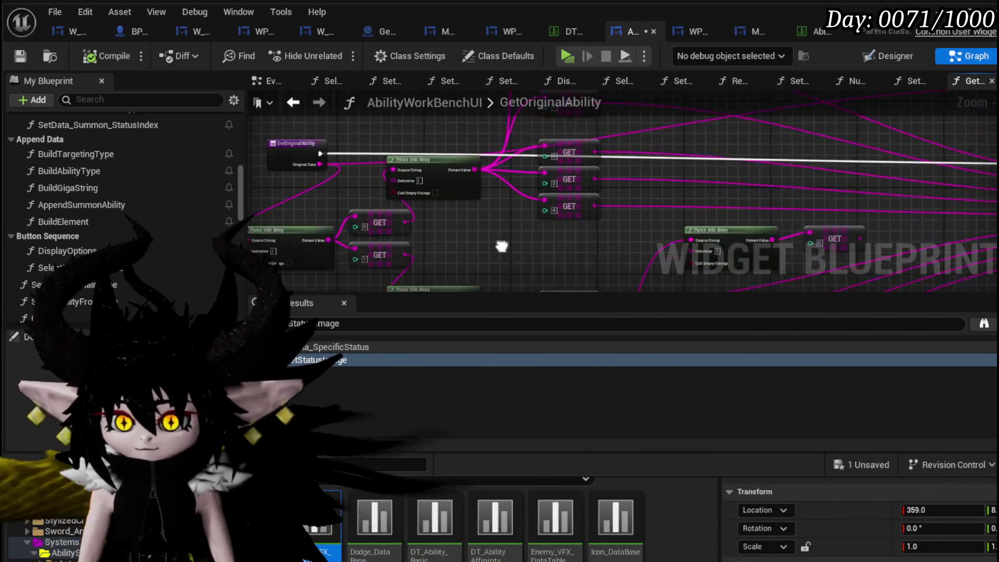
pyautogui.moveTo(494, 222); pyautogui.dragTo(545, 230)
pyautogui.scroll(-5, 545, 230)
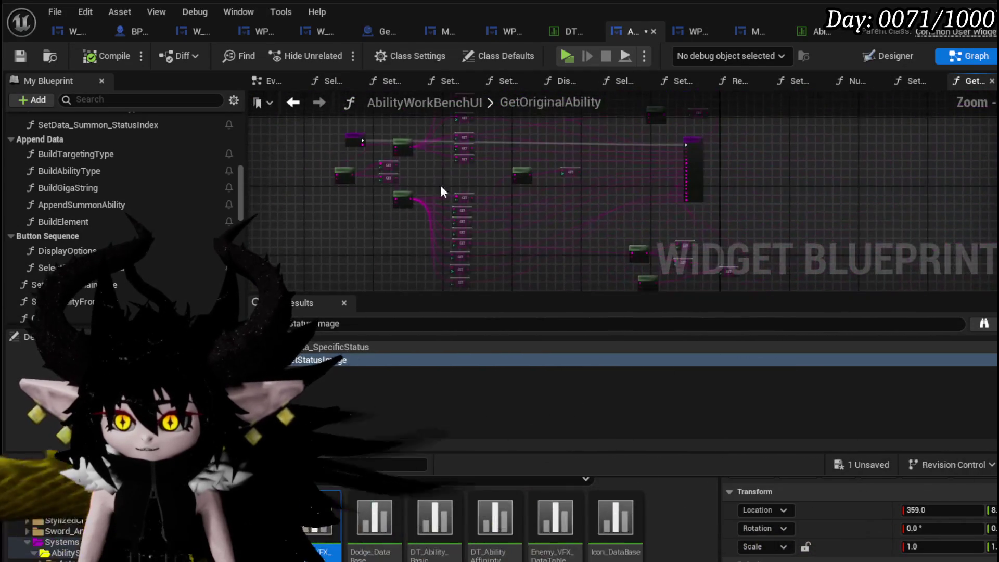
pyautogui.moveTo(430, 273); pyautogui.dragTo(489, 122)
pyautogui.scroll(6, 626, 193)
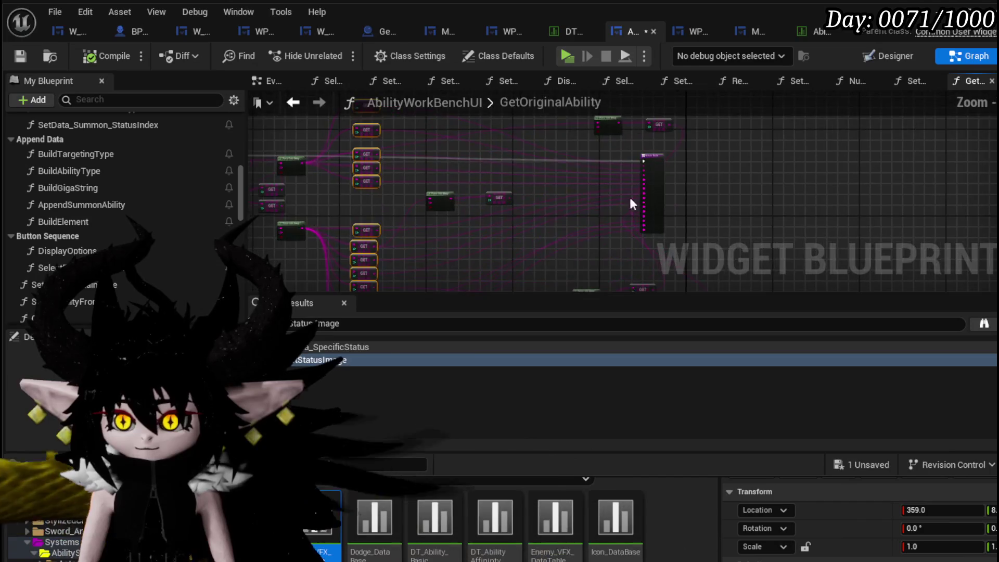
pyautogui.scroll(2, 826, 192)
pyautogui.scroll(-1, 725, 223)
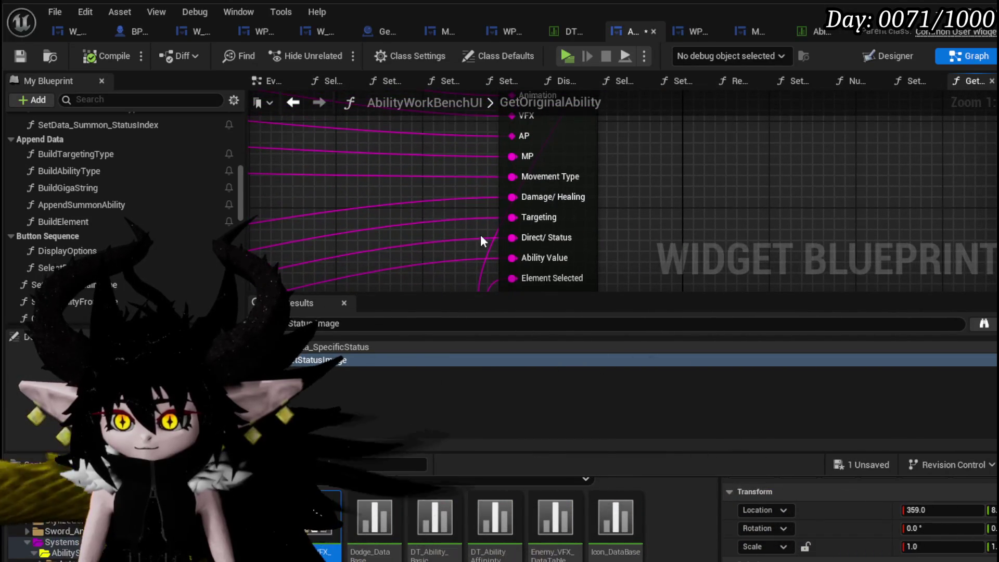
pyautogui.scroll(-3, 457, 219)
pyautogui.scroll(3, 352, 255)
pyautogui.moveTo(352, 254)
pyautogui.mouseDown()
pyautogui.moveTo(713, 256)
pyautogui.moveTo(425, 256)
pyautogui.mouseUp()
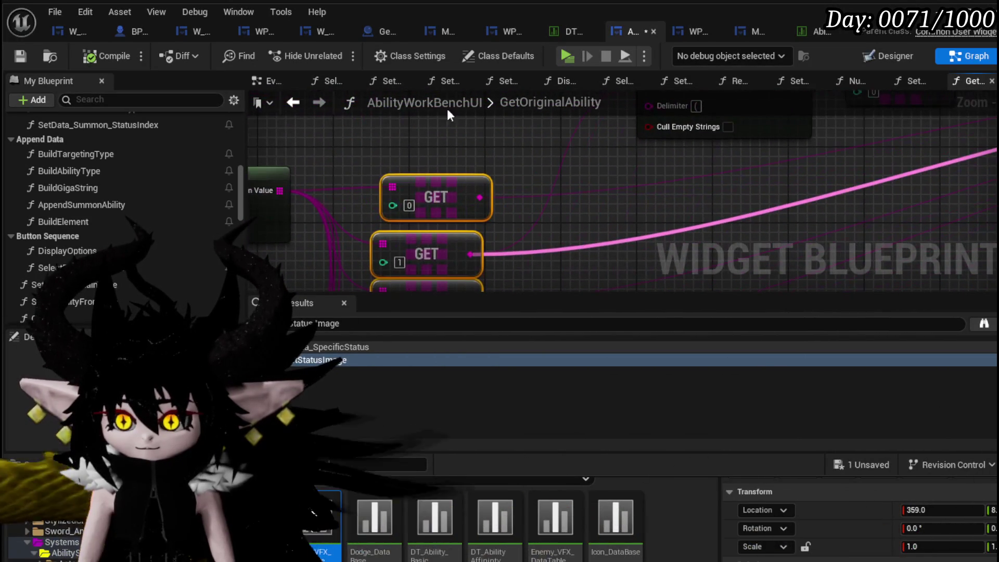
# Step: Return to the SelectCard(NEW) graph and open the Initial Set Data function
pyautogui.click(278, 103)
pyautogui.click(293, 102)
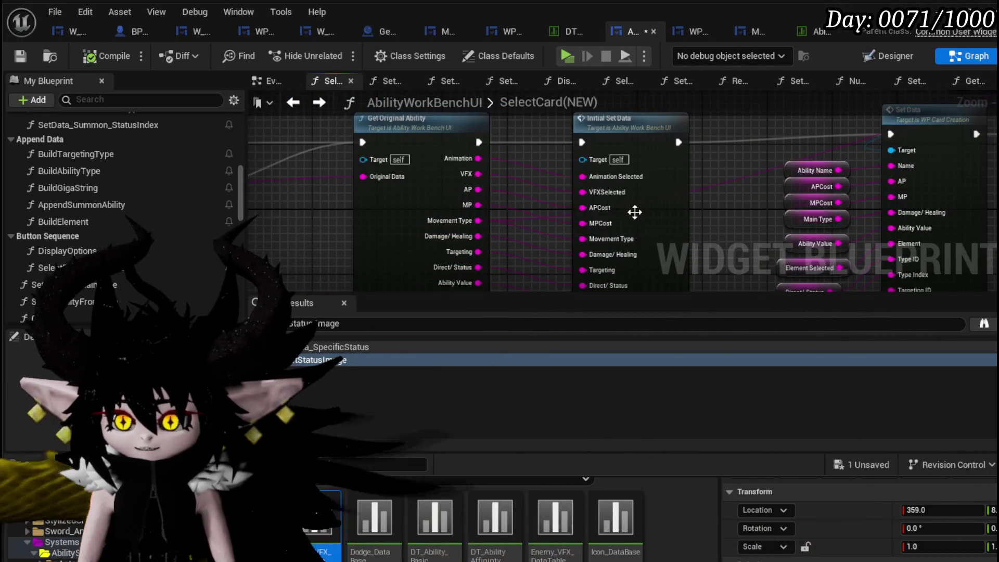
pyautogui.moveTo(536, 230)
pyautogui.mouseDown()
pyautogui.moveTo(343, 153)
pyautogui.moveTo(343, 176)
pyautogui.mouseUp()
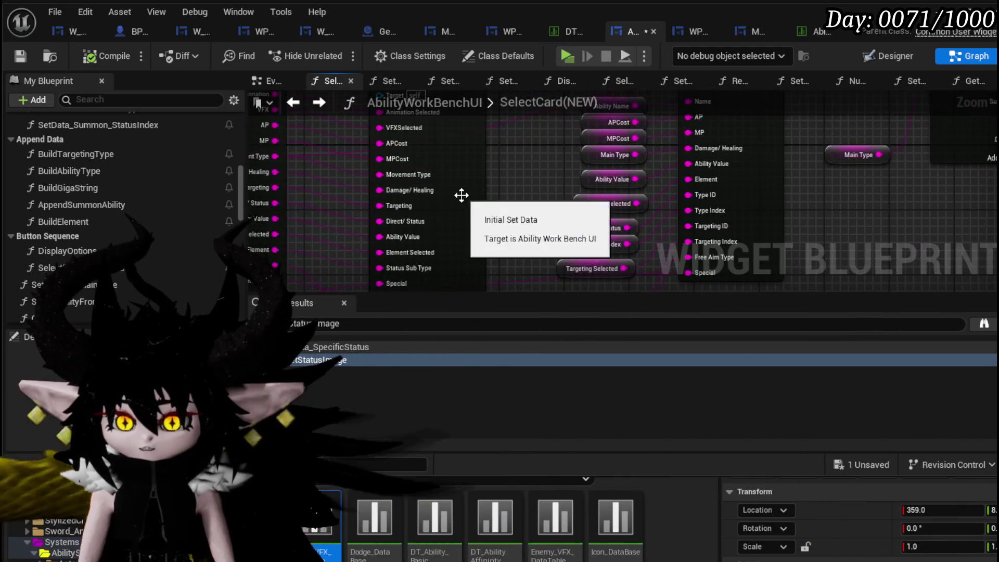
pyautogui.doubleClick(460, 195)
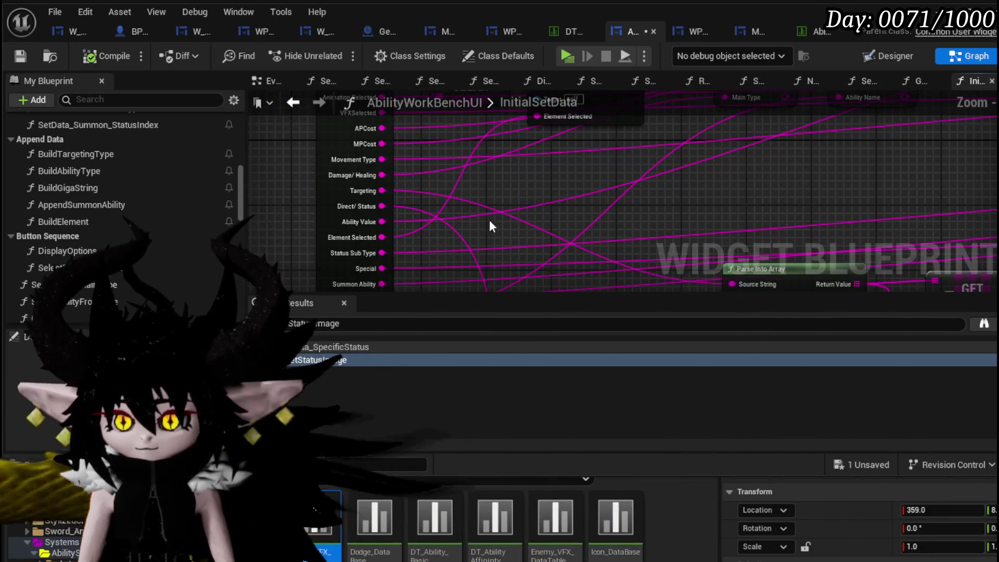
# Step: Follow the Targeting wire to its source and open the SetData_Targeting function
pyautogui.doubleClick(423, 192)
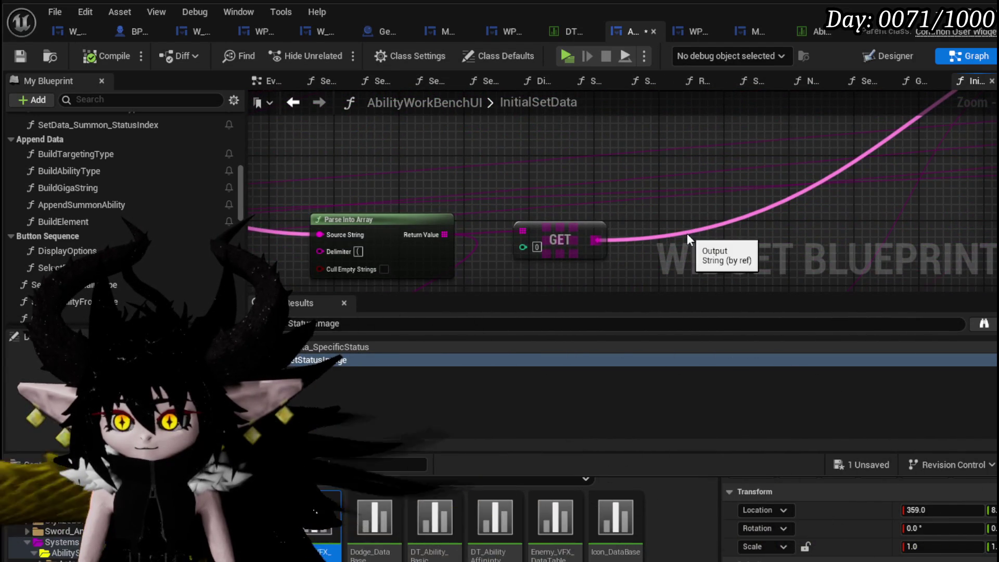
pyautogui.scroll(-2, 688, 232)
pyautogui.moveTo(695, 202)
pyautogui.mouseDown()
pyautogui.moveTo(568, 156)
pyautogui.moveTo(350, 281)
pyautogui.moveTo(484, 217)
pyautogui.mouseUp()
pyautogui.scroll(3, 485, 218)
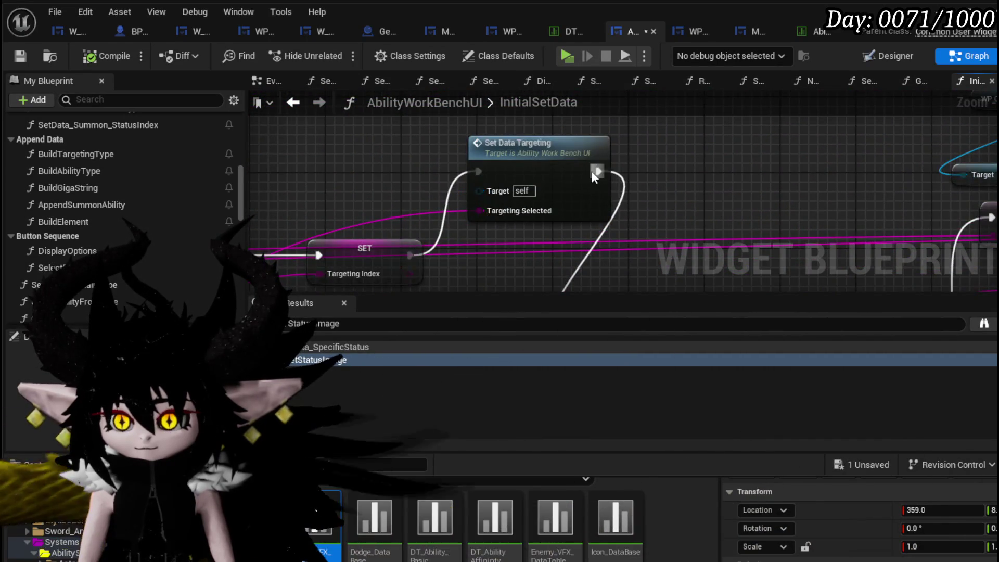
pyautogui.doubleClick(591, 170)
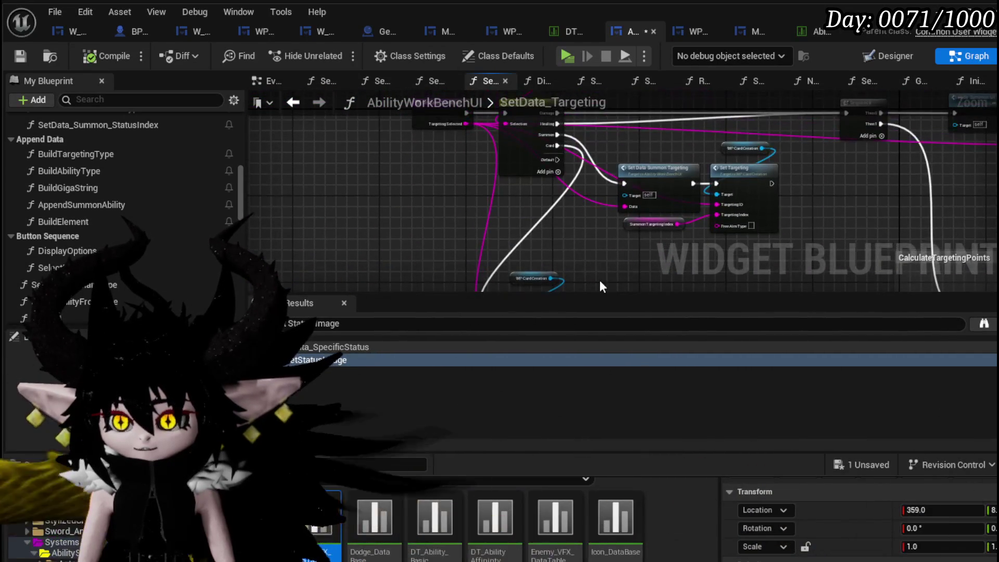
# Step: Insert the SET Targeting Selected node into the exec chain before Set Targeting
pyautogui.moveTo(465, 215)
pyautogui.mouseDown()
pyautogui.moveTo(403, 145)
pyautogui.moveTo(254, 107)
pyautogui.mouseUp()
pyautogui.moveTo(582, 208); pyautogui.dragTo(530, 195)
pyautogui.scroll(3, 531, 196)
pyautogui.moveTo(526, 253)
pyautogui.mouseDown()
pyautogui.moveTo(610, 188)
pyautogui.moveTo(476, 182)
pyautogui.moveTo(498, 204)
pyautogui.mouseUp()
pyautogui.scroll(-3, 465, 235)
pyautogui.moveTo(434, 241)
pyautogui.mouseDown()
pyautogui.moveTo(391, 239)
pyautogui.moveTo(499, 250)
pyautogui.moveTo(436, 253)
pyautogui.moveTo(475, 246)
pyautogui.mouseUp()
# Step: Feed Targeting Selected through SET into Set Targeting's Targeting ID, then compile and save
pyautogui.scroll(3, 480, 239)
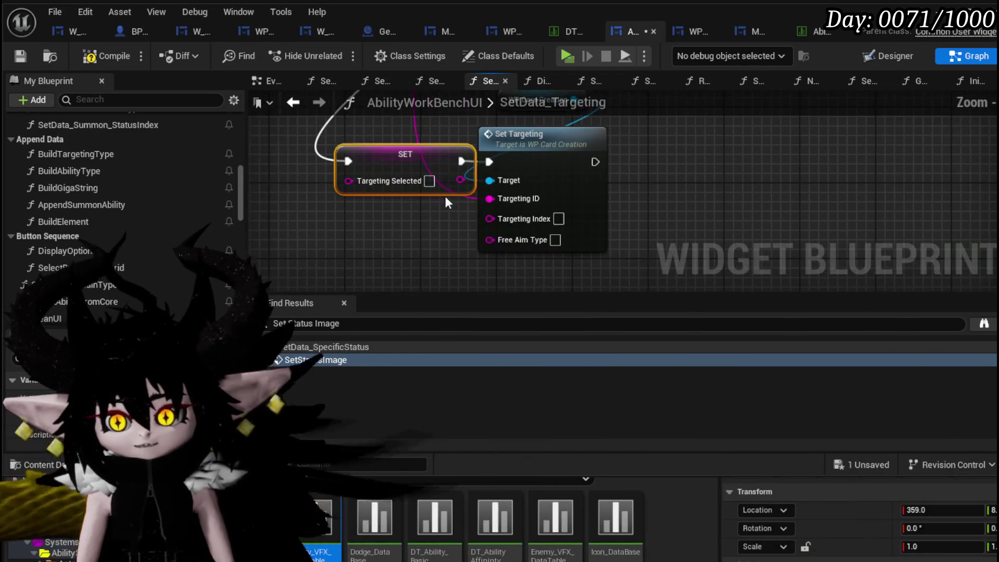
pyautogui.moveTo(460, 179); pyautogui.dragTo(489, 199)
pyautogui.scroll(-2, 447, 164)
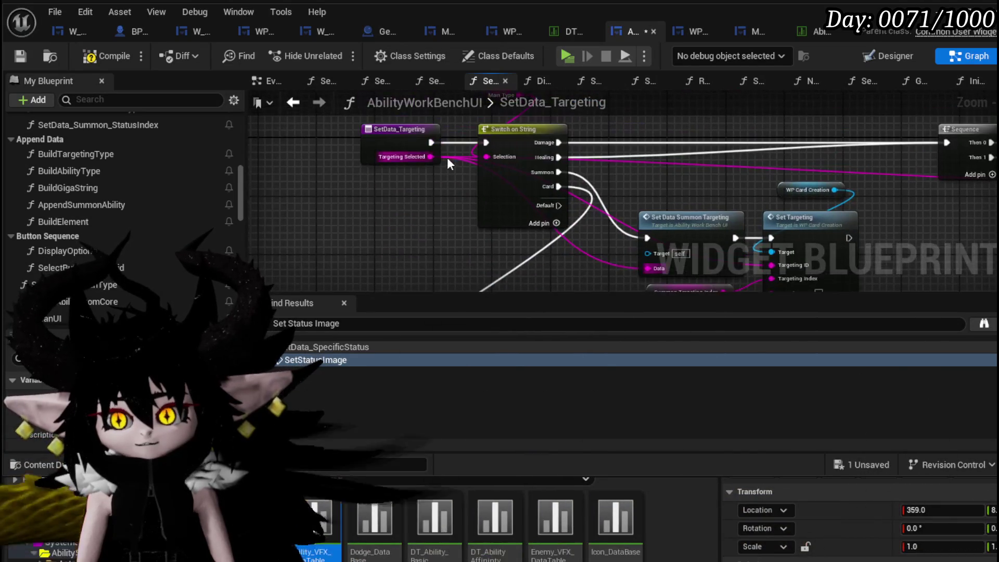
pyautogui.scroll(2, 421, 197)
pyautogui.moveTo(431, 156)
pyautogui.mouseDown()
pyautogui.moveTo(385, 274)
pyautogui.moveTo(382, 229)
pyautogui.mouseUp()
pyautogui.click(83, 57)
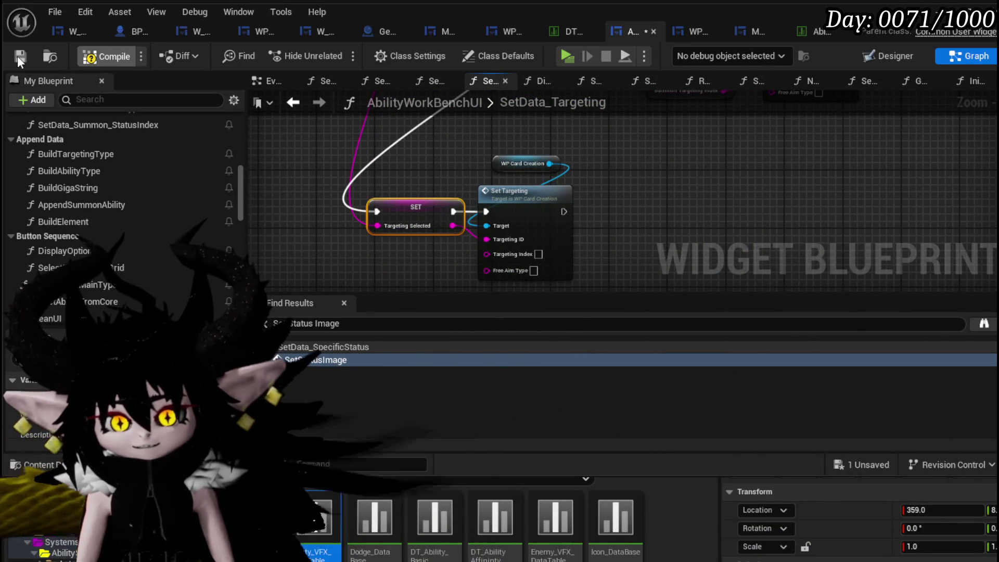
pyautogui.click(17, 55)
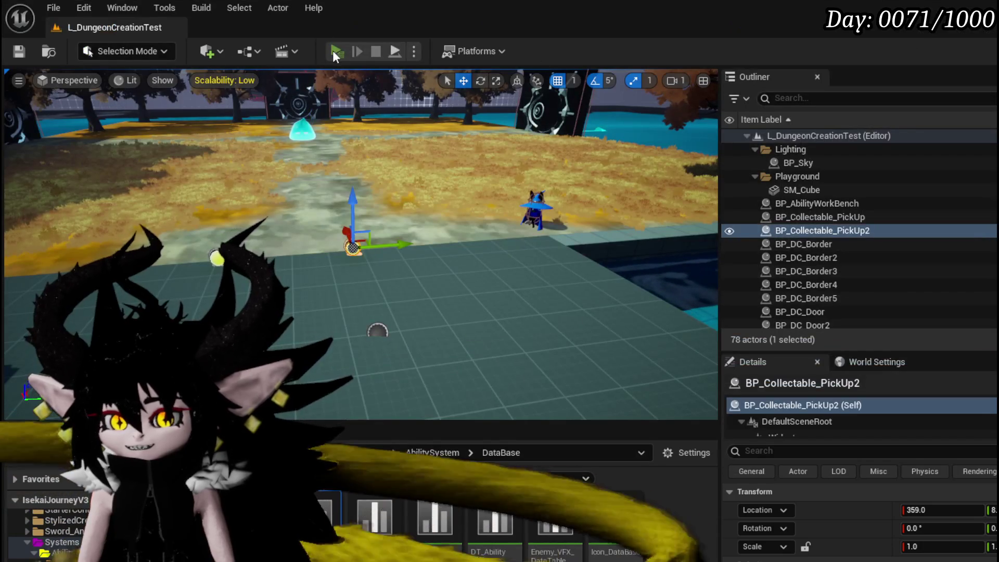
# Step: Play in editor, pick a core-deck card to hit the SelectCard breakpoint, step once, and resume
pyautogui.click(336, 51)
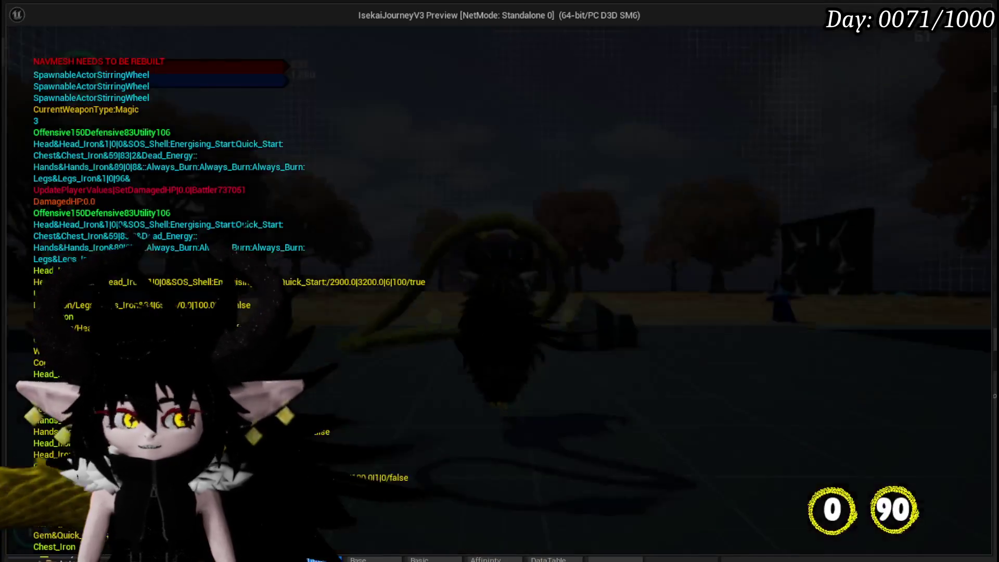
pyautogui.press('e')
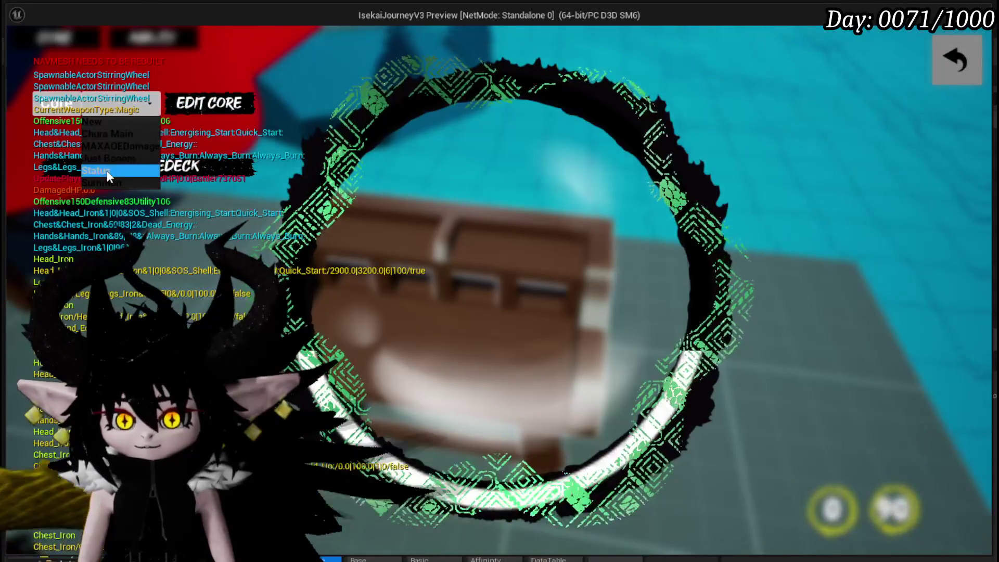
pyautogui.click(105, 167)
pyautogui.click(634, 255)
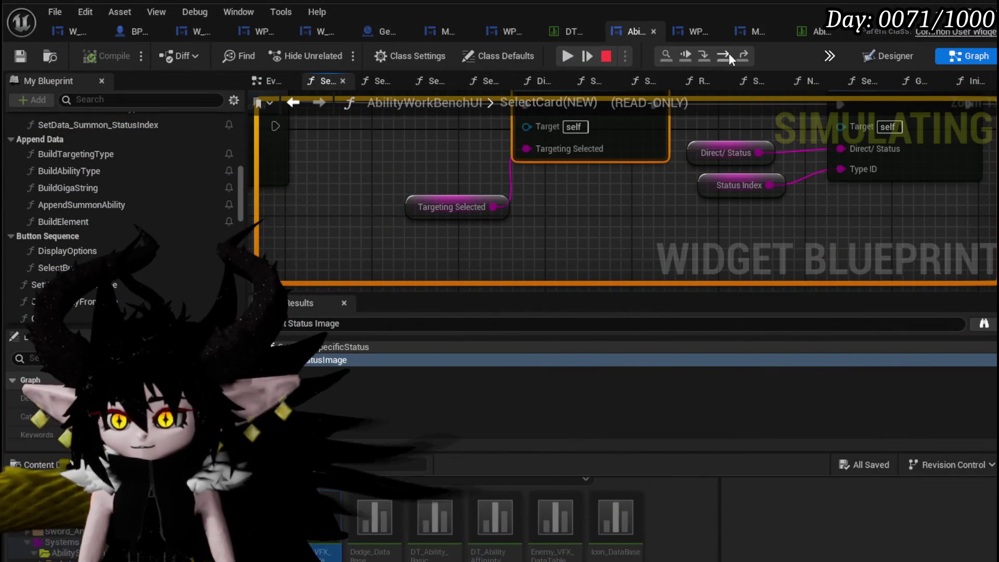
pyautogui.click(728, 54)
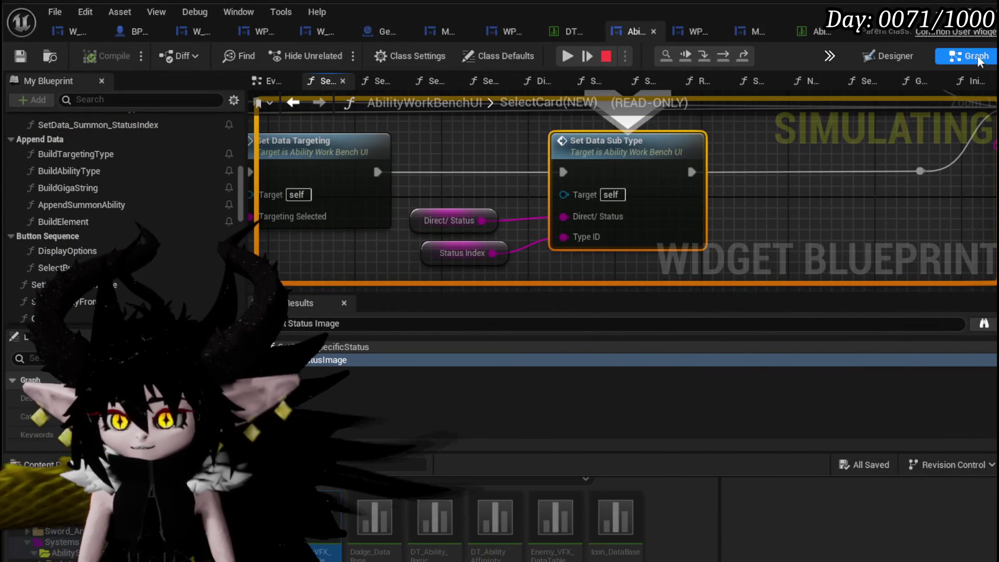
pyautogui.click(605, 56)
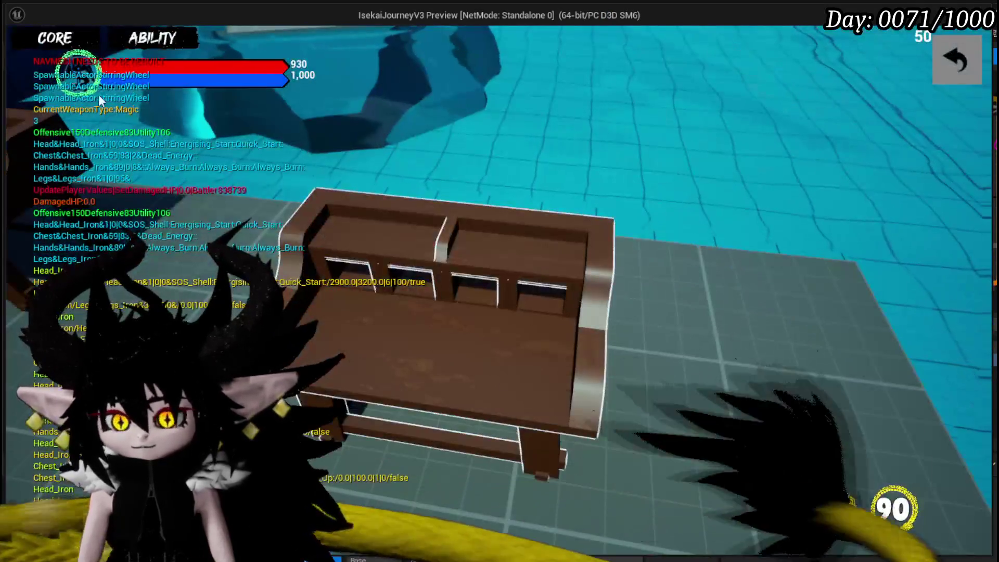
# Step: Pick a card from the Just Booom core's deck and step through SetData_Targeting into WP_CardCreation's SetTargeting
pyautogui.click(98, 94)
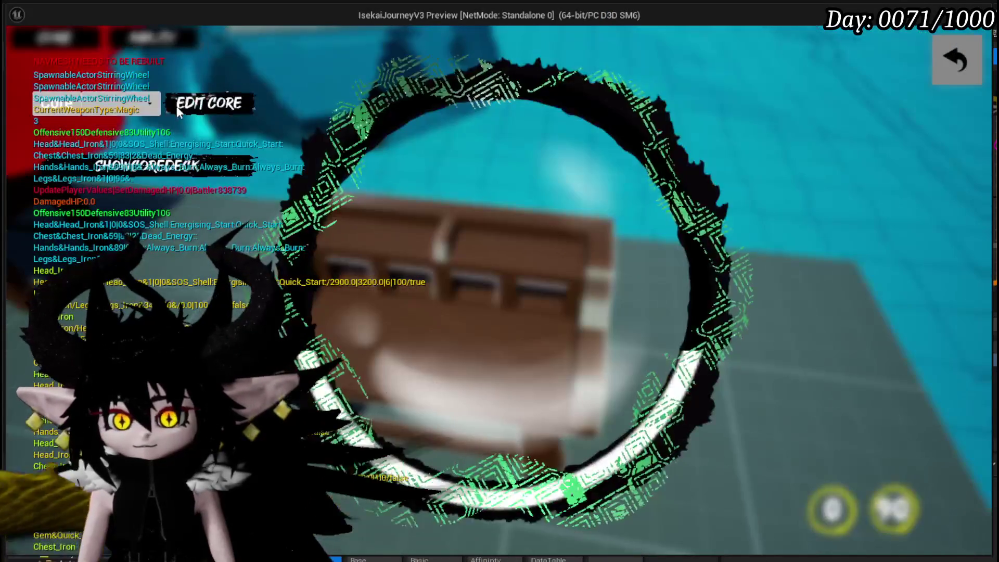
pyautogui.click(98, 103)
pyautogui.click(126, 160)
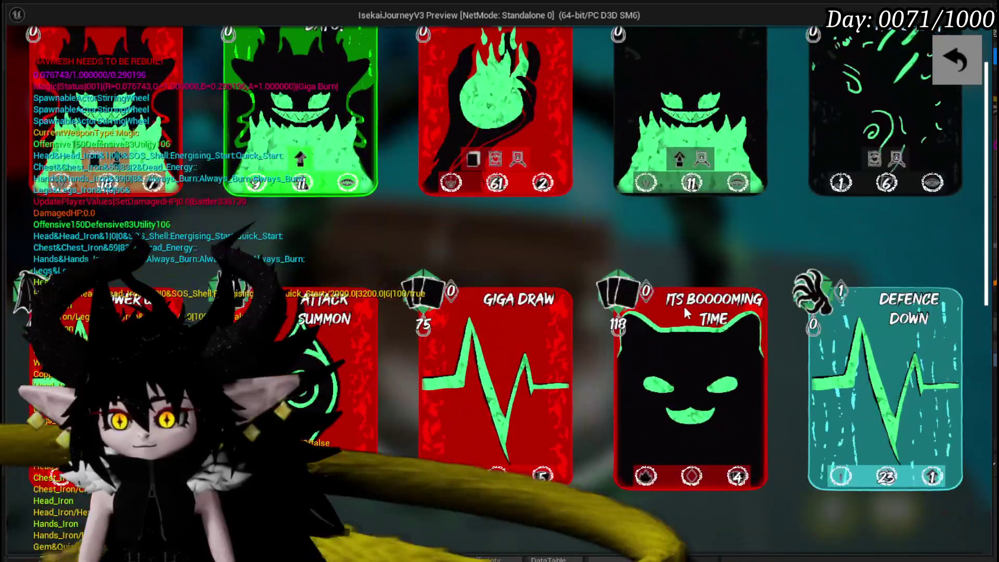
pyautogui.click(684, 309)
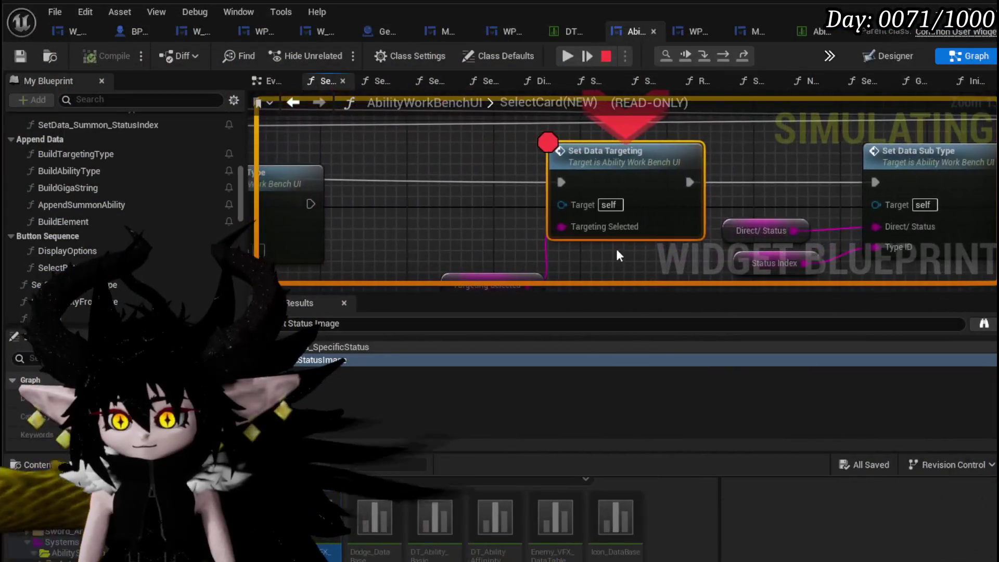
pyautogui.click(703, 59)
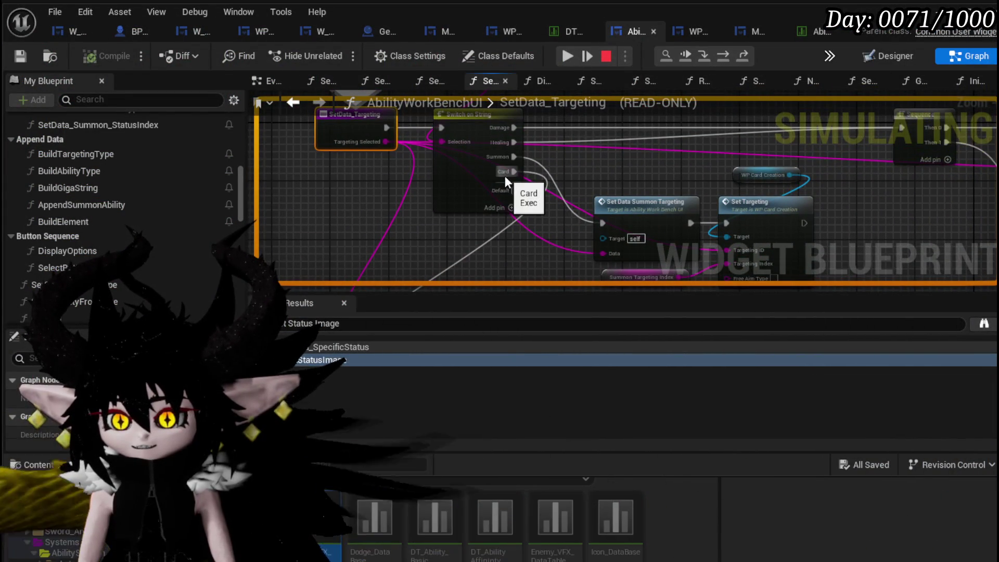
pyautogui.click(729, 54)
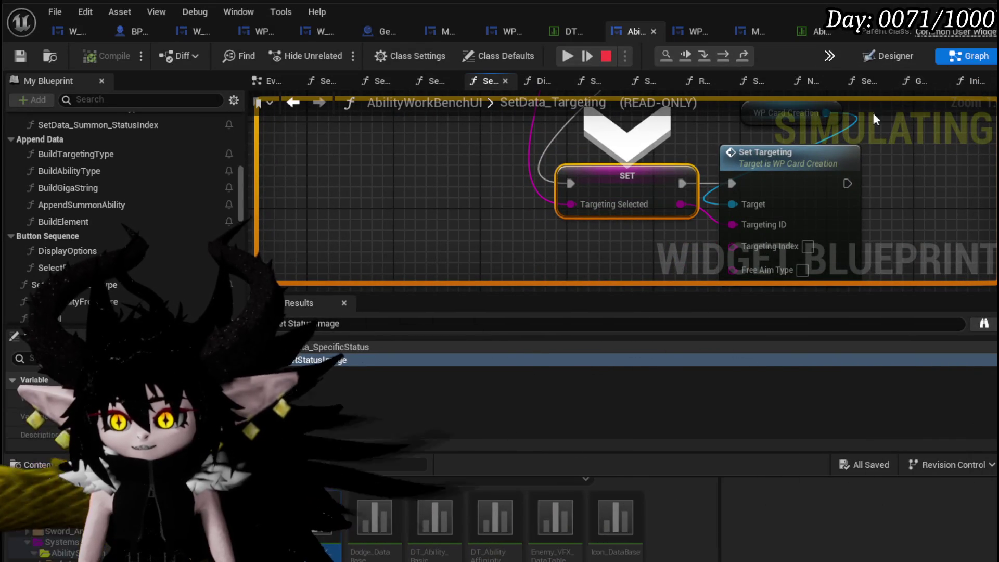
pyautogui.click(723, 55)
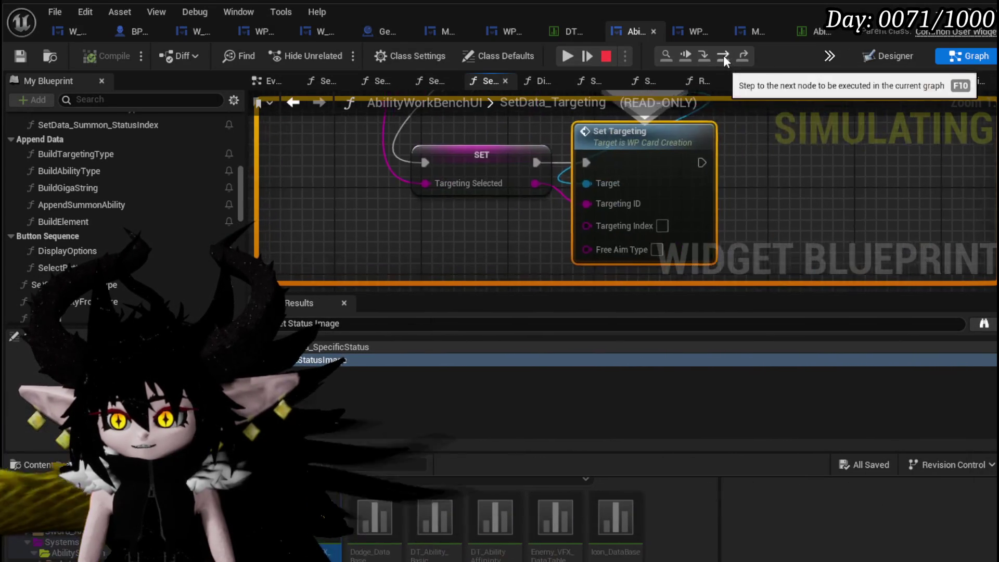
pyautogui.click(704, 58)
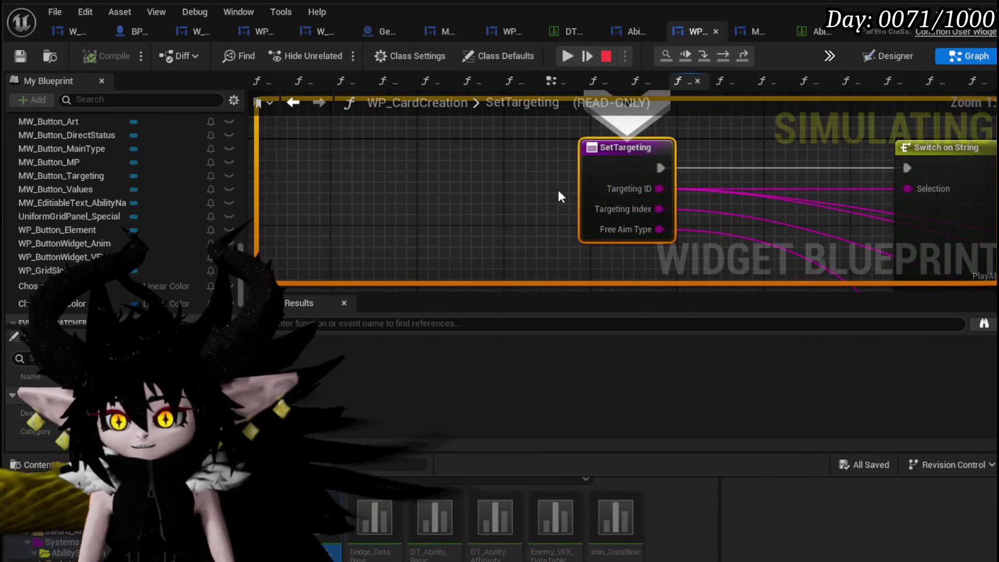
# Step: Confirm the Targeting ID reaching Get Data Table Row is Gain, select MW Button Targeting, and resume
pyautogui.moveTo(564, 193); pyautogui.dragTo(370, 179)
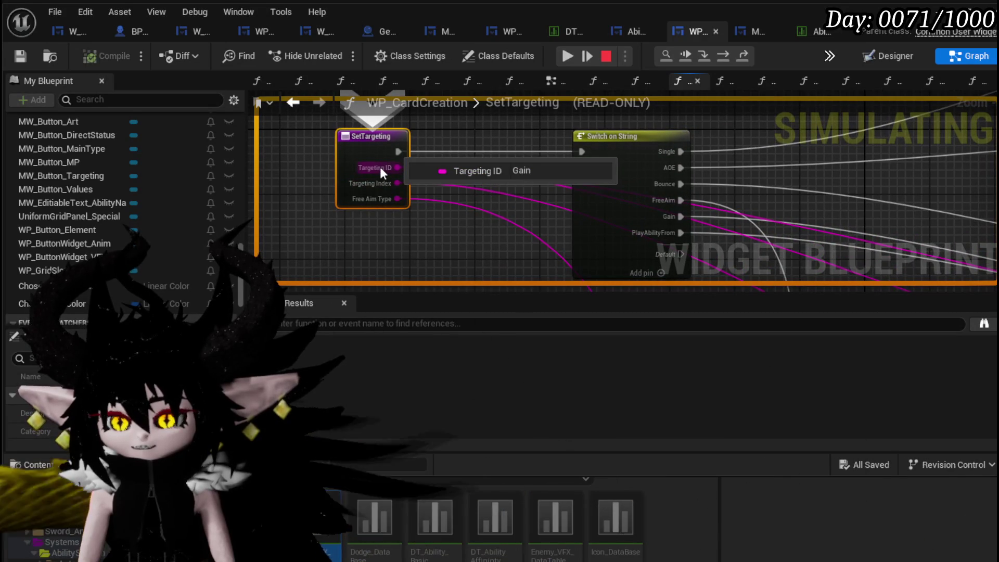
pyautogui.moveTo(371, 171)
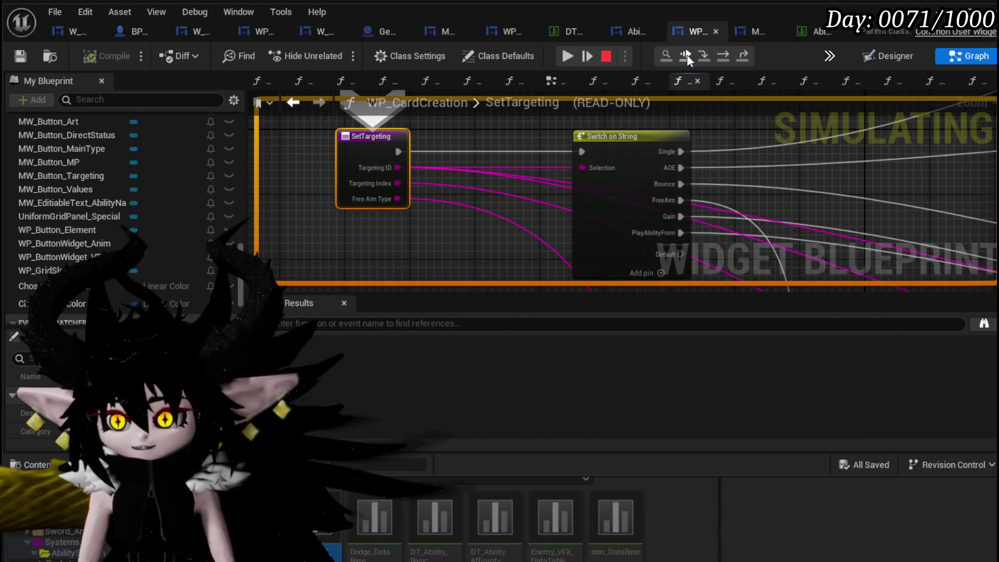
pyautogui.click(725, 58)
pyautogui.click(725, 58)
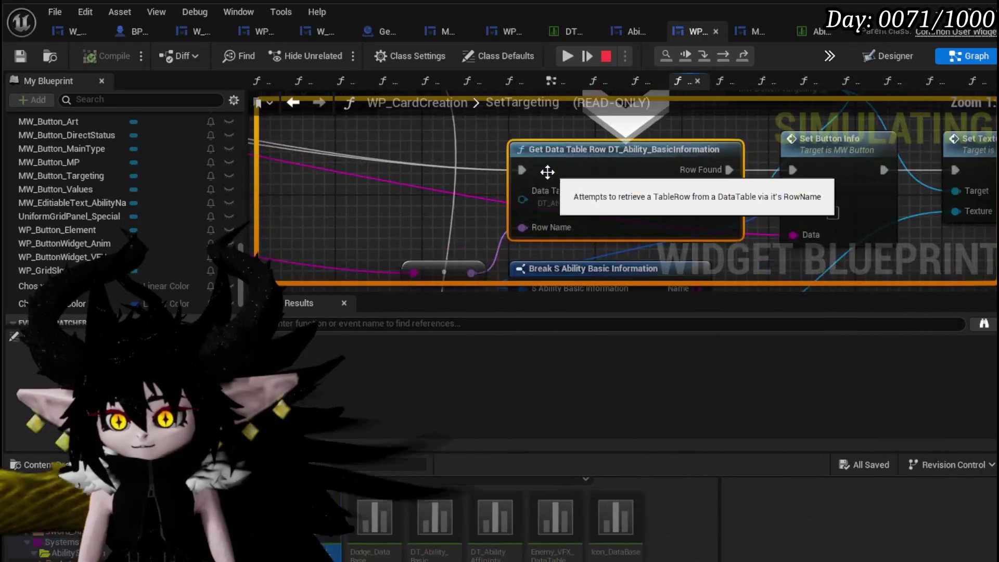
pyautogui.scroll(-1, 570, 216)
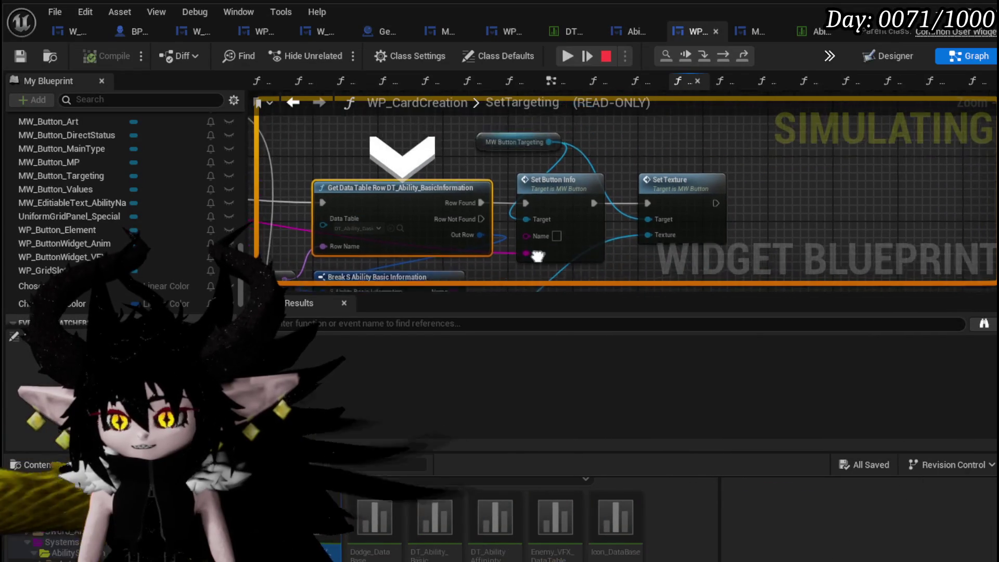
pyautogui.moveTo(510, 217)
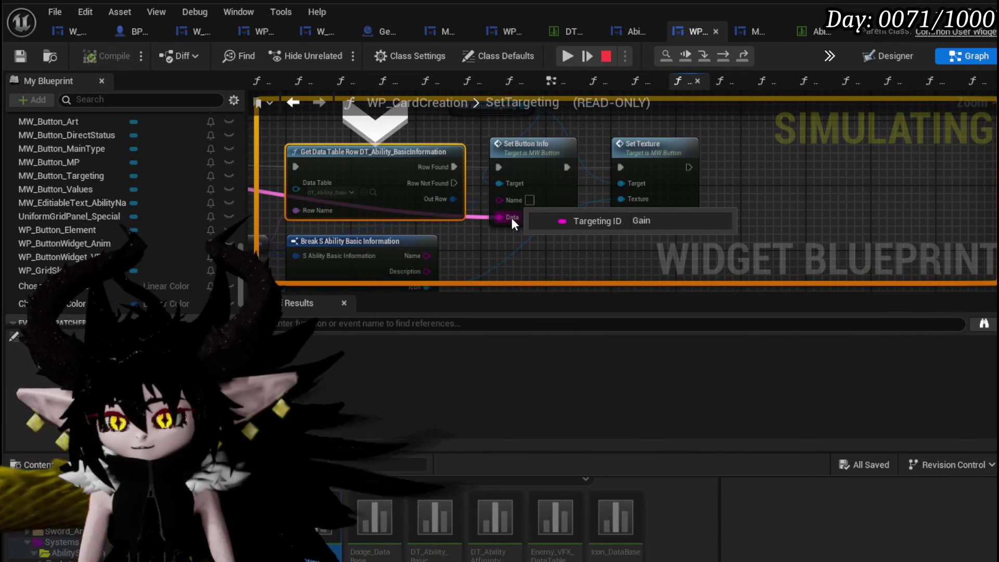
pyautogui.moveTo(474, 130); pyautogui.dragTo(477, 172)
pyautogui.click(515, 148)
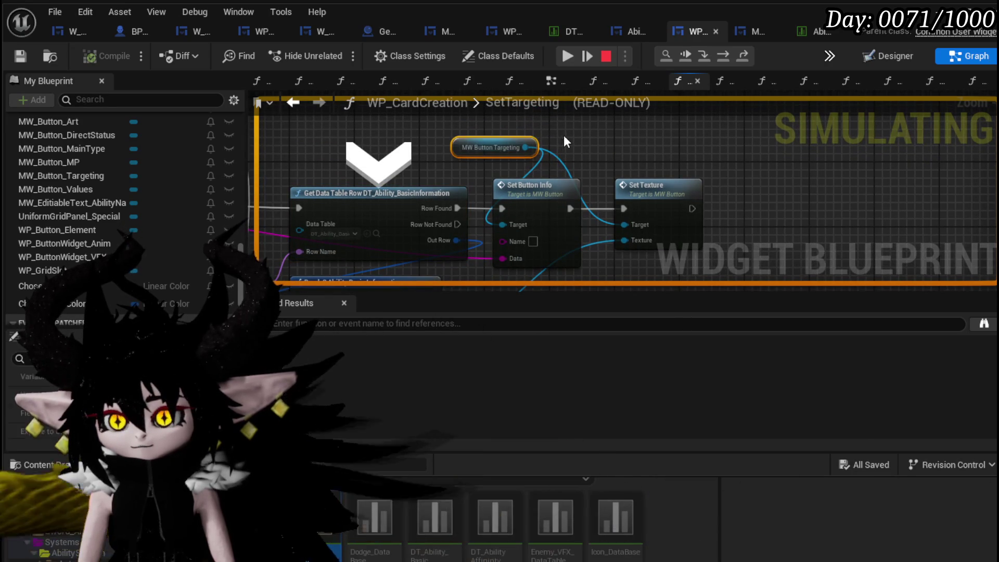
pyautogui.click(572, 55)
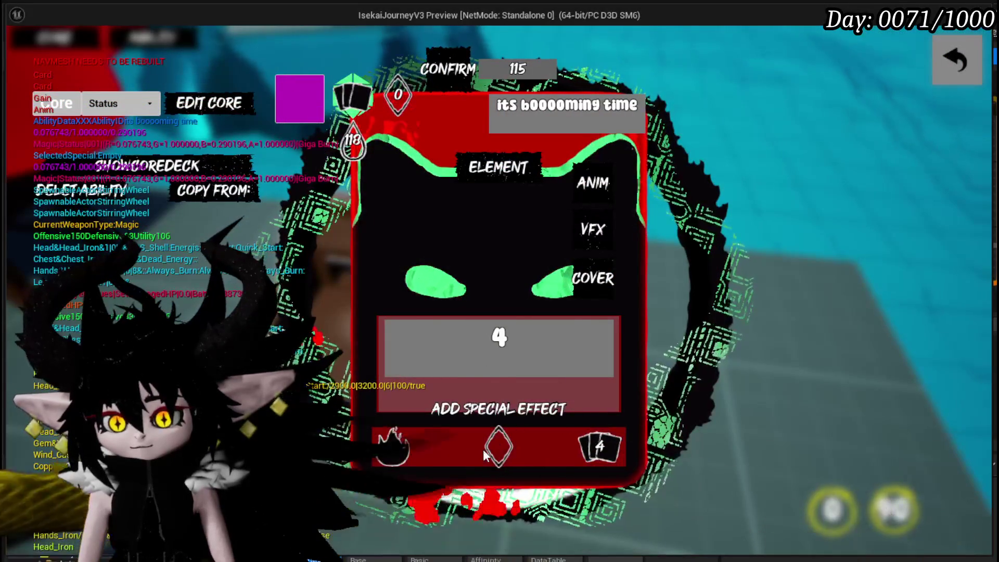
# Step: Toggle the targeting icons panel above FILL twice to check the card and diamond icons
pyautogui.click(498, 449)
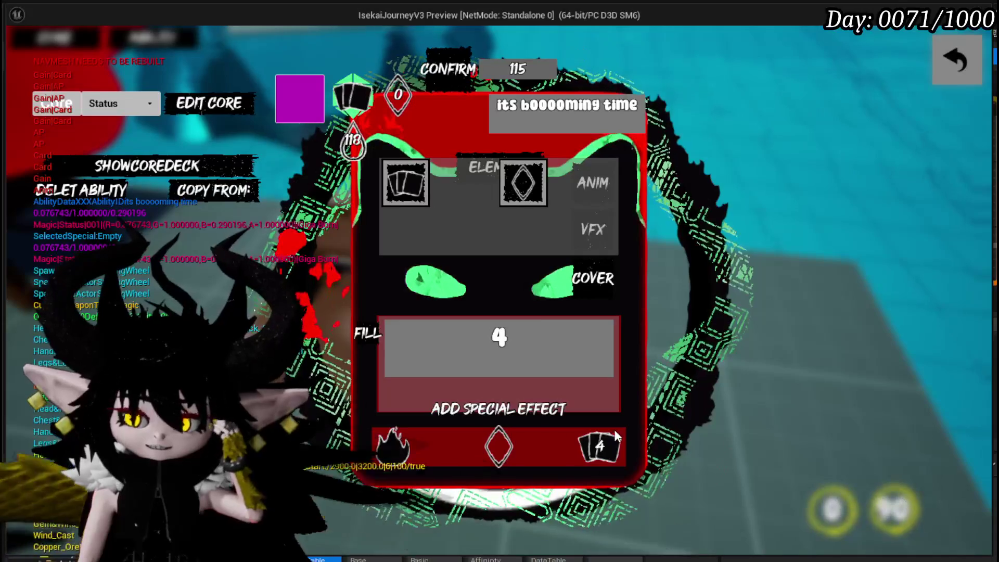
pyautogui.click(604, 438)
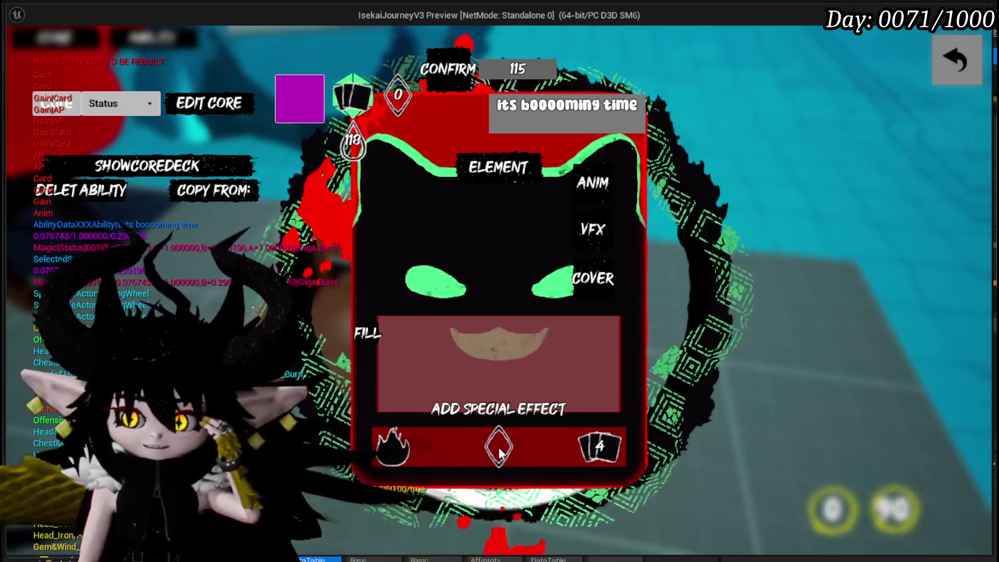
pyautogui.click(498, 448)
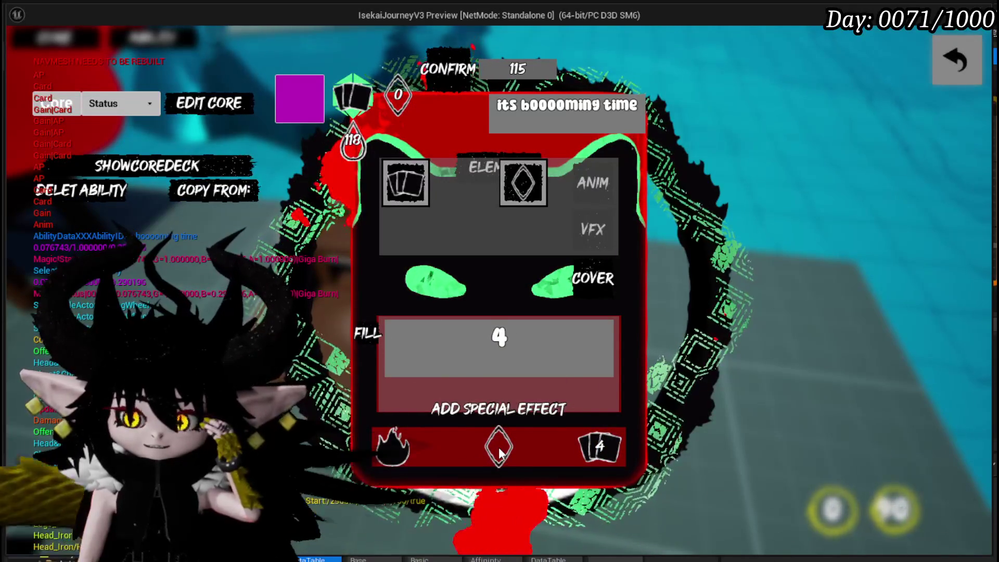
pyautogui.click(599, 446)
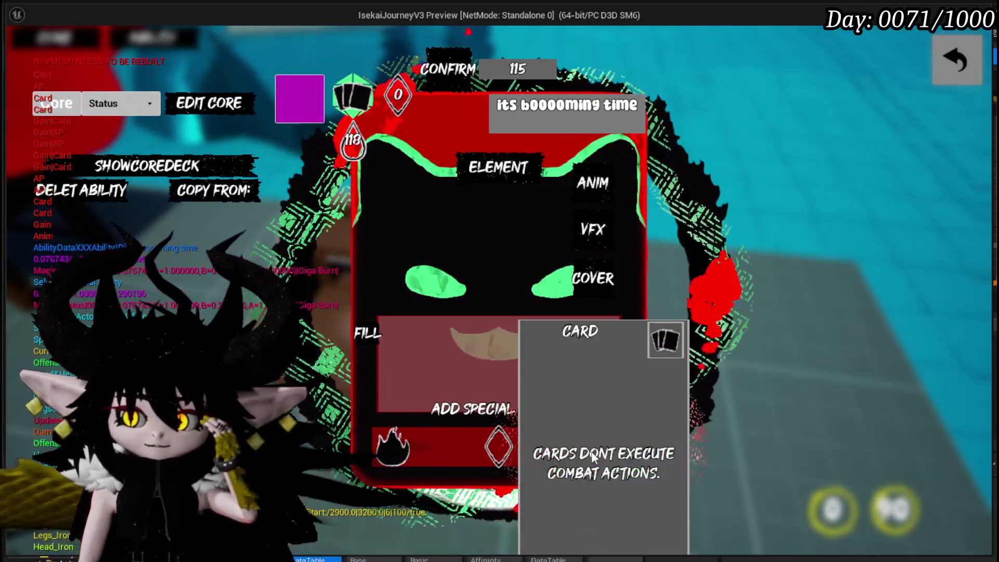
pyautogui.moveTo(489, 457)
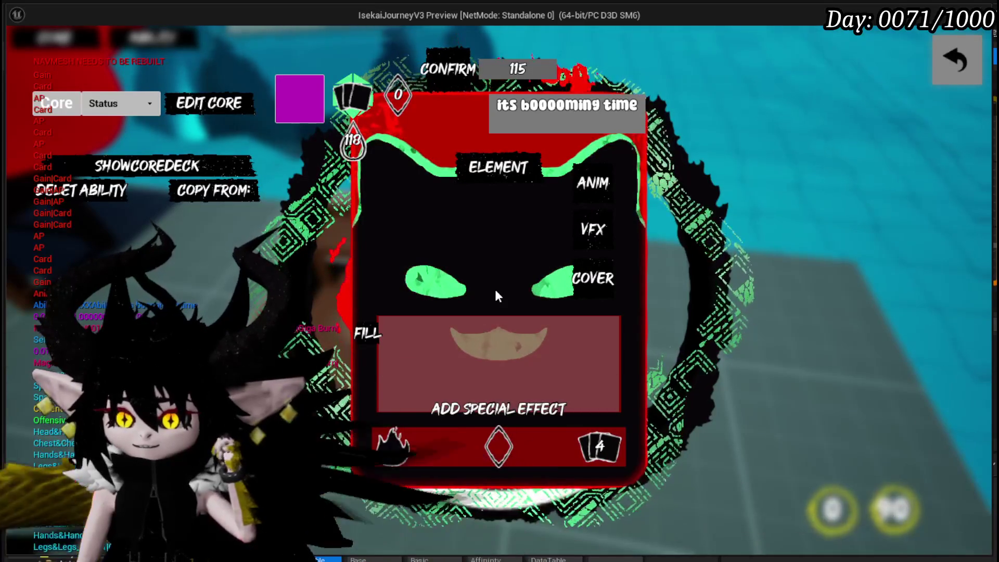
# Step: Output the edited ability's data string, close the card editor, and end the play session
pyautogui.click(465, 73)
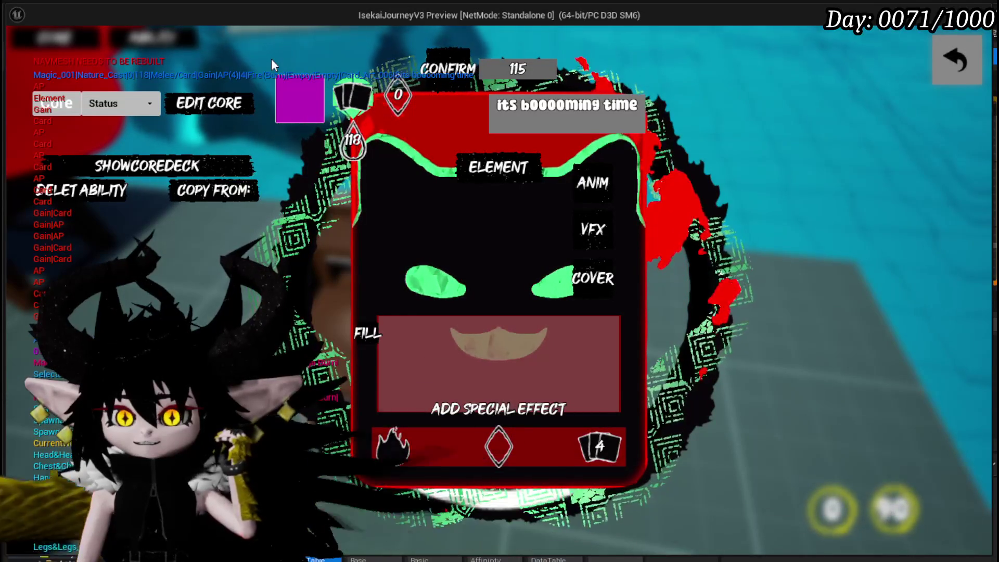
pyautogui.click(955, 60)
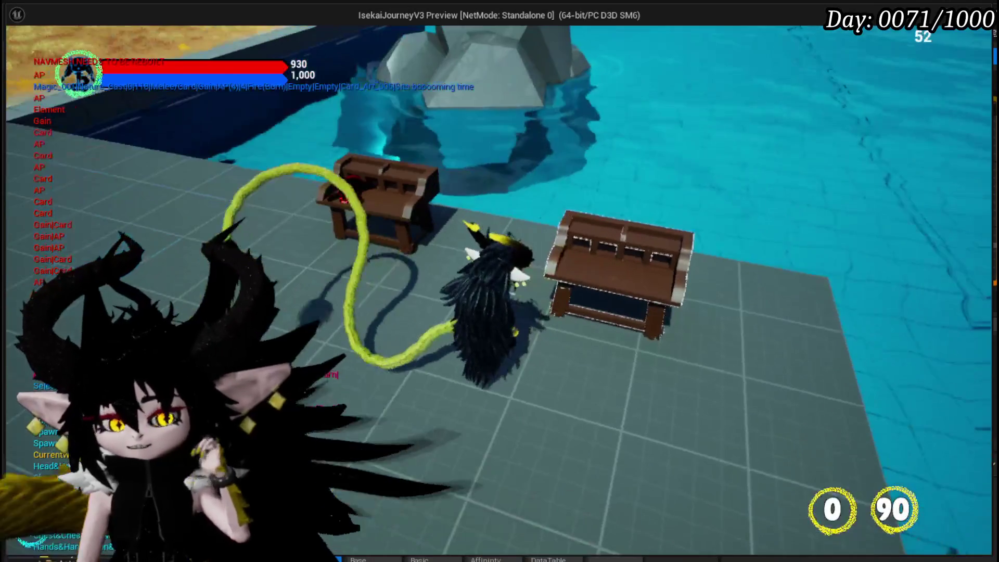
pyautogui.press('Escape')
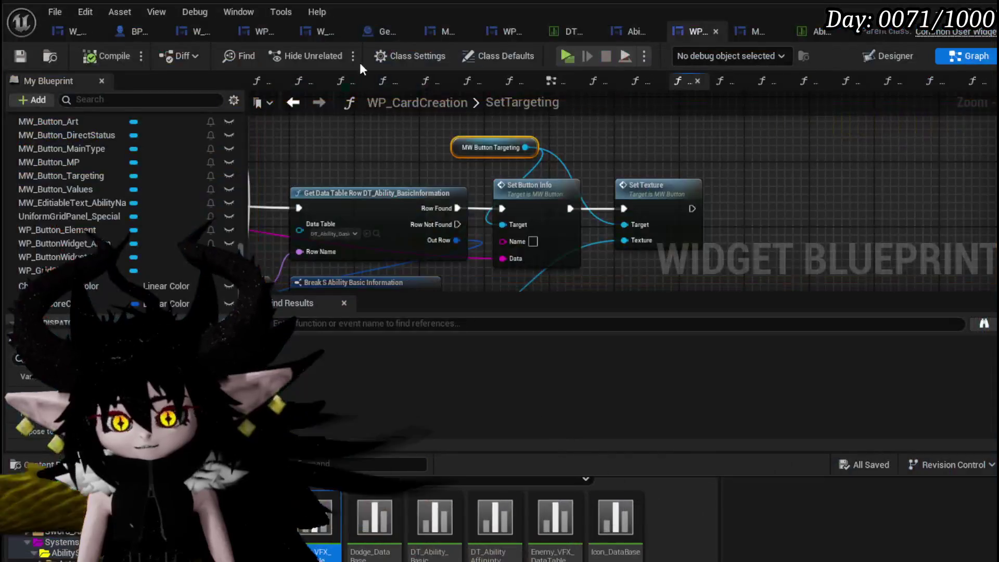
# Step: Save all modified assets, look over the button nodes, and launch a new play session
pyautogui.click(23, 56)
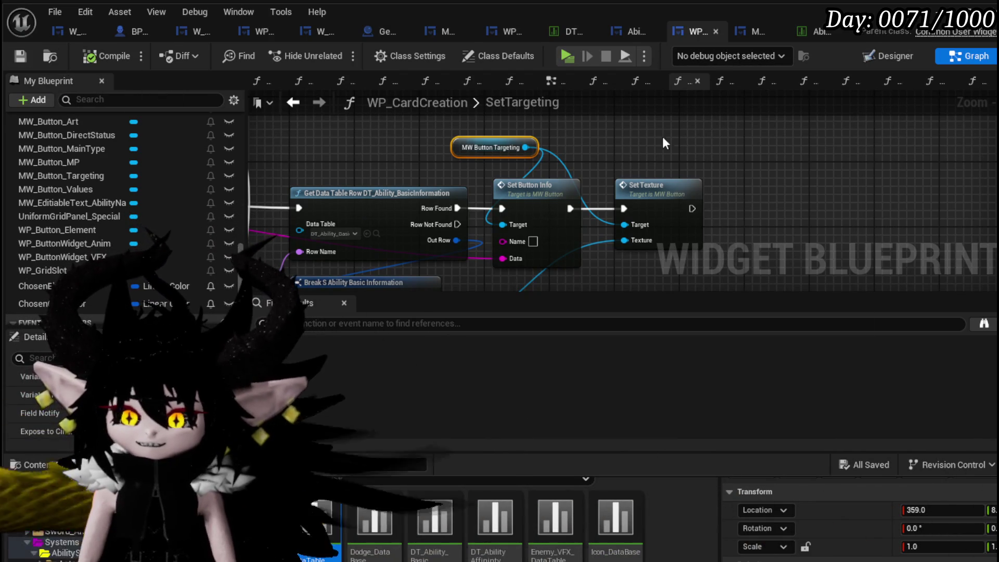
pyautogui.scroll(-3, 591, 159)
pyautogui.moveTo(592, 162)
pyautogui.mouseDown()
pyautogui.moveTo(734, 204)
pyautogui.moveTo(486, 149)
pyautogui.moveTo(412, 148)
pyautogui.mouseUp()
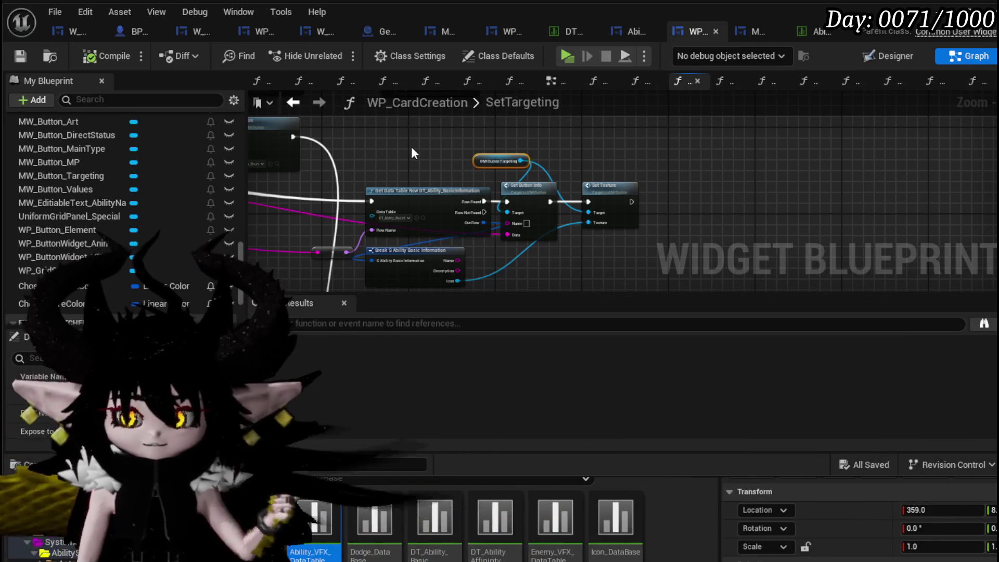
pyautogui.scroll(-5, 417, 154)
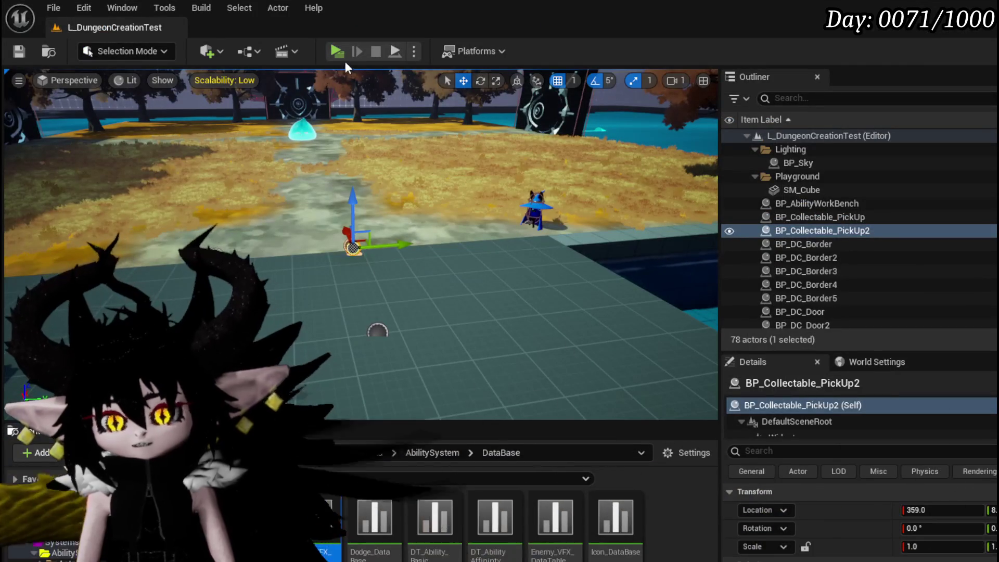
pyautogui.click(335, 52)
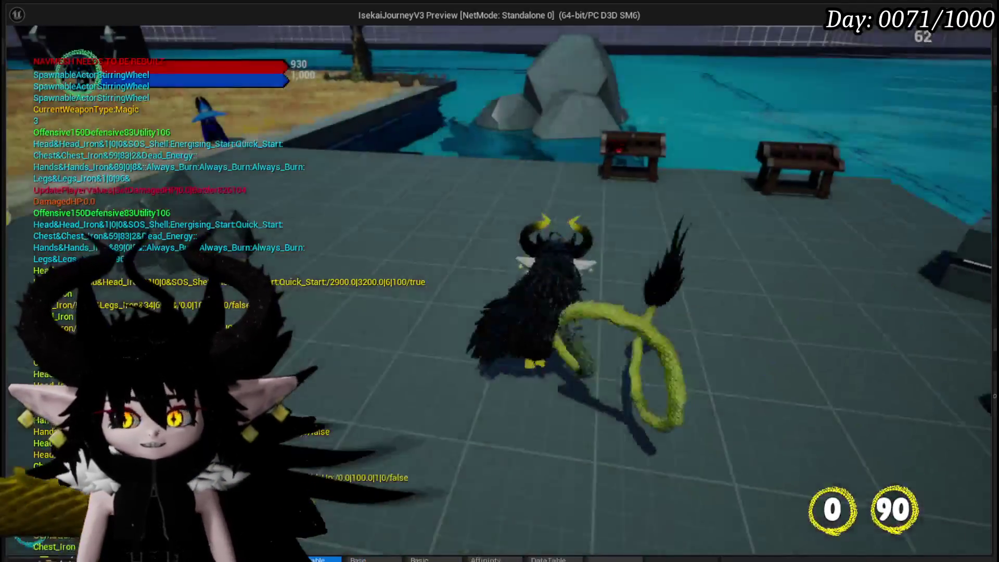
# Step: At the workbench, show the core deck and open the Main Attack card for editing
pyautogui.press('e')
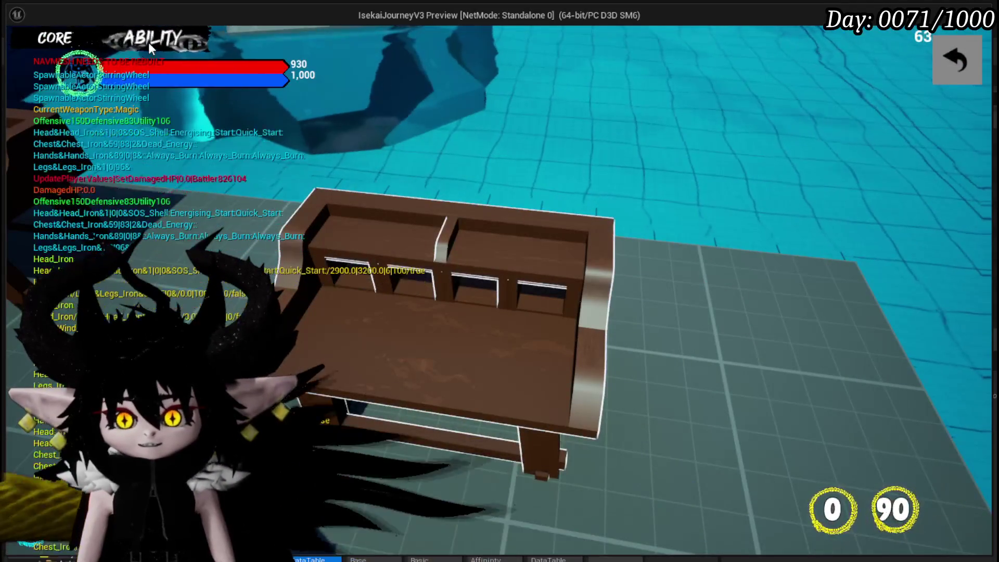
pyautogui.click(146, 41)
pyautogui.click(148, 103)
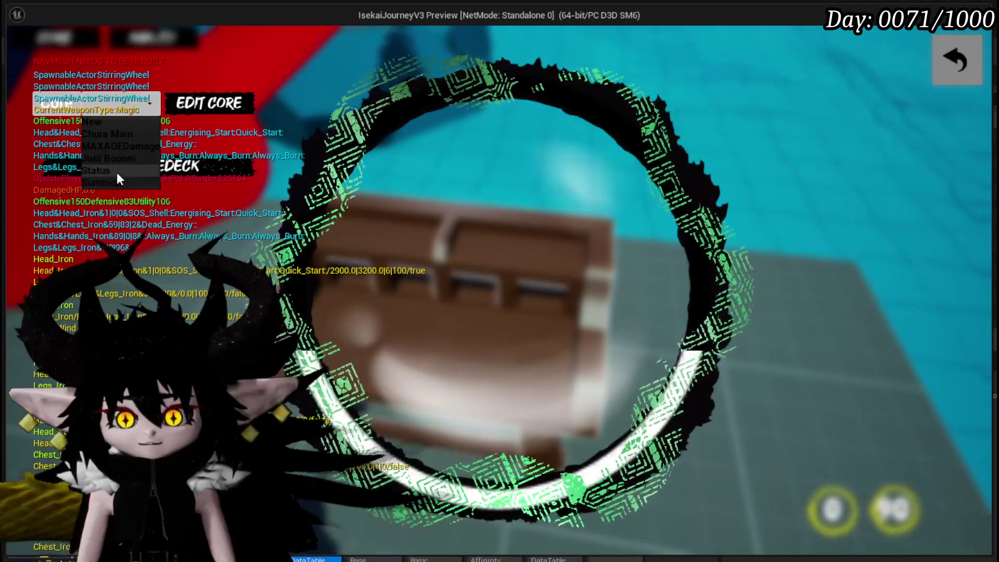
pyautogui.click(116, 171)
pyautogui.scroll(-1, 463, 156)
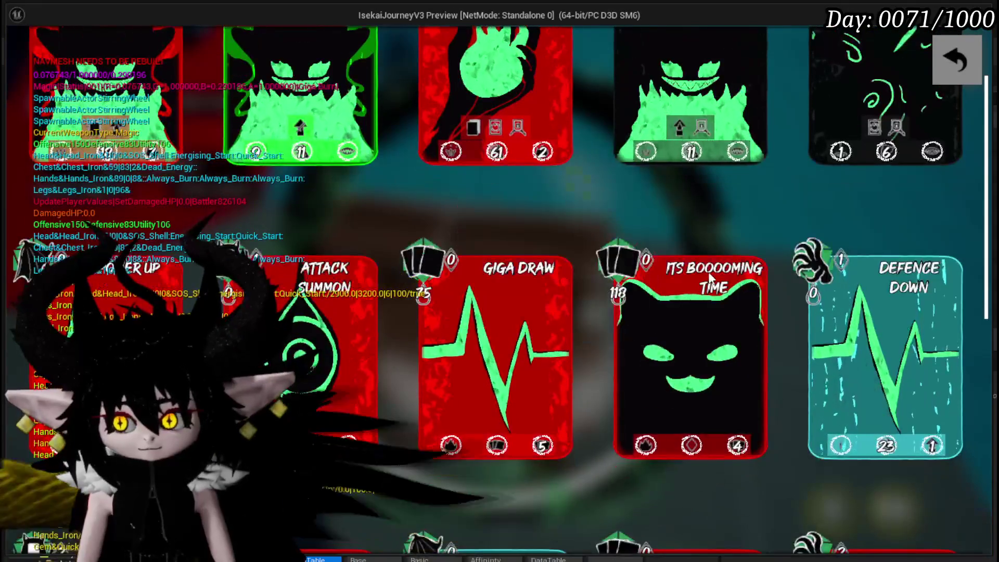
pyautogui.click(478, 148)
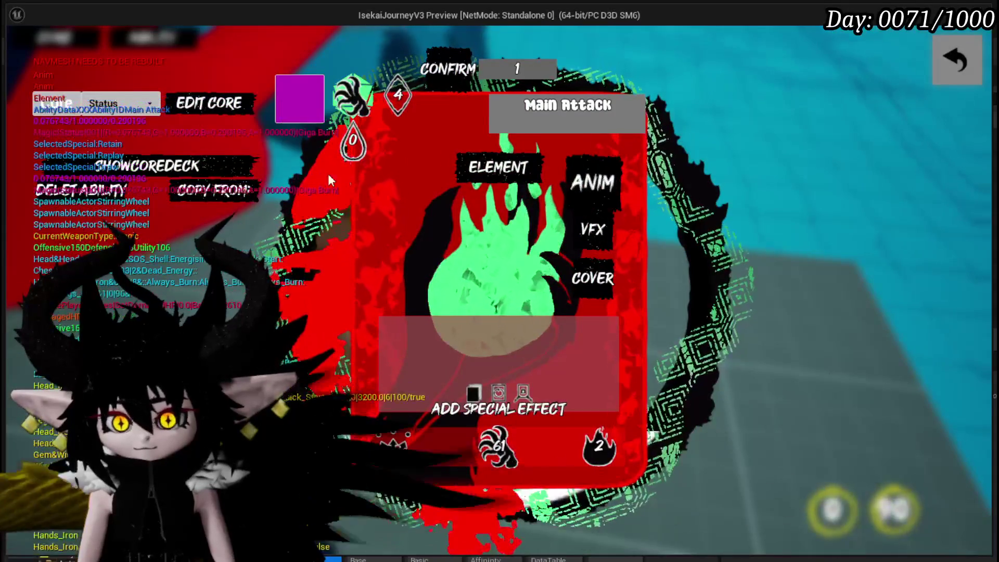
# Step: Trigger Main Attack's play option three times, then close back to the core deck
pyautogui.click(295, 95)
pyautogui.click(296, 100)
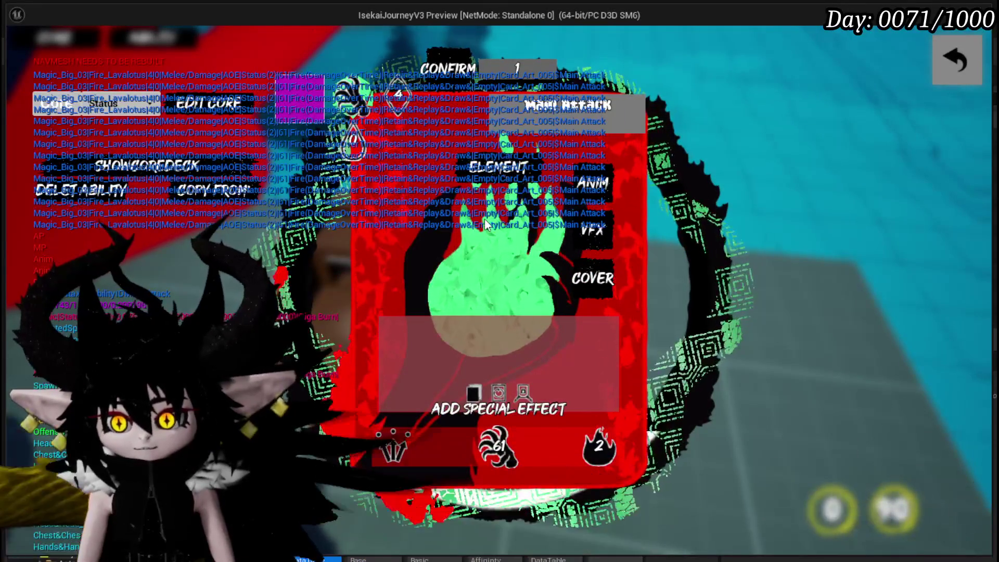
pyautogui.click(311, 106)
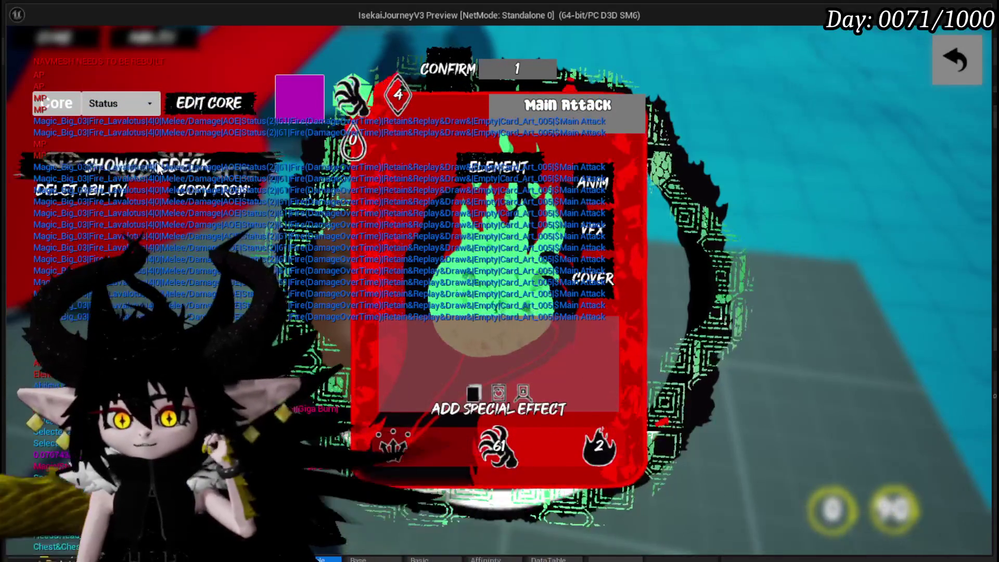
pyautogui.click(157, 164)
pyautogui.scroll(-3, 597, 295)
pyautogui.scroll(-3, 597, 295)
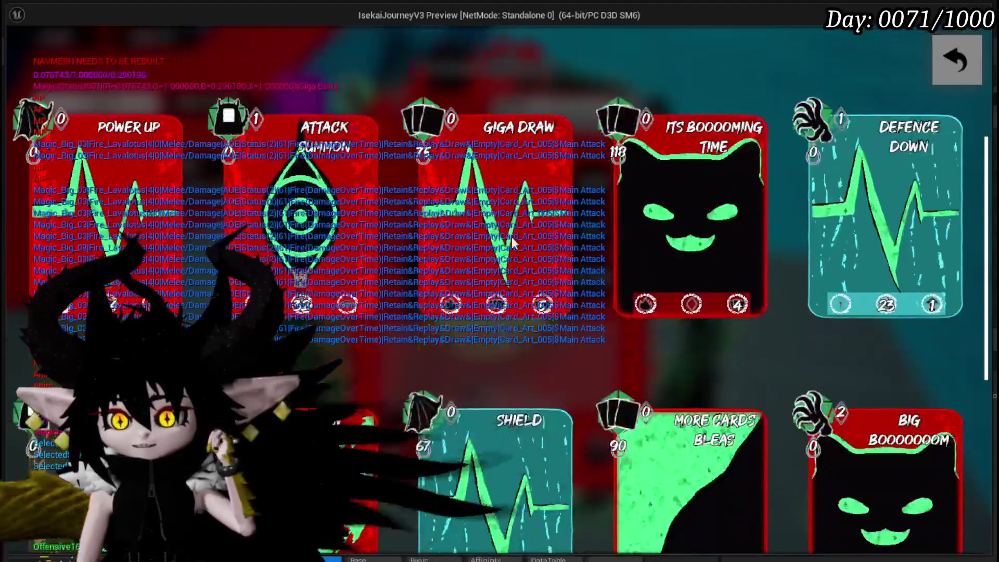
# Step: Test the Big Boooooom and Its Boooming Time cards, resuming past the breakpoint, then exit and stop the preview
pyautogui.scroll(-2, 864, 292)
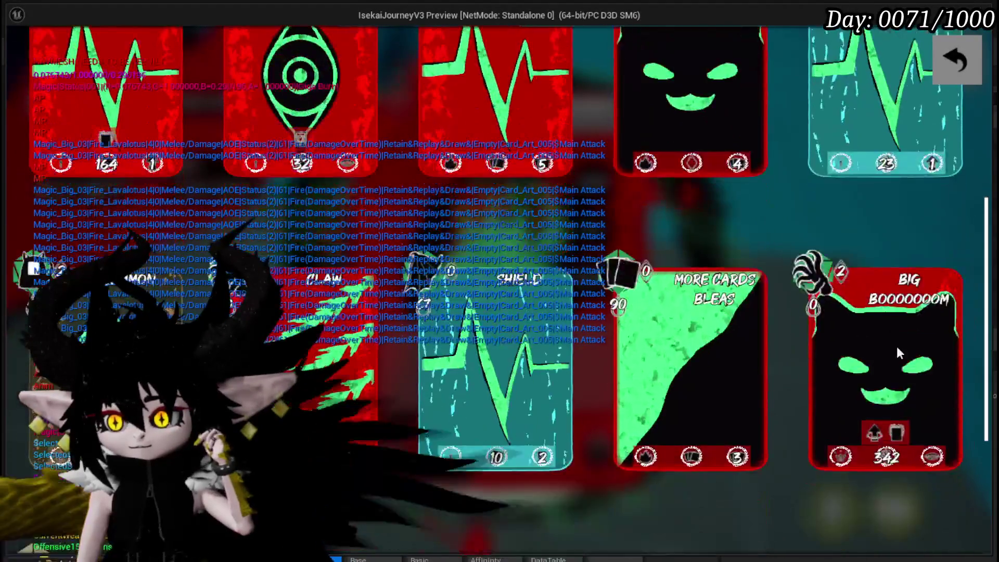
pyautogui.click(897, 345)
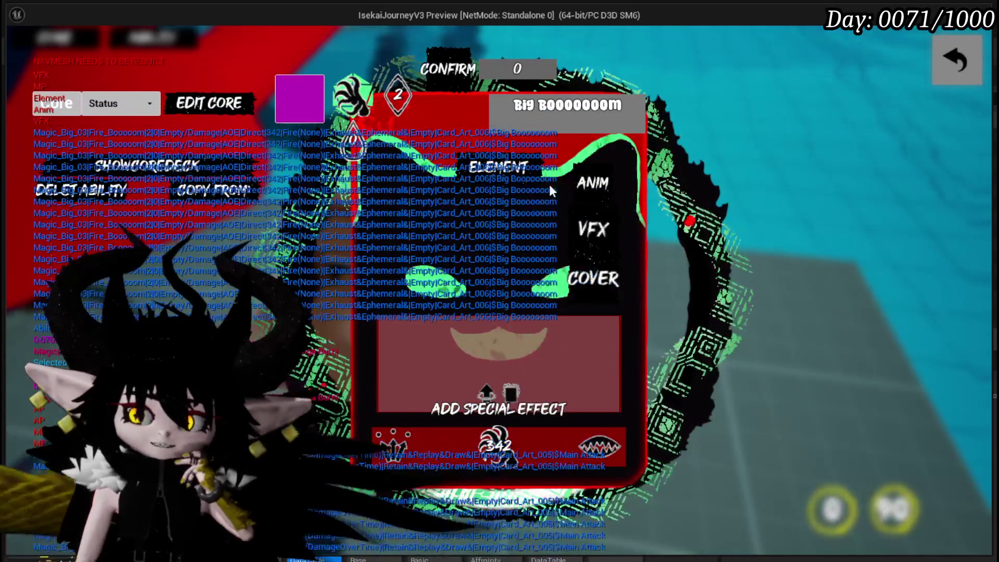
pyautogui.click(162, 170)
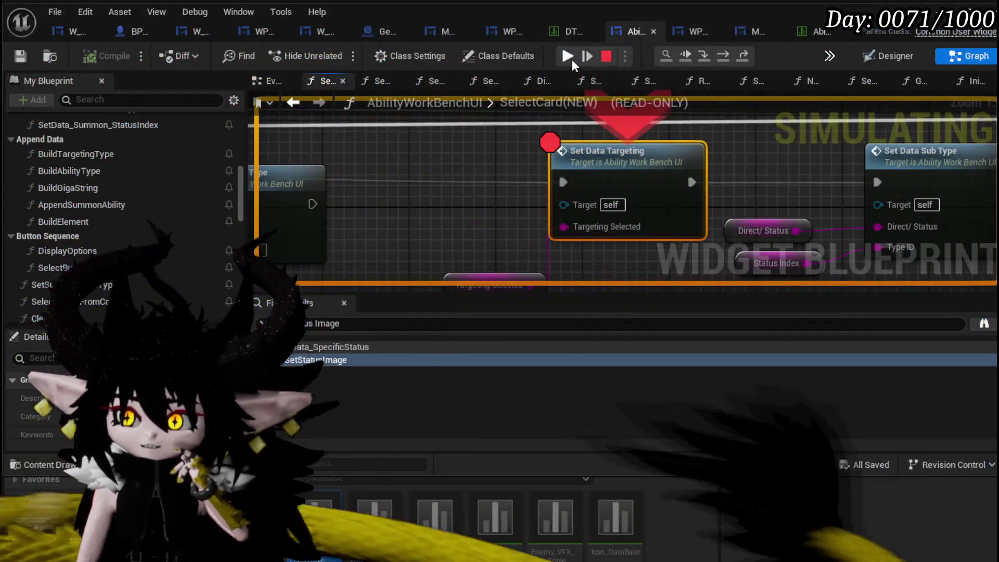
pyautogui.click(568, 56)
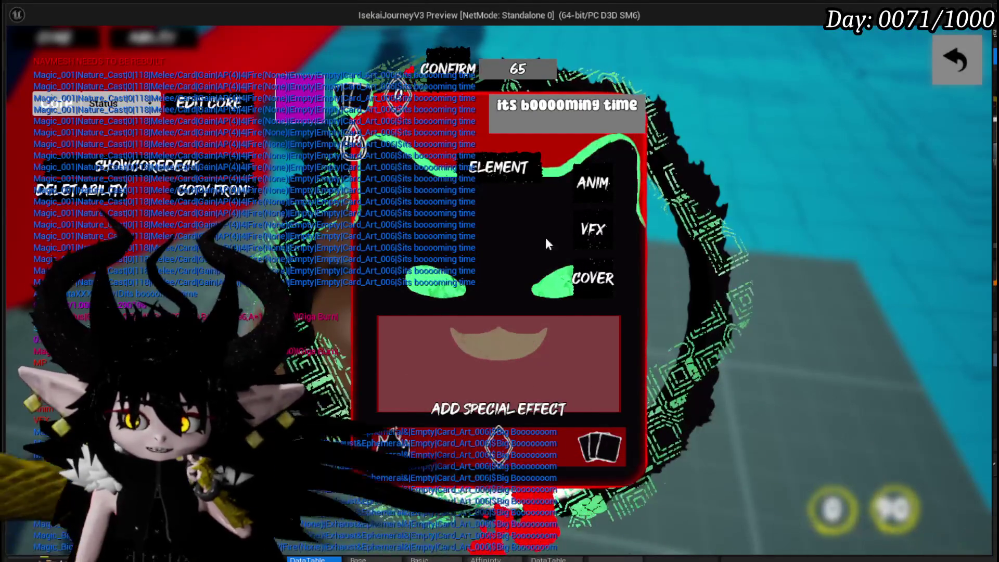
pyautogui.click(951, 68)
pyautogui.click(951, 67)
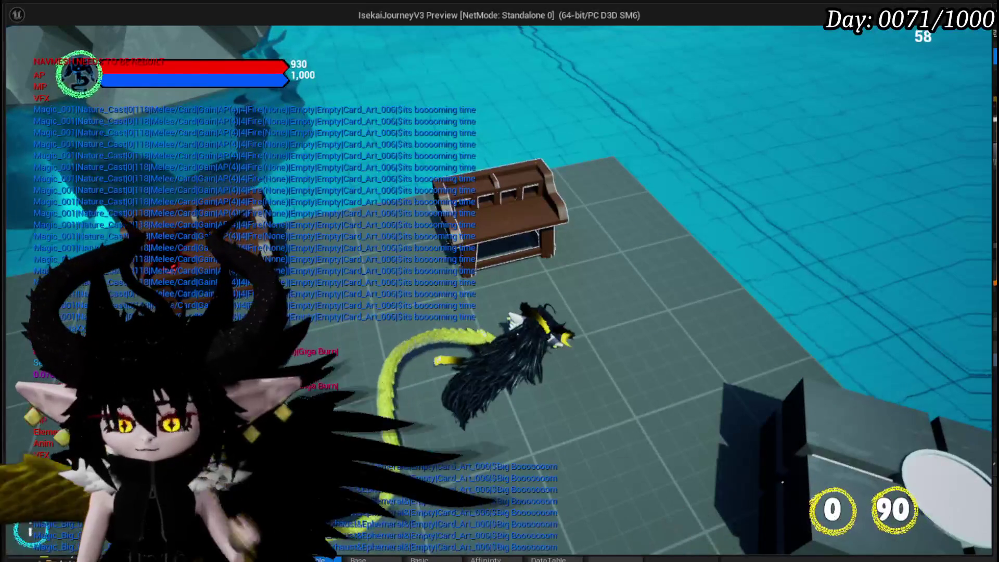
pyautogui.press('Escape')
# Step: Save all assets and pan the SelectCard(NEW) graph toward the card creation HUD and Set Ability Locked nodes
pyautogui.click(19, 61)
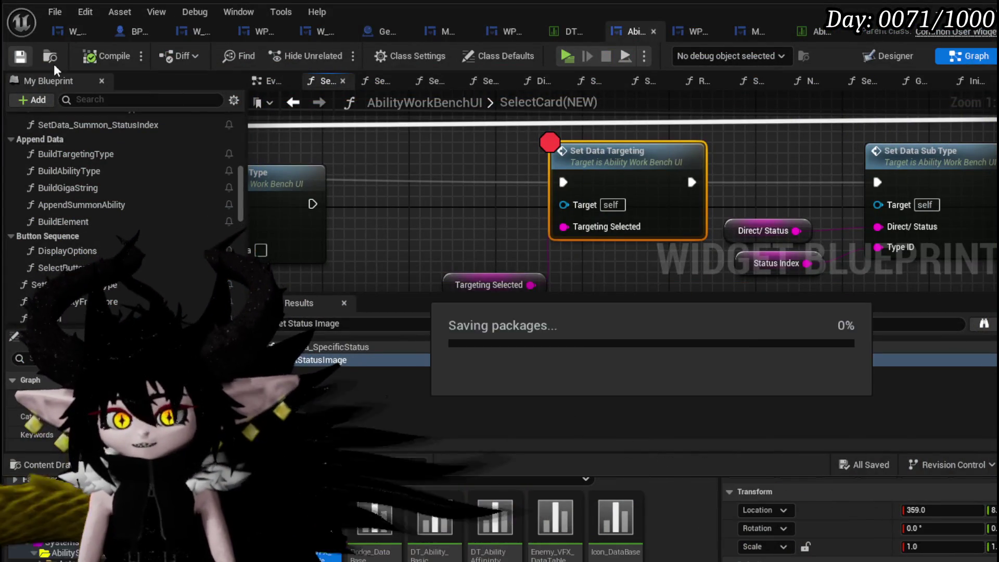
pyautogui.scroll(-2, 276, 180)
pyautogui.scroll(1, 683, 190)
pyautogui.moveTo(682, 197); pyautogui.dragTo(252, 205)
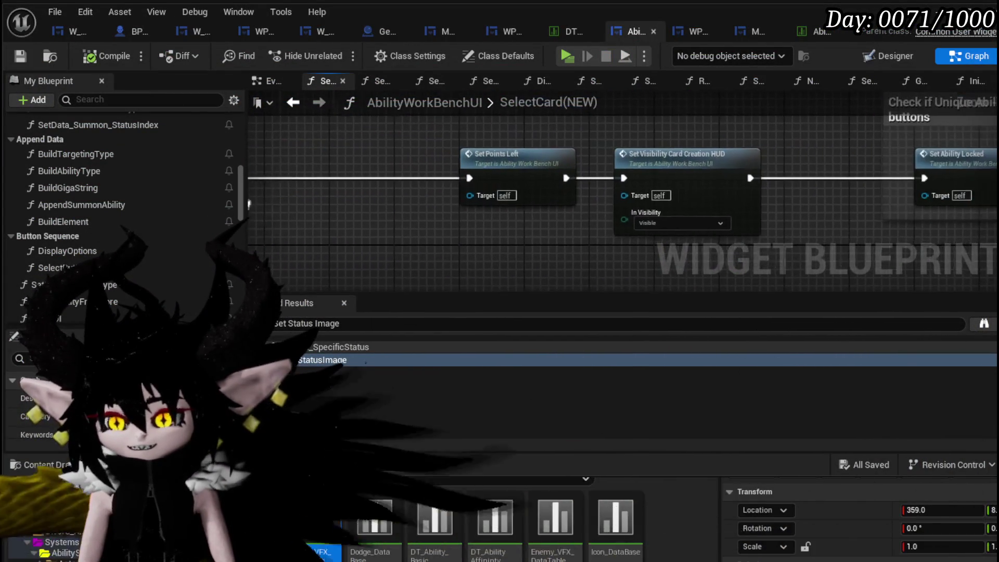
pyautogui.moveTo(411, 151); pyautogui.dragTo(312, 170)
# Step: Review the Set Data Specific Status nodes, save the widget blueprint again, and return to the level editor
pyautogui.moveTo(562, 150)
pyautogui.mouseDown()
pyautogui.moveTo(449, 161)
pyautogui.moveTo(499, 145)
pyautogui.moveTo(754, 161)
pyautogui.mouseUp()
pyautogui.scroll(2, 641, 176)
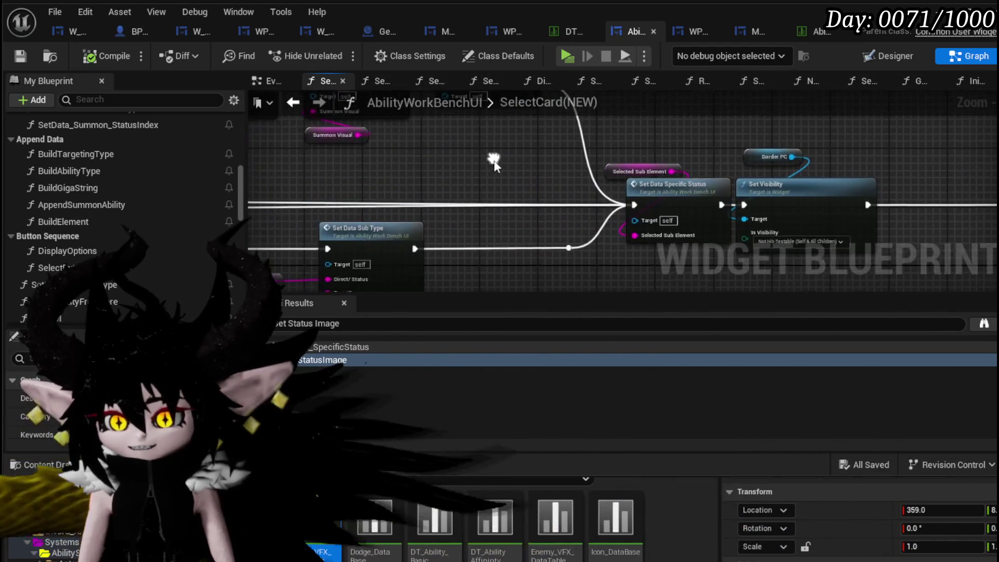
pyautogui.scroll(-5, 658, 163)
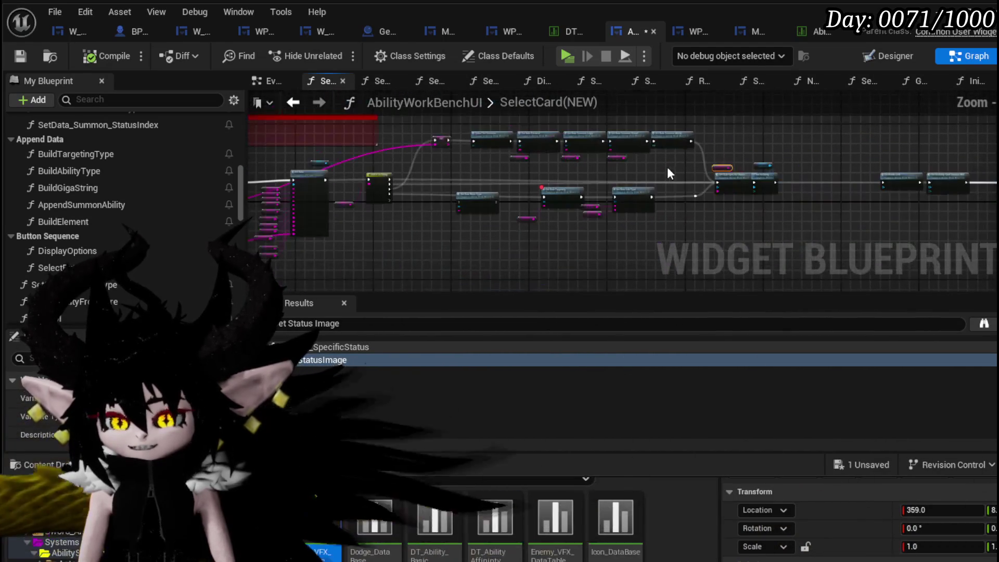
pyautogui.moveTo(641, 246)
pyautogui.mouseDown()
pyautogui.moveTo(548, 237)
pyautogui.moveTo(513, 219)
pyautogui.moveTo(661, 202)
pyautogui.moveTo(525, 216)
pyautogui.mouseUp()
pyautogui.click(21, 56)
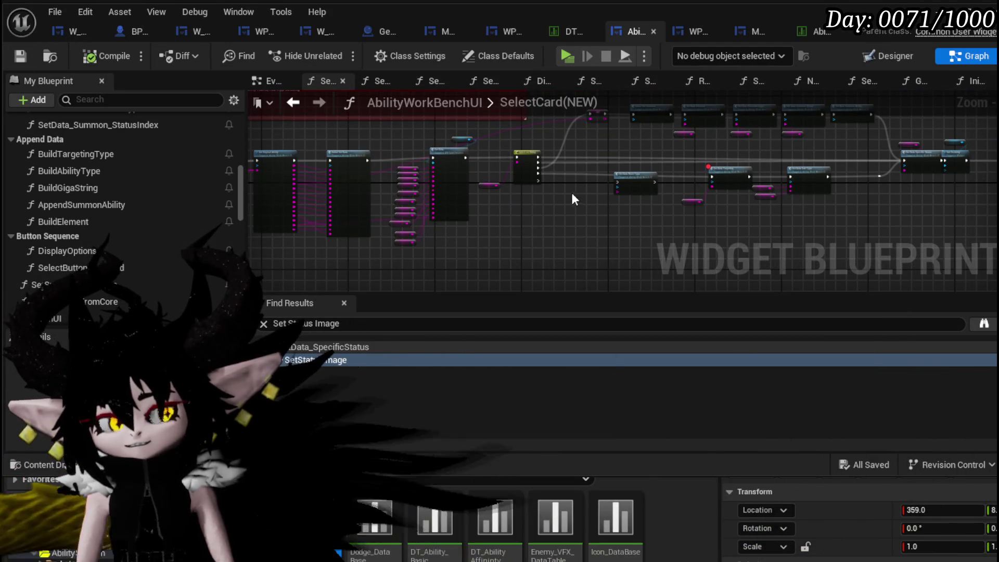
pyautogui.hotkey('alt', 'Tab')
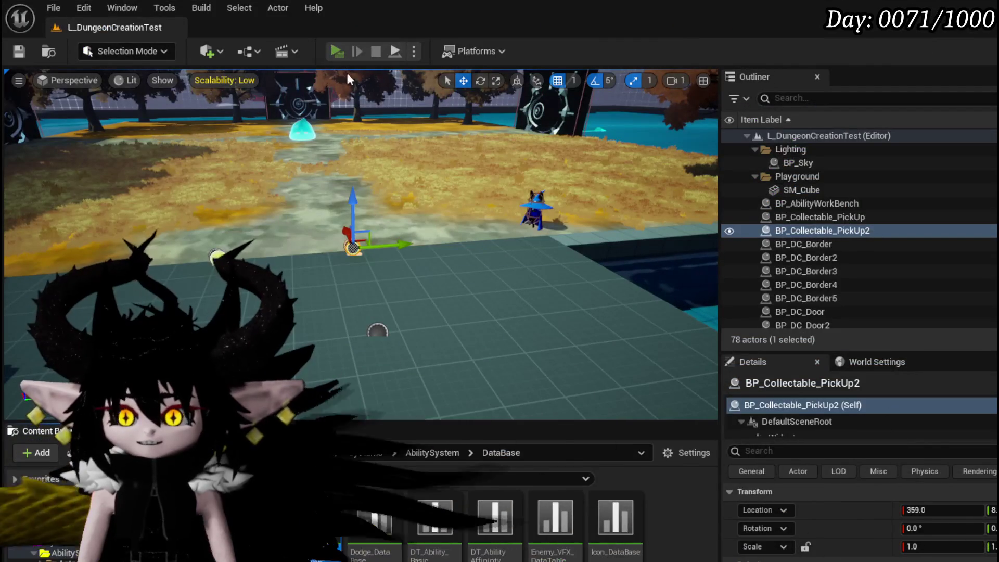
# Step: Launch a play session and browse the equipped core's full card collection, then close the menu
pyautogui.click(339, 55)
pyautogui.press('Tab')
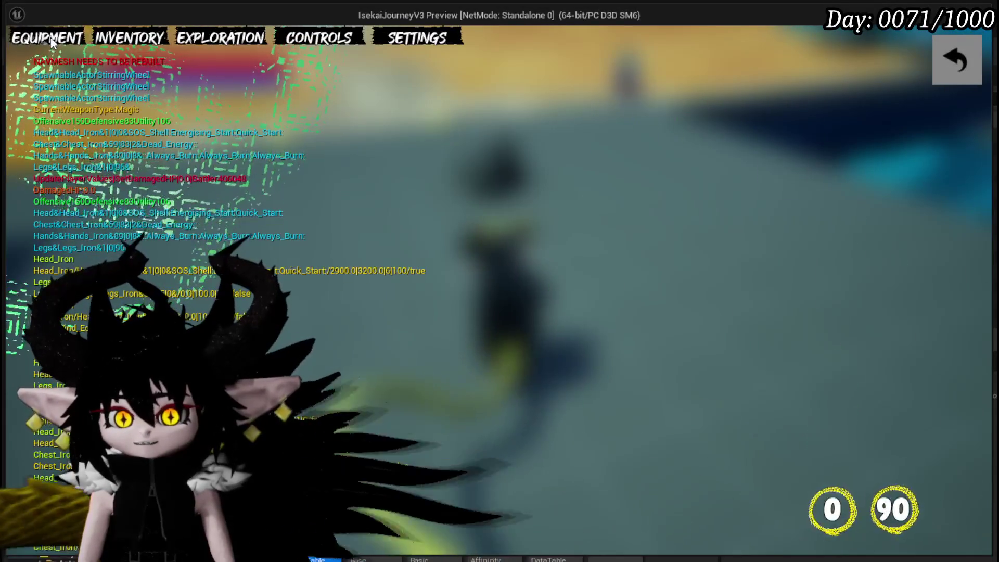
pyautogui.click(51, 42)
pyautogui.click(719, 359)
pyautogui.click(718, 368)
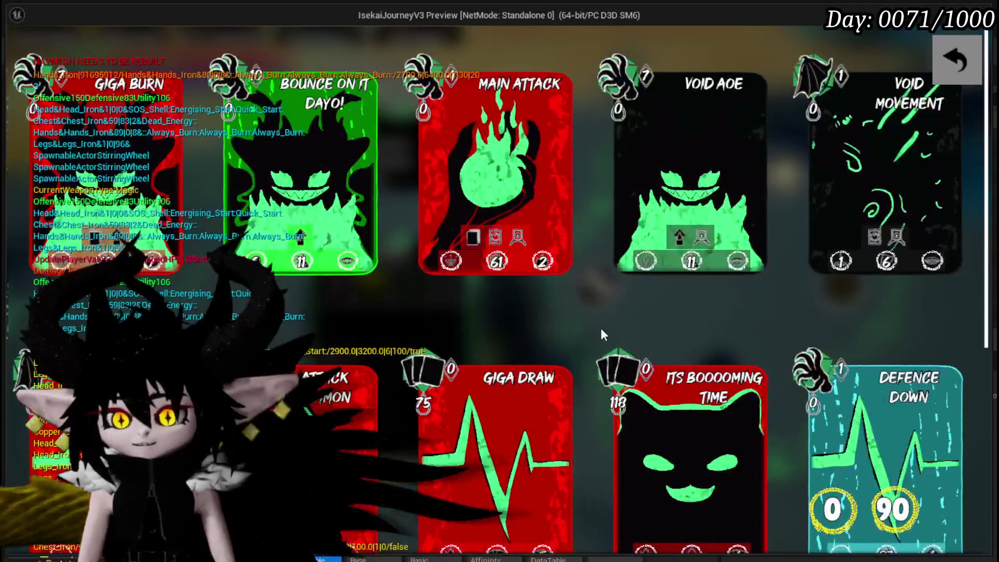
pyautogui.scroll(-2, 601, 328)
pyautogui.click(947, 64)
pyautogui.click(948, 64)
# Step: At the workbench, show the core deck and open the Its Boooming Time card
pyautogui.press('e')
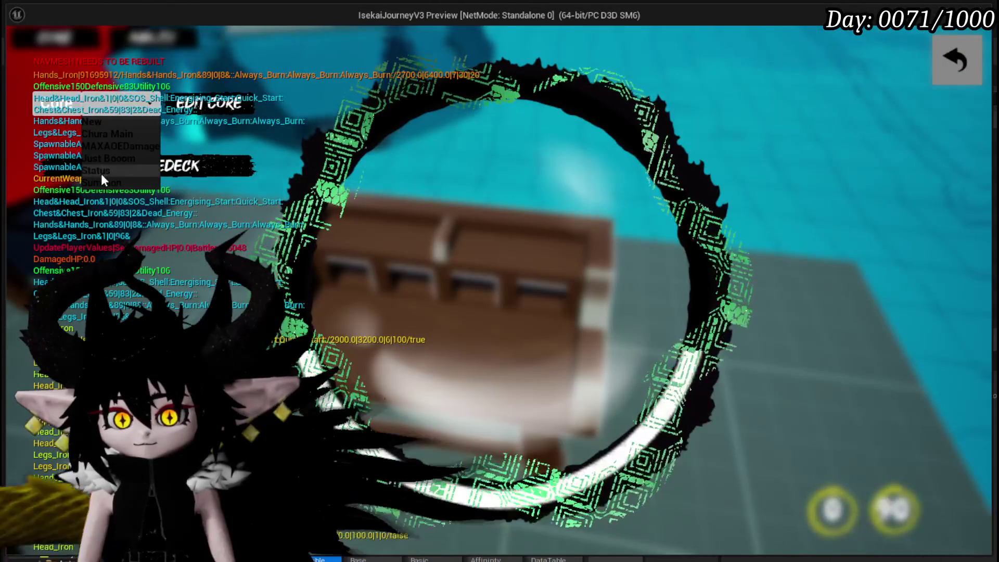
pyautogui.click(101, 172)
pyautogui.scroll(-1, 631, 303)
pyautogui.click(645, 358)
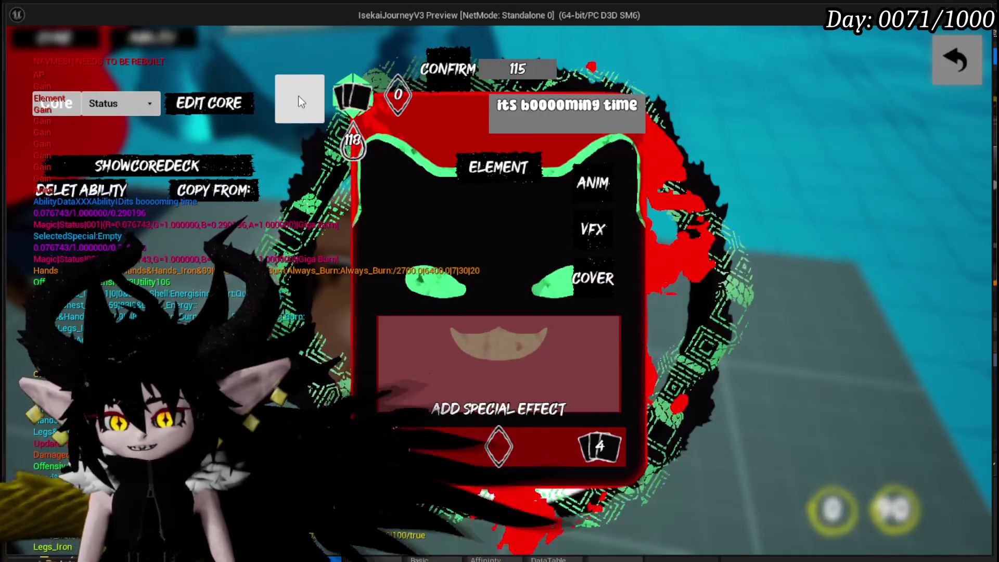
# Step: Inspect the card's AP and Element panels and bring up its element options
pyautogui.moveTo(408, 107)
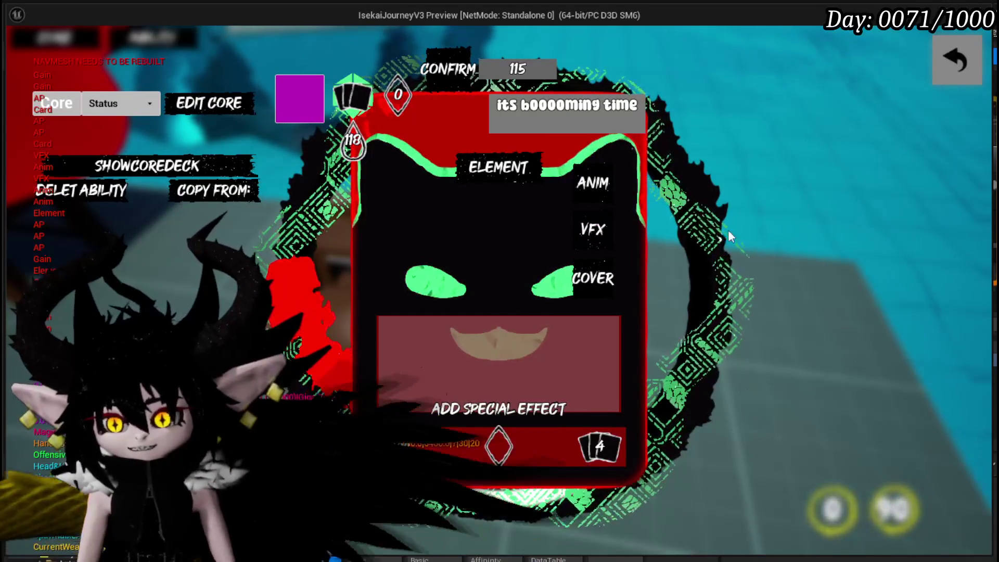
pyautogui.moveTo(498, 444)
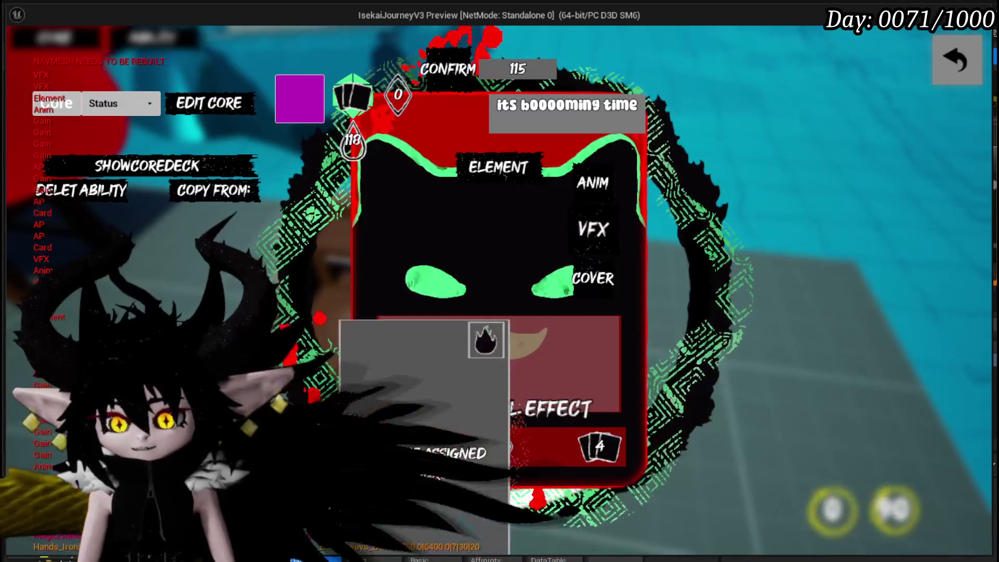
pyautogui.click(379, 454)
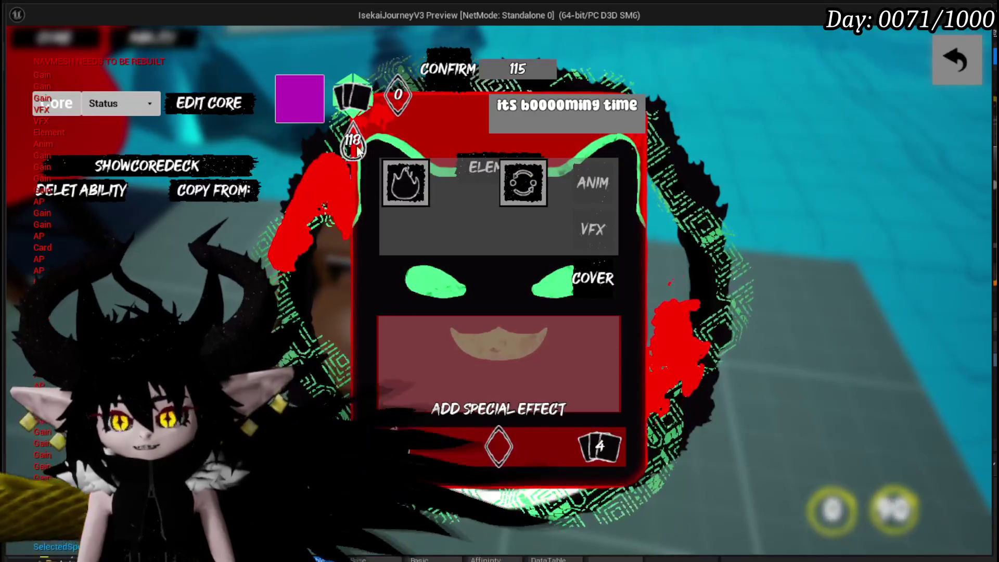
# Step: Trigger the Deck and Discard play options, printing PlayAbilityFromDeck/Discard, then exit back to gameplay
pyautogui.moveTo(397, 196)
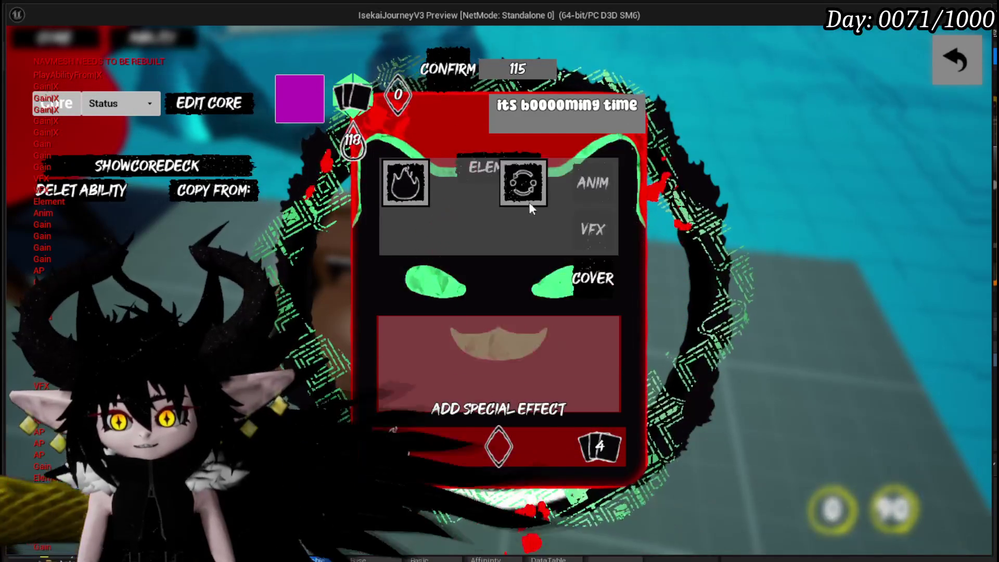
pyautogui.moveTo(527, 204)
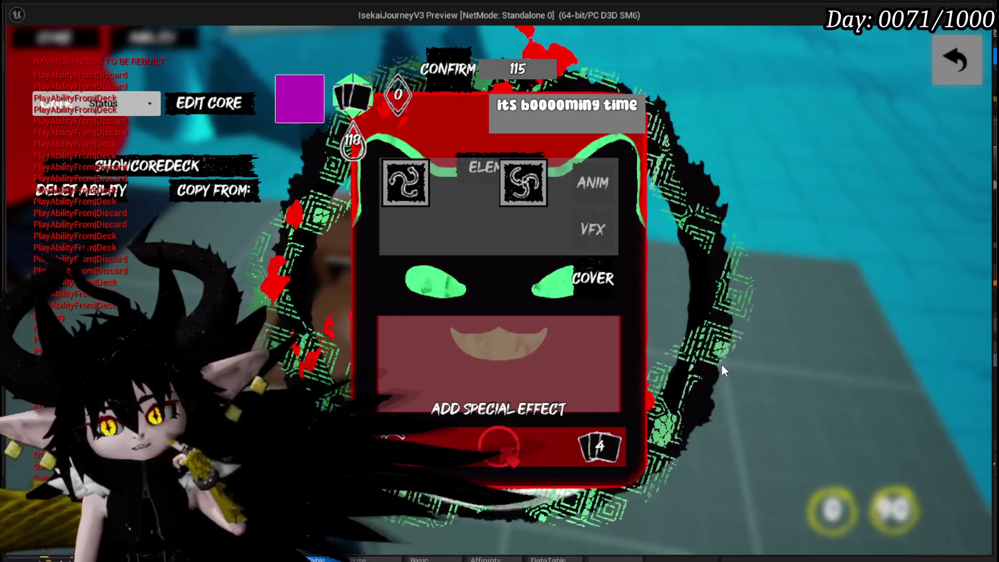
pyautogui.click(942, 61)
pyautogui.click(944, 60)
# Step: Walk the character to the cyan slime and start a battle
pyautogui.press('w')
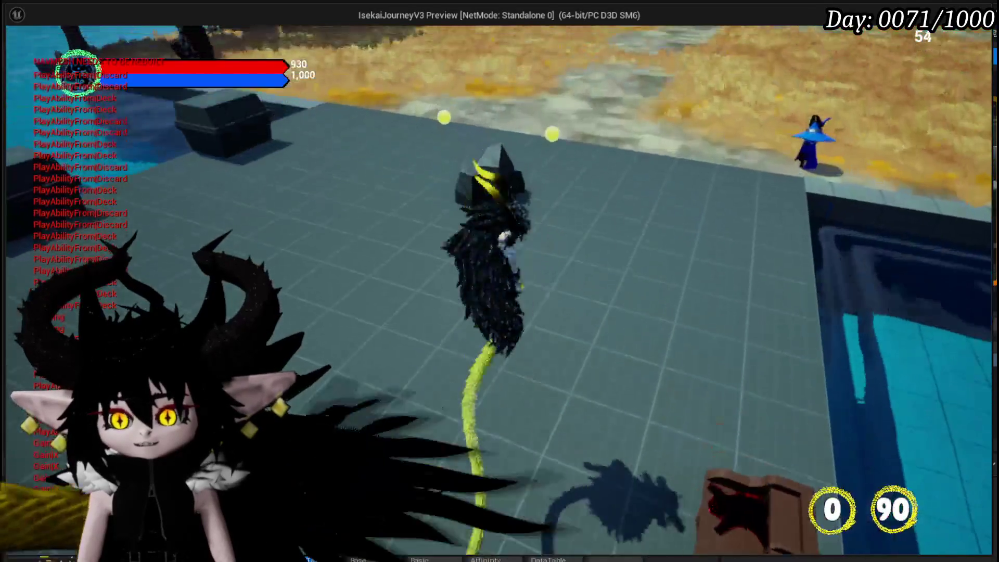
pyautogui.press('w')
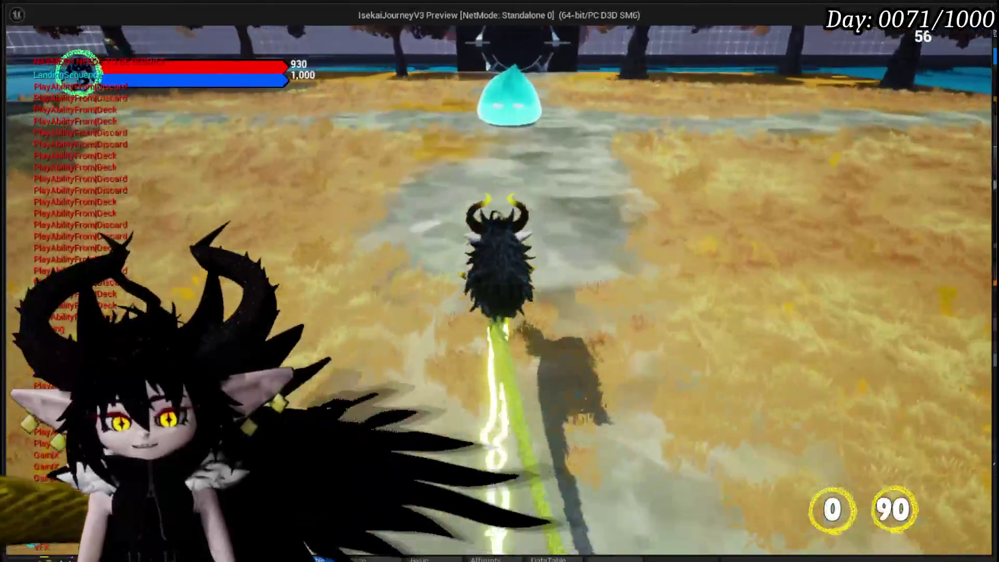
pyautogui.press('w')
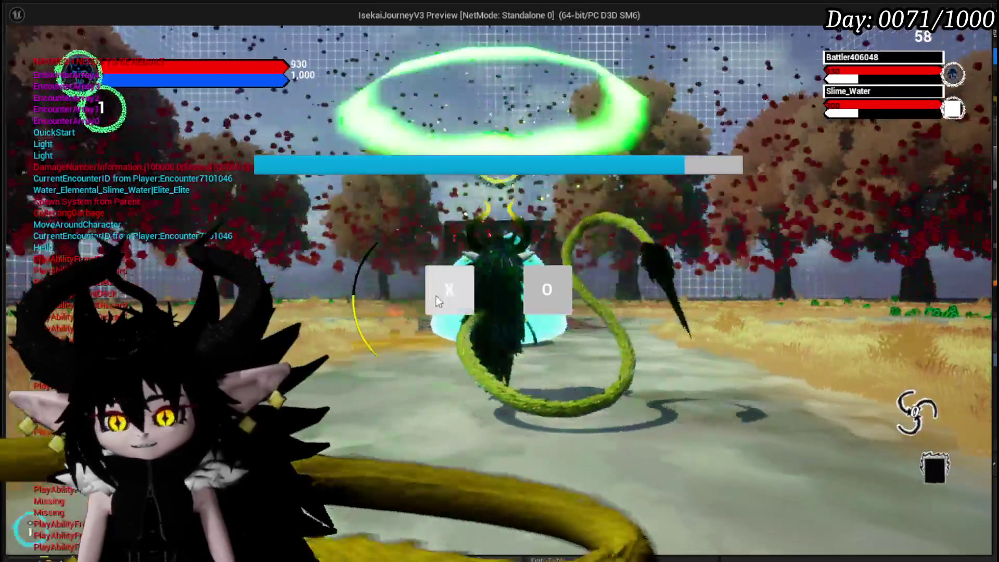
pyautogui.click(440, 293)
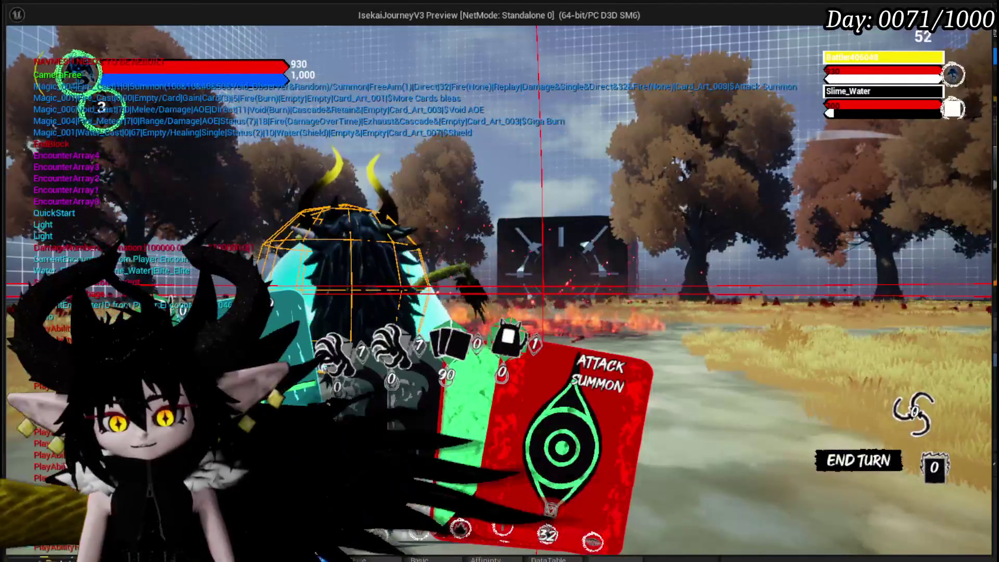
# Step: Play the ATTACK SUMMON card, target the summon, and stop the play session
pyautogui.click(512, 382)
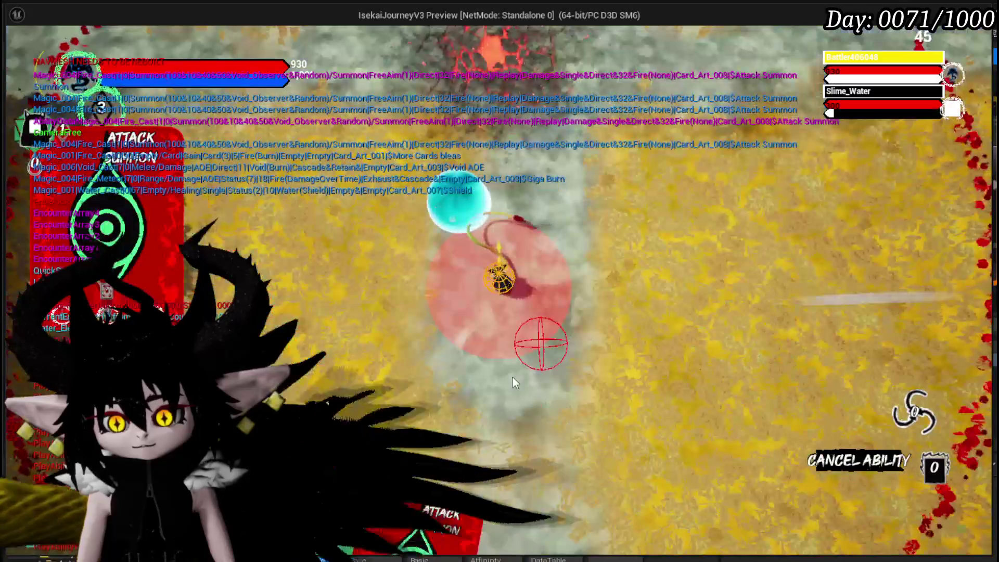
pyautogui.click(513, 383)
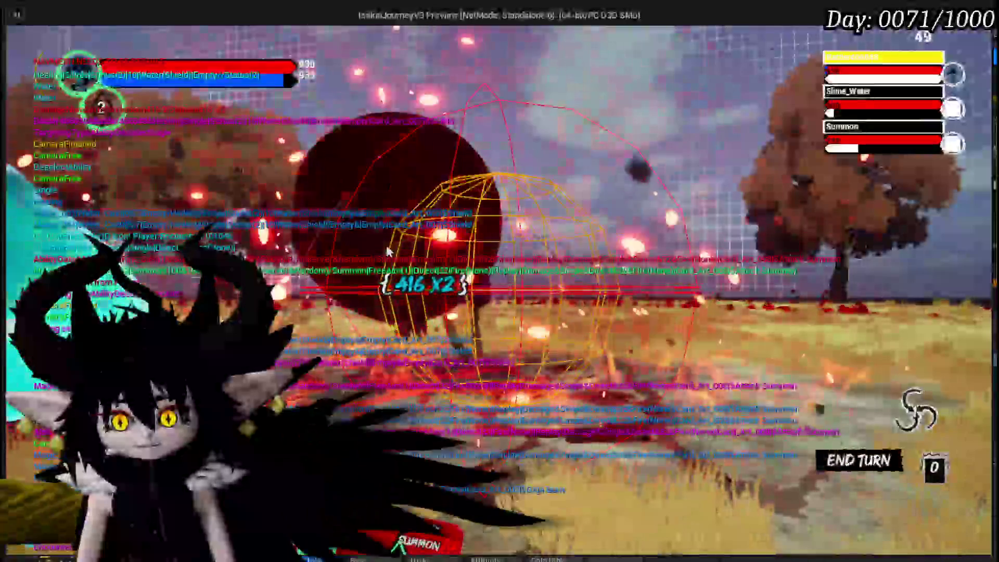
pyautogui.moveTo(323, 465)
pyautogui.moveTo(322, 466)
pyautogui.mouseDown()
pyautogui.moveTo(515, 396)
pyautogui.moveTo(538, 334)
pyautogui.mouseUp()
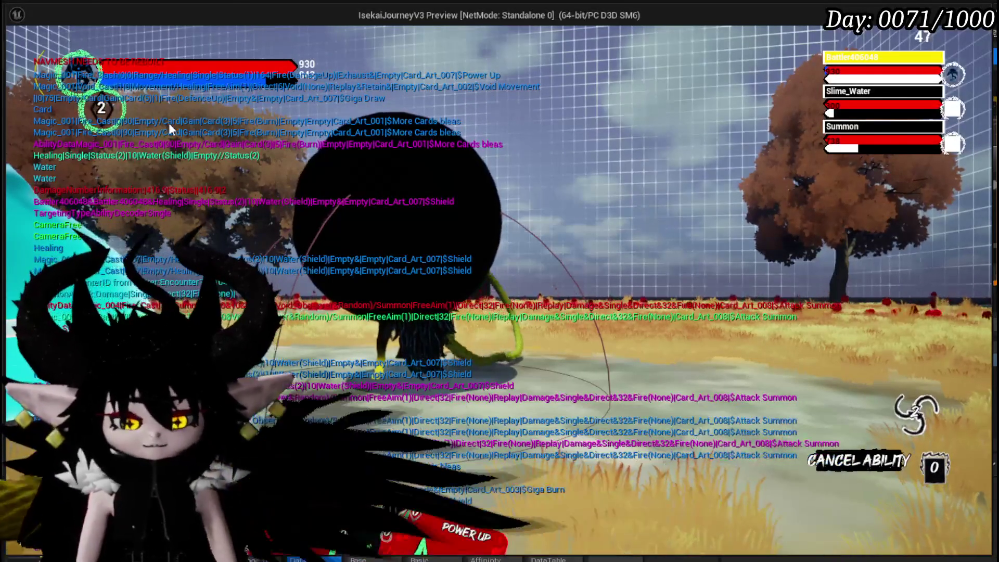
pyautogui.press('Escape')
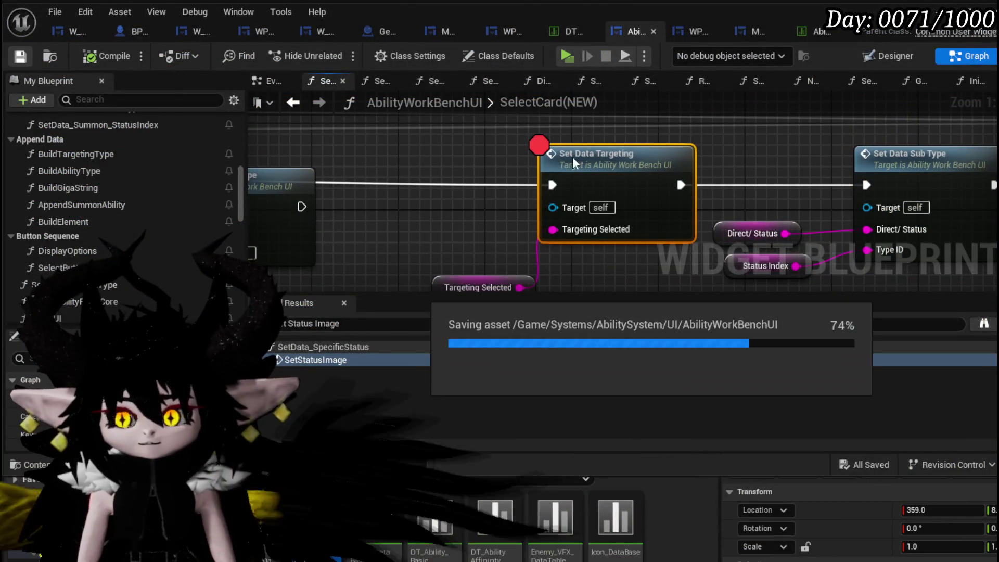
# Step: Remove the breakpoint from Set Data Targeting and save the AbilityWorkBenchUI blueprint
pyautogui.rightClick(624, 175)
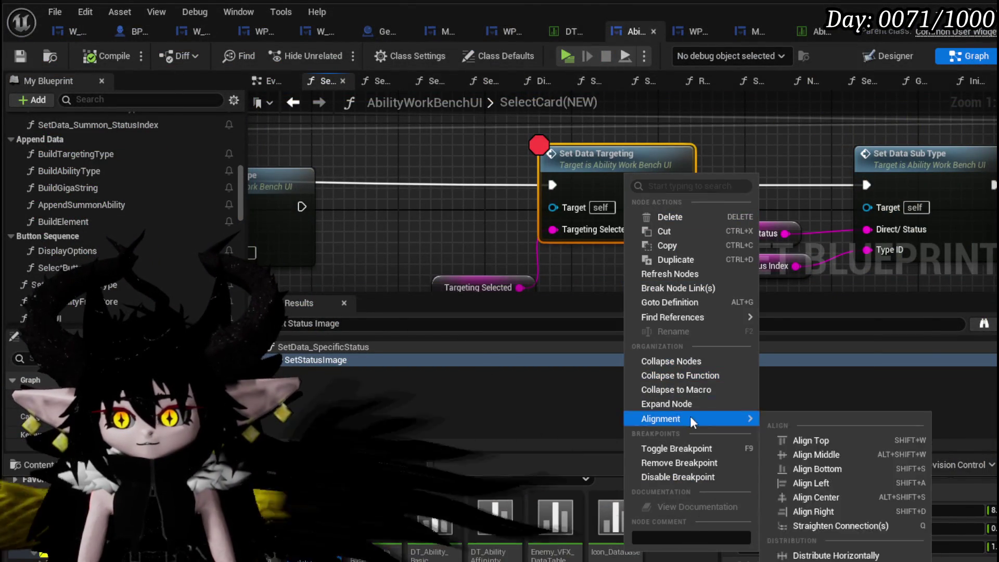
pyautogui.click(673, 462)
pyautogui.hotkey('ctrl', 's')
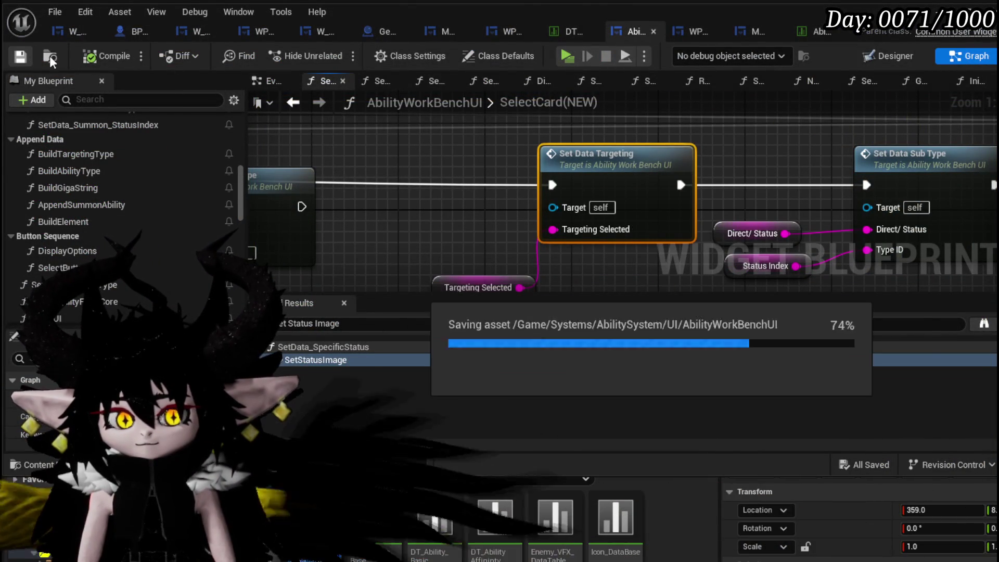
# Step: Save all unsaved changes and launch a Standalone game preview
pyautogui.scroll(-3, 333, 197)
pyautogui.moveTo(333, 197)
pyautogui.mouseDown()
pyautogui.moveTo(681, 158)
pyautogui.moveTo(249, 168)
pyautogui.moveTo(584, 171)
pyautogui.moveTo(737, 142)
pyautogui.mouseUp()
pyautogui.hotkey('ctrl', 's')
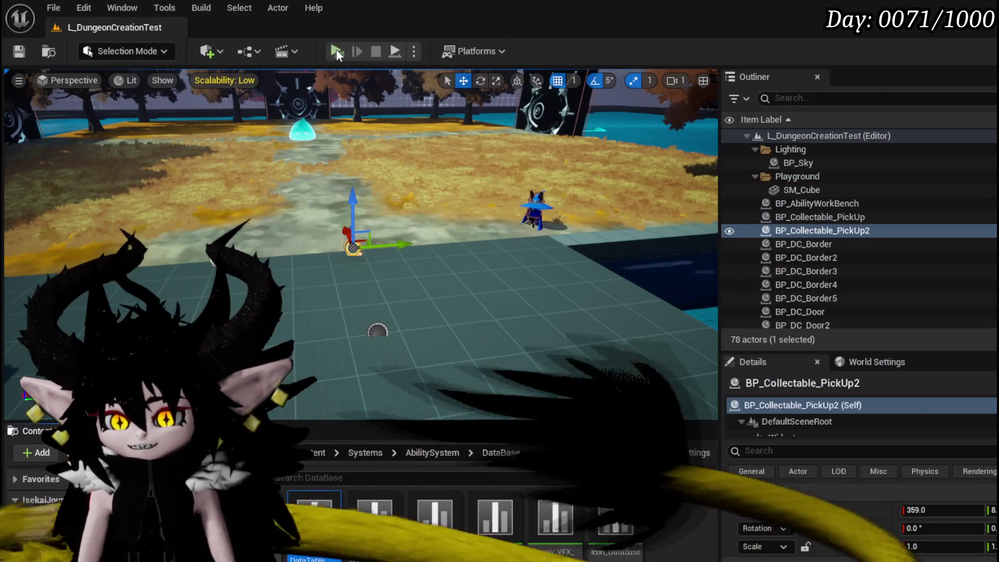
pyautogui.click(336, 50)
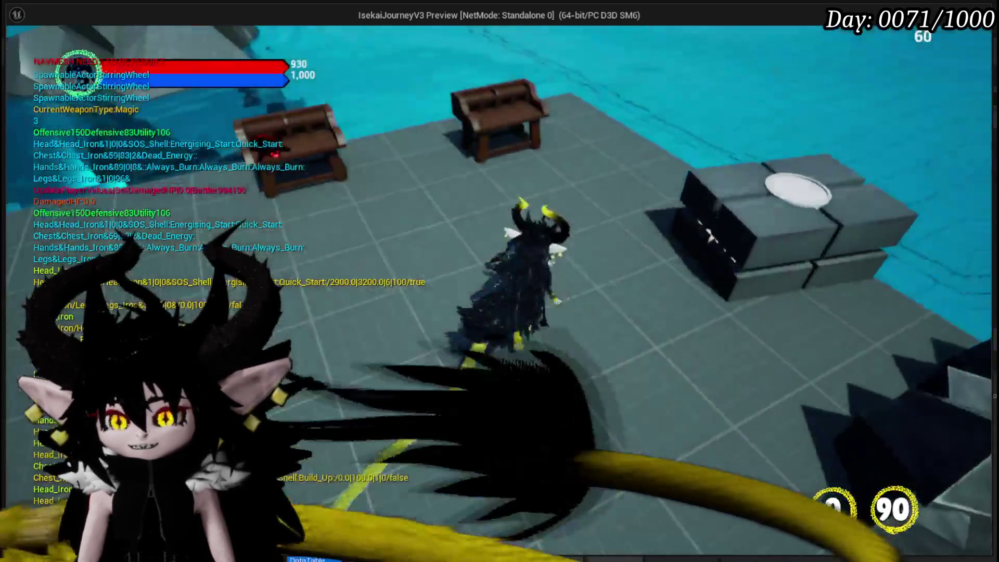
# Step: At the ability workbench, show the core deck and open the its booooming time card
pyautogui.press('e')
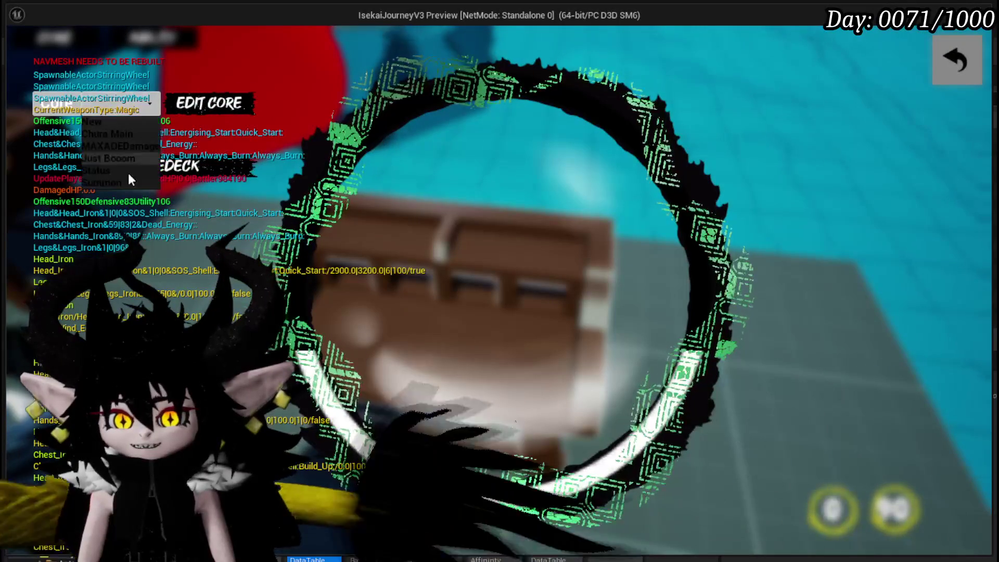
pyautogui.click(117, 167)
pyautogui.scroll(-3, 616, 312)
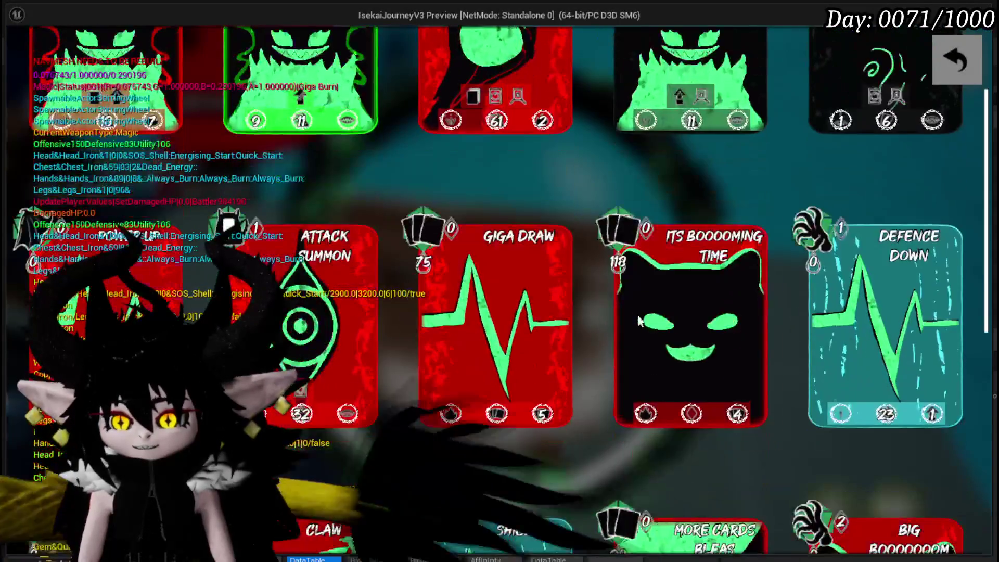
pyautogui.click(683, 314)
# Step: Trigger the card's element and cycle options, logging PlayAbilityFrom Deck and Discard, then close the editor
pyautogui.click(393, 445)
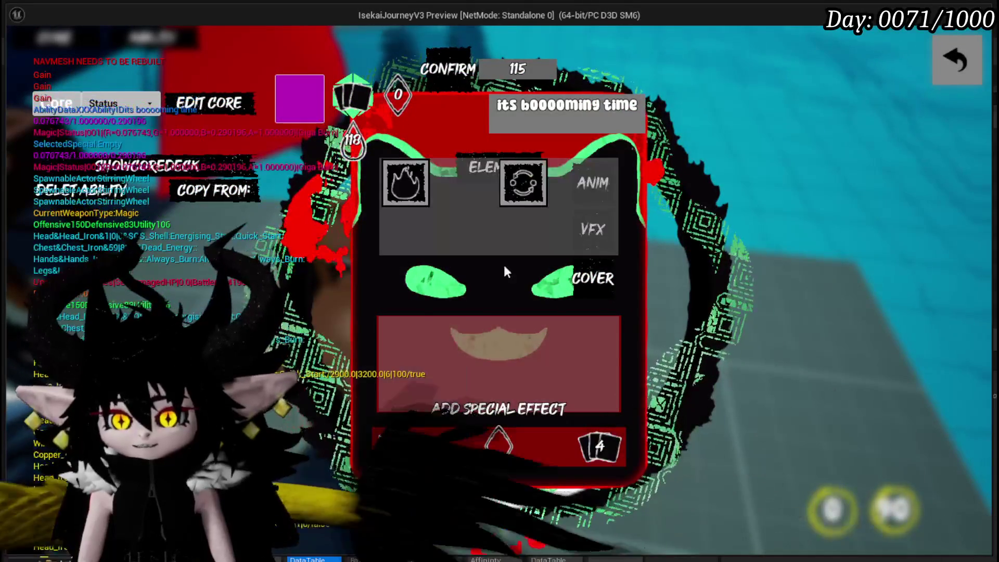
pyautogui.click(521, 185)
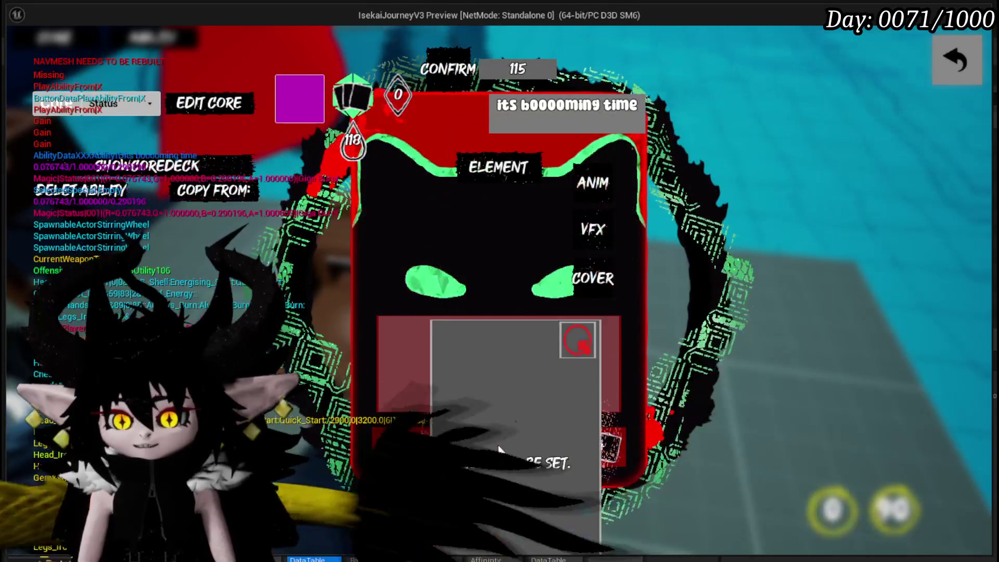
pyautogui.moveTo(512, 457)
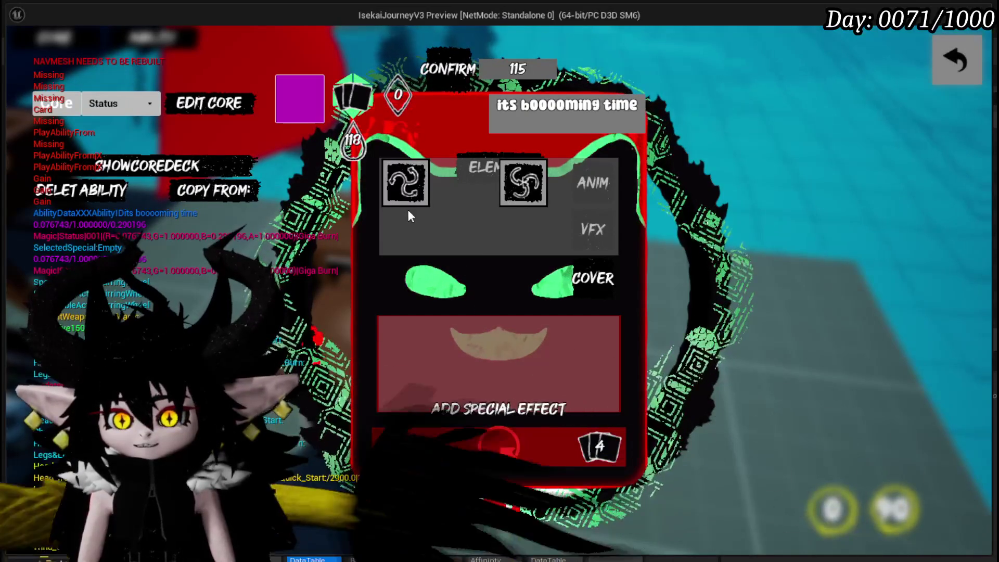
pyautogui.moveTo(407, 194)
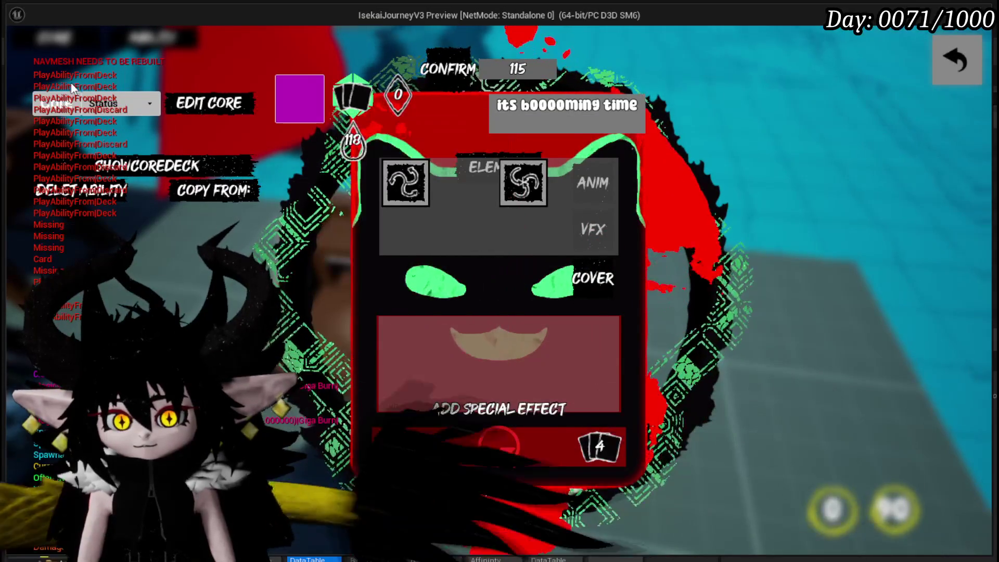
pyautogui.click(965, 62)
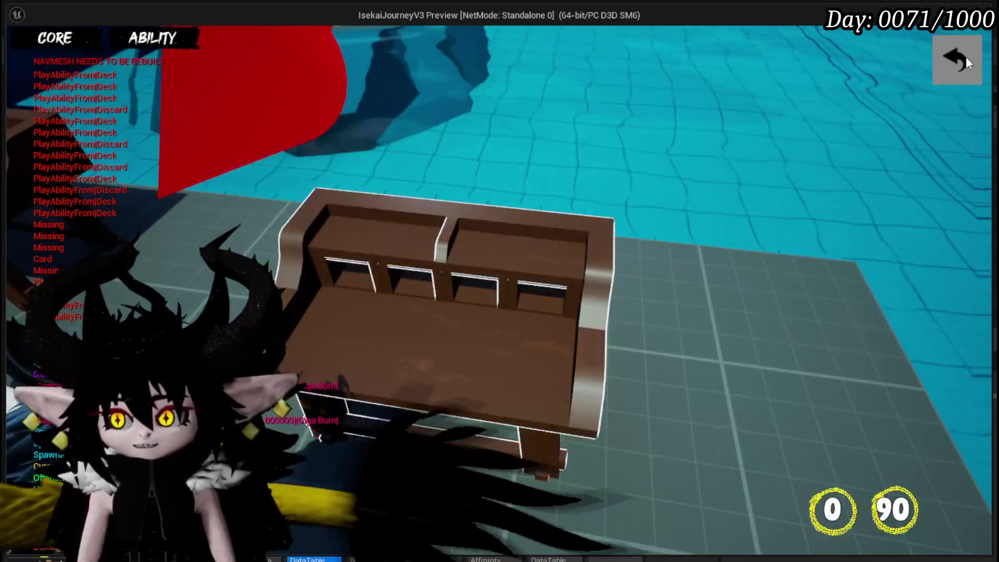
# Step: Close the core menu and game preview, then open the SelectButtonFromGrid function graph
pyautogui.click(965, 58)
pyautogui.press('Escape')
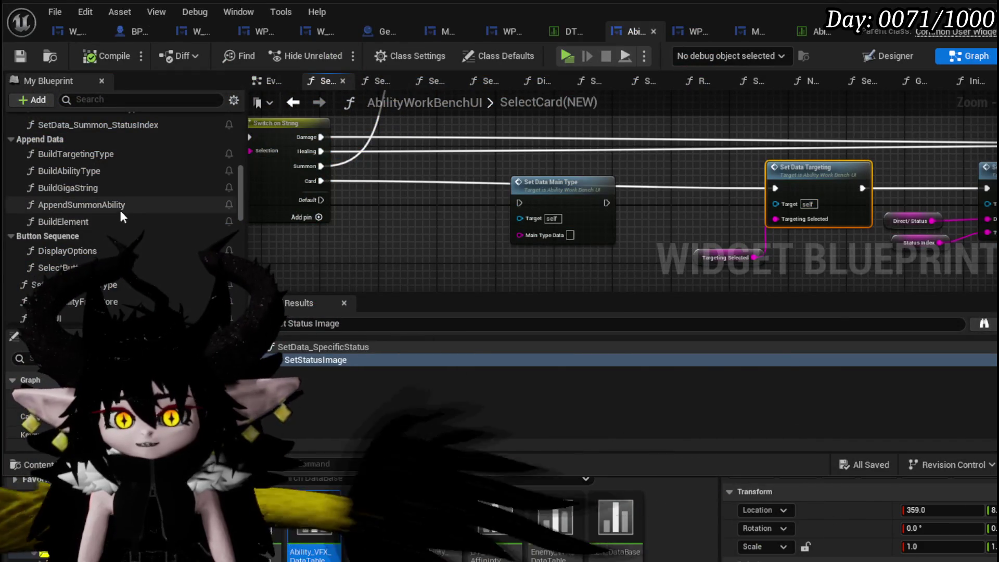
pyautogui.doubleClick(57, 267)
# Step: Follow the PlayAbilityFrom pin to its Switch on String feeding the Set Card nodes
pyautogui.scroll(-5, 479, 129)
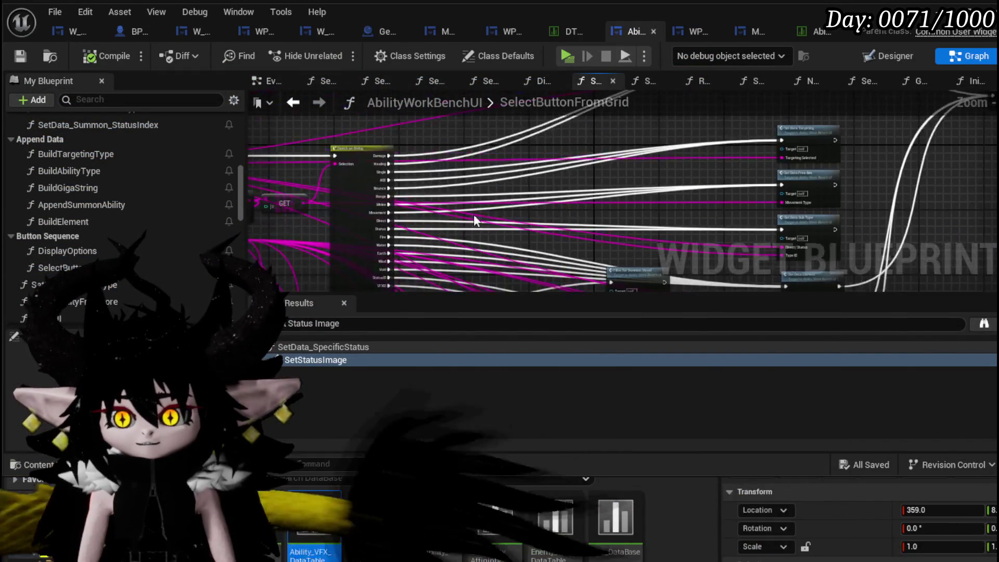
pyautogui.scroll(4, 504, 202)
pyautogui.moveTo(489, 207); pyautogui.dragTo(482, 238)
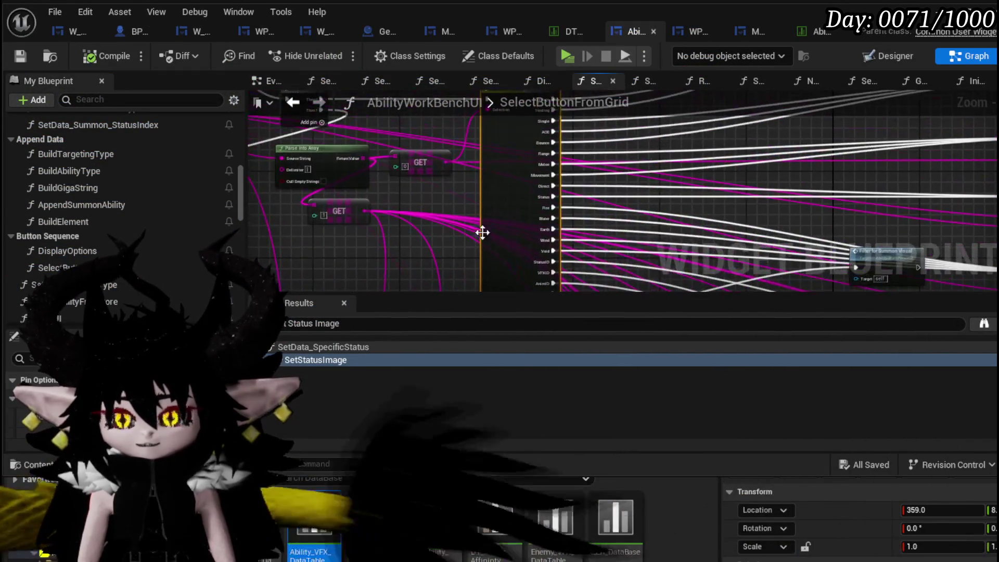
pyautogui.moveTo(479, 168); pyautogui.dragTo(451, 257)
pyautogui.moveTo(450, 248)
pyautogui.mouseDown()
pyautogui.moveTo(416, 140)
pyautogui.moveTo(395, 214)
pyautogui.moveTo(367, 210)
pyautogui.moveTo(358, 142)
pyautogui.mouseUp()
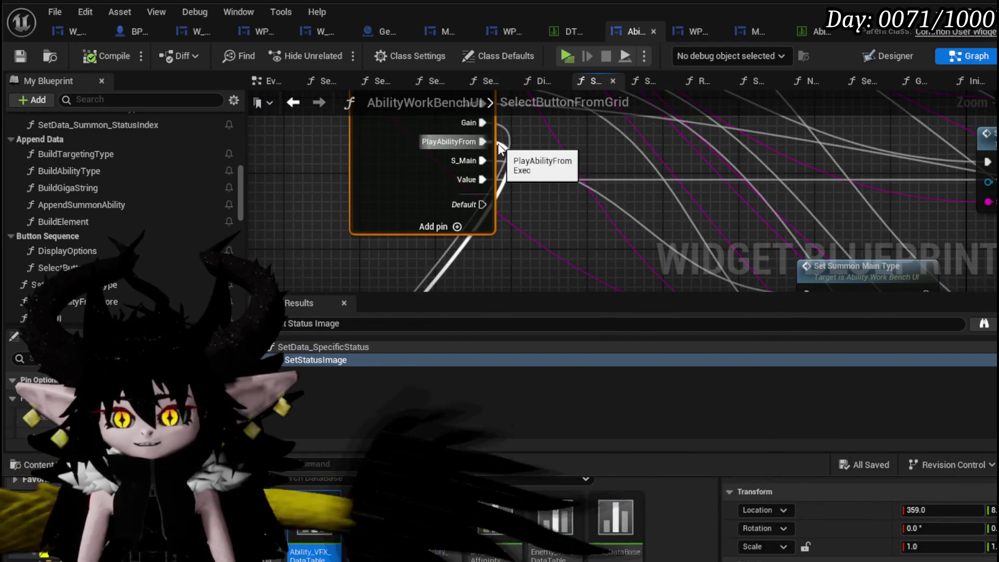
pyautogui.doubleClick(500, 149)
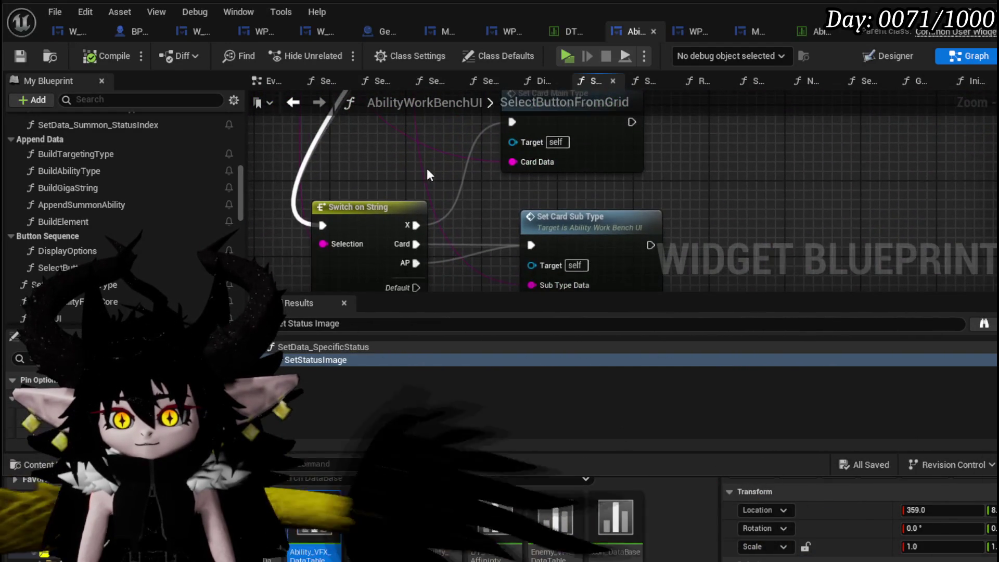
# Step: Add two cases named Deck and Discard to the Switch on String
pyautogui.scroll(-2, 427, 168)
pyautogui.moveTo(385, 134)
pyautogui.mouseDown()
pyautogui.moveTo(507, 195)
pyautogui.moveTo(462, 256)
pyautogui.mouseUp()
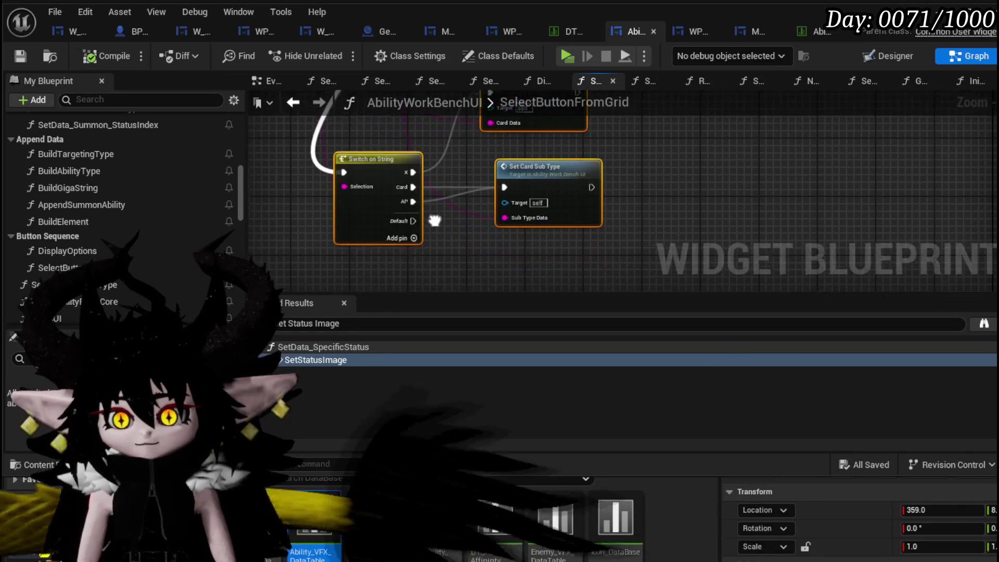
pyautogui.click(416, 251)
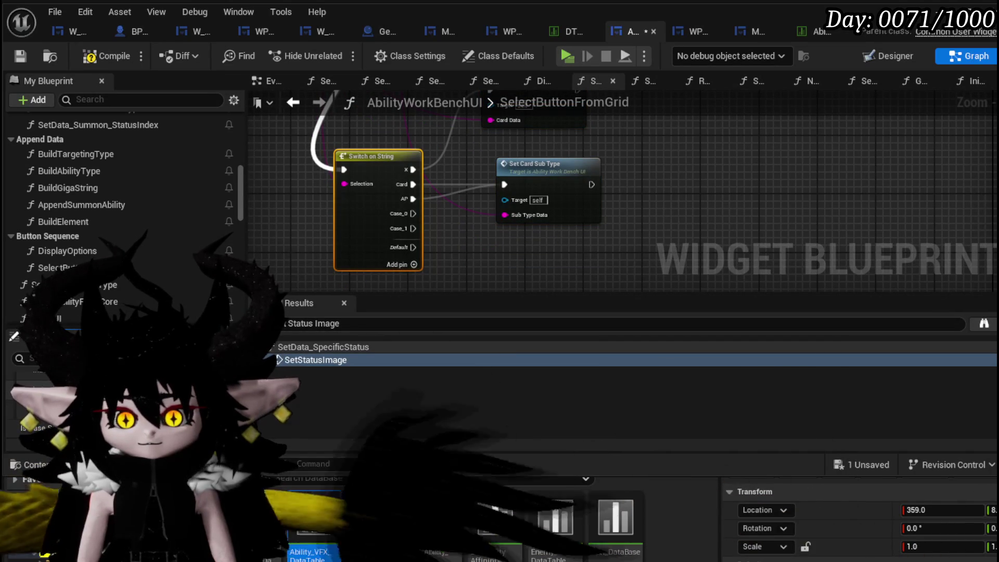
pyautogui.write('Deck')
pyautogui.press('Return')
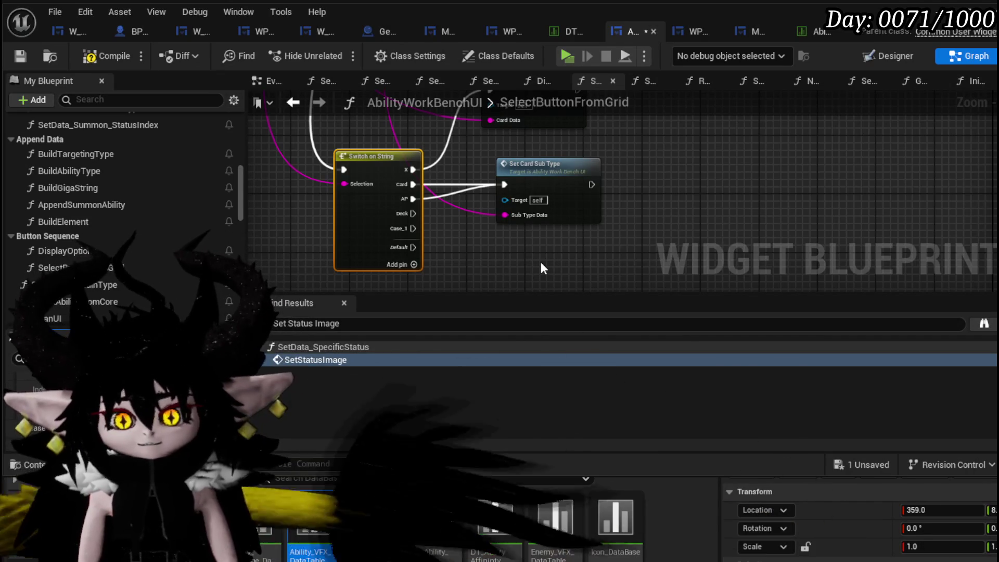
pyautogui.write('Discard')
pyautogui.press('Return')
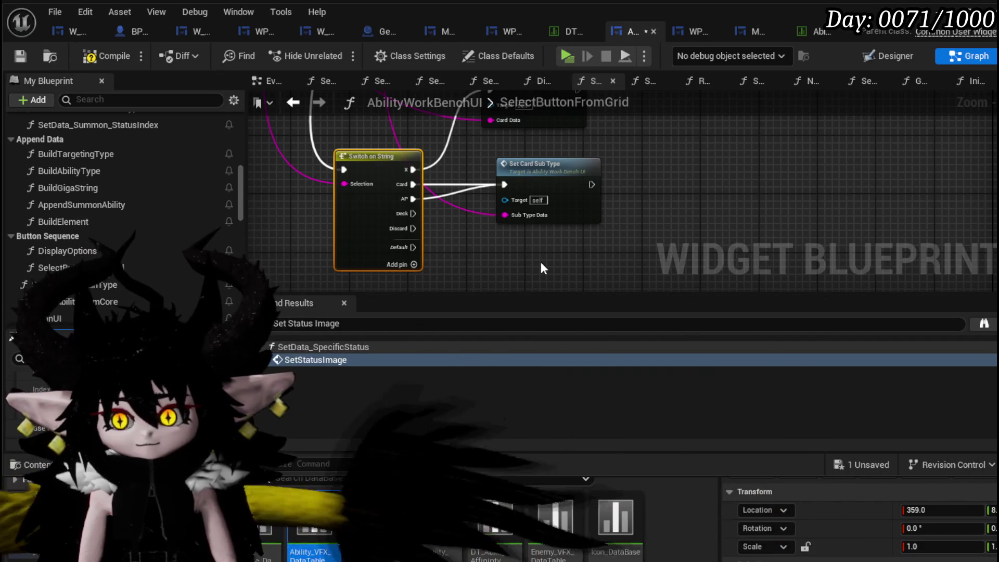
# Step: Wire the Deck case into Set Card Sub Type and shift Set Card Main Type left
pyautogui.moveTo(630, 188)
pyautogui.mouseDown()
pyautogui.moveTo(631, 254)
pyautogui.moveTo(593, 220)
pyautogui.moveTo(596, 255)
pyautogui.moveTo(598, 195)
pyautogui.mouseUp()
pyautogui.click(517, 184)
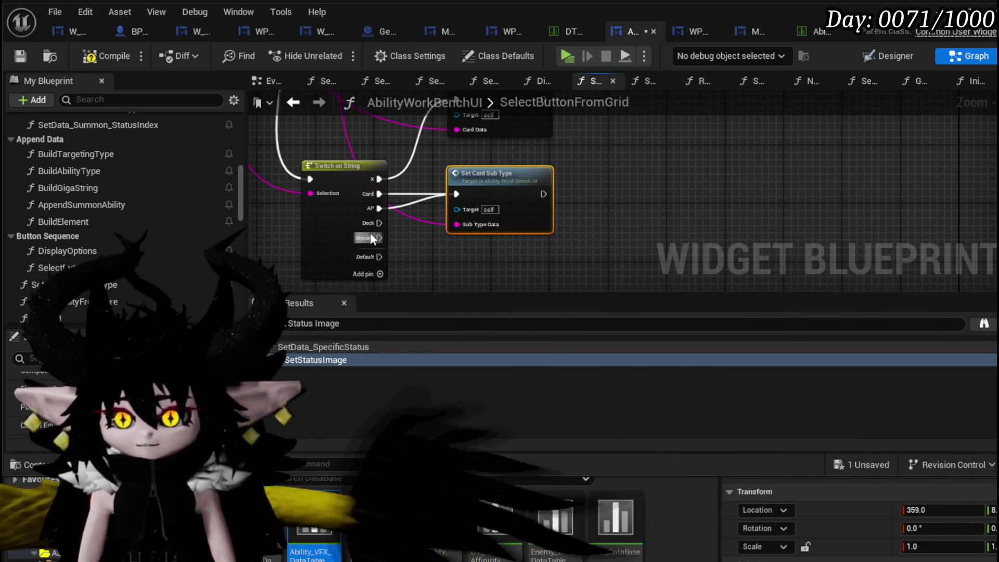
pyautogui.moveTo(421, 244); pyautogui.dragTo(422, 244)
pyautogui.moveTo(432, 149); pyautogui.dragTo(560, 228)
pyautogui.moveTo(379, 223); pyautogui.dragTo(456, 194)
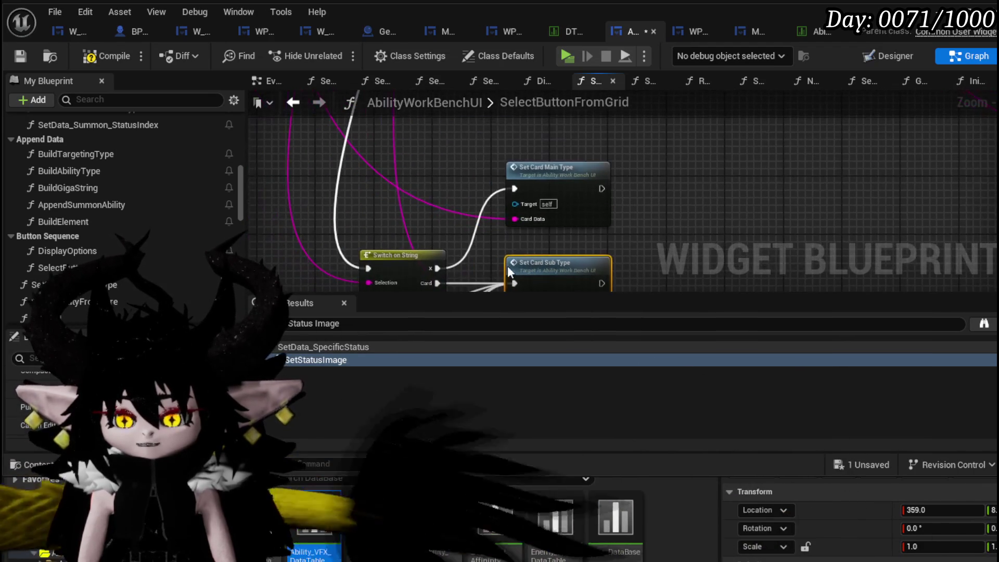
pyautogui.moveTo(548, 192)
pyautogui.mouseDown()
pyautogui.moveTo(497, 183)
pyautogui.moveTo(547, 190)
pyautogui.mouseUp()
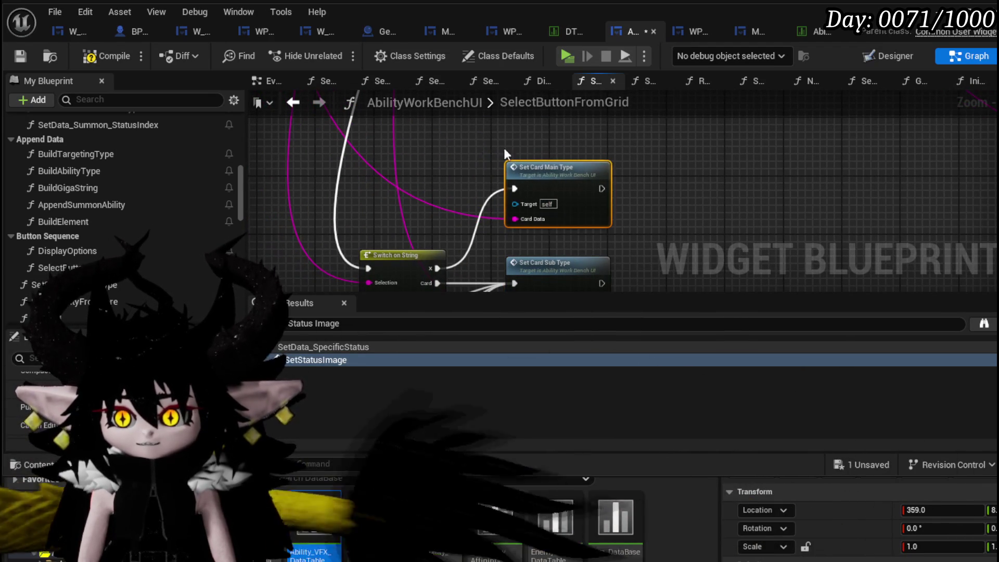
# Step: Inspect the SetCardSubType function graph and save the widget blueprint
pyautogui.doubleClick(529, 179)
pyautogui.scroll(-5, 735, 245)
pyautogui.scroll(5, 509, 131)
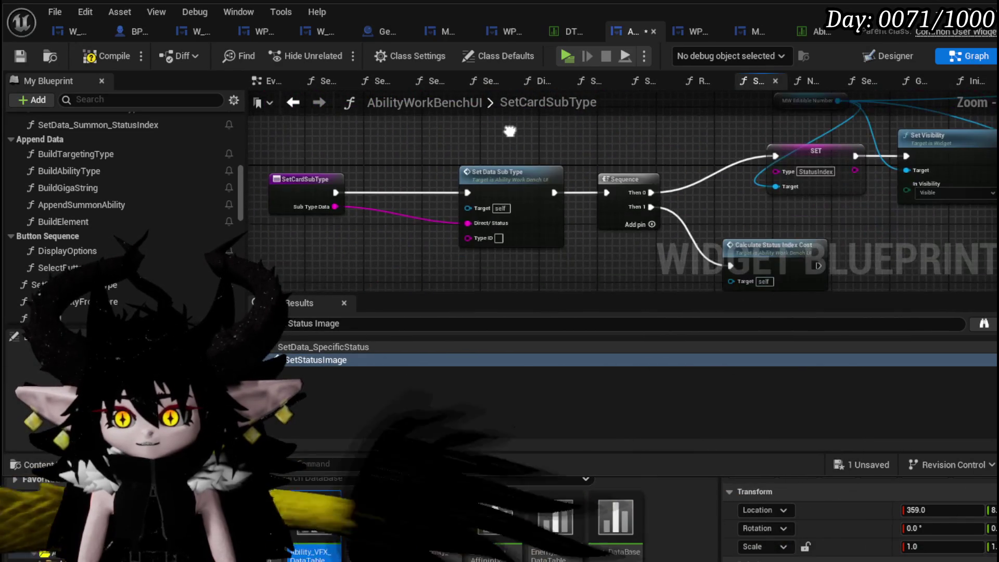
pyautogui.moveTo(442, 156); pyautogui.dragTo(249, 175)
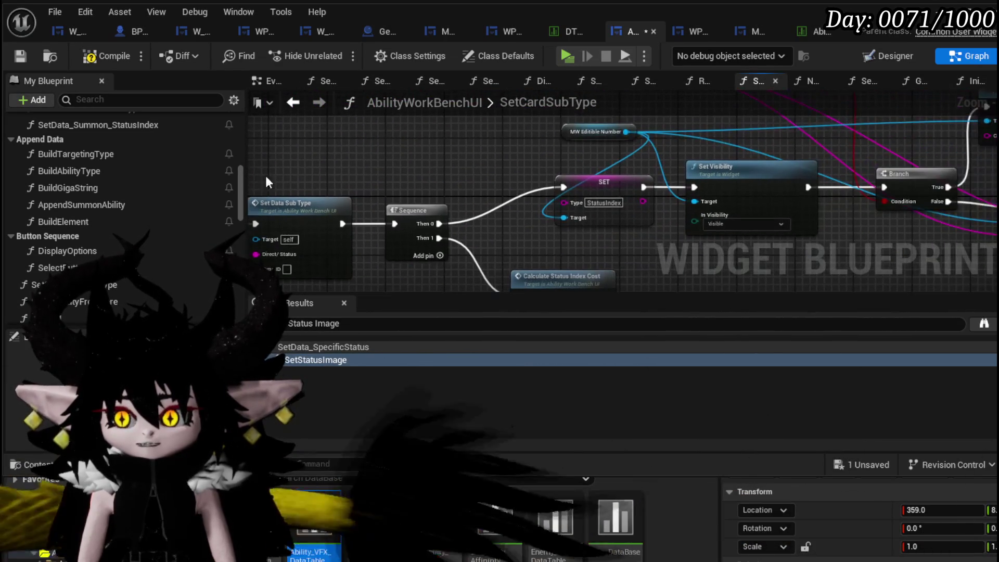
pyautogui.moveTo(414, 169)
pyautogui.mouseDown()
pyautogui.moveTo(623, 164)
pyautogui.moveTo(568, 162)
pyautogui.mouseUp()
pyautogui.click(24, 58)
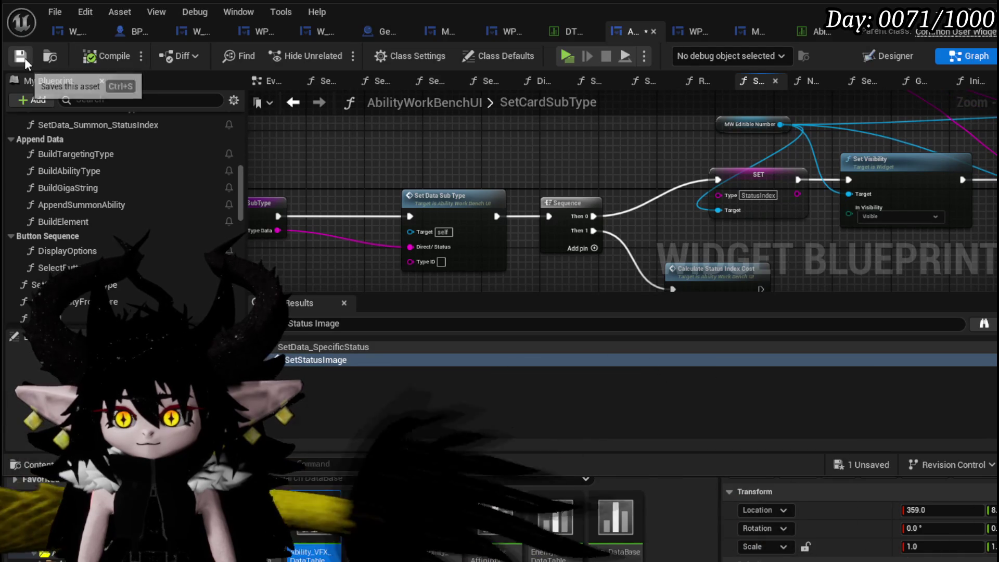
pyautogui.moveTo(288, 252)
pyautogui.mouseDown()
pyautogui.moveTo(390, 236)
pyautogui.moveTo(580, 139)
pyautogui.mouseUp()
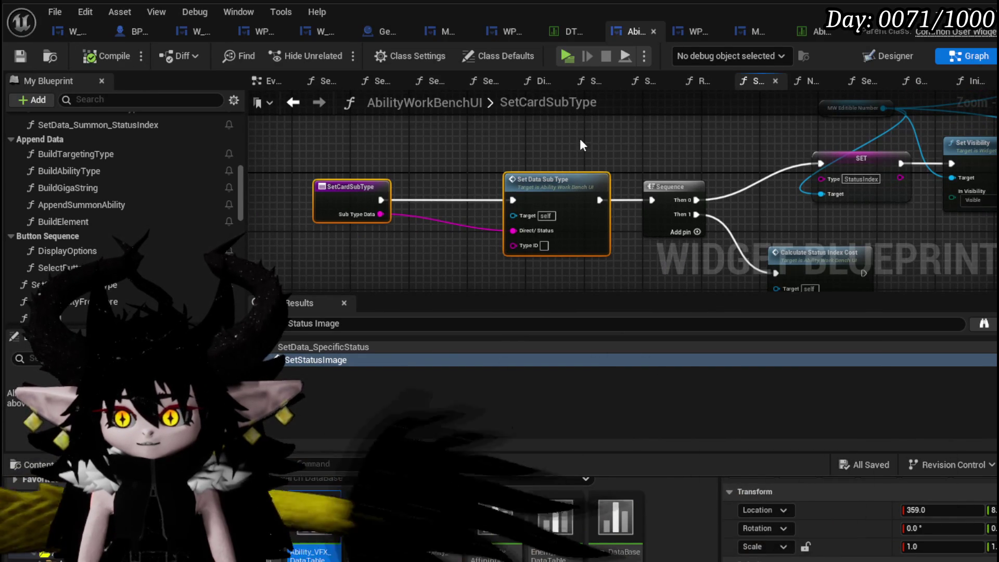
# Step: Return to SelectButtonFromGrid and open the SetData_SubType function
pyautogui.click(300, 102)
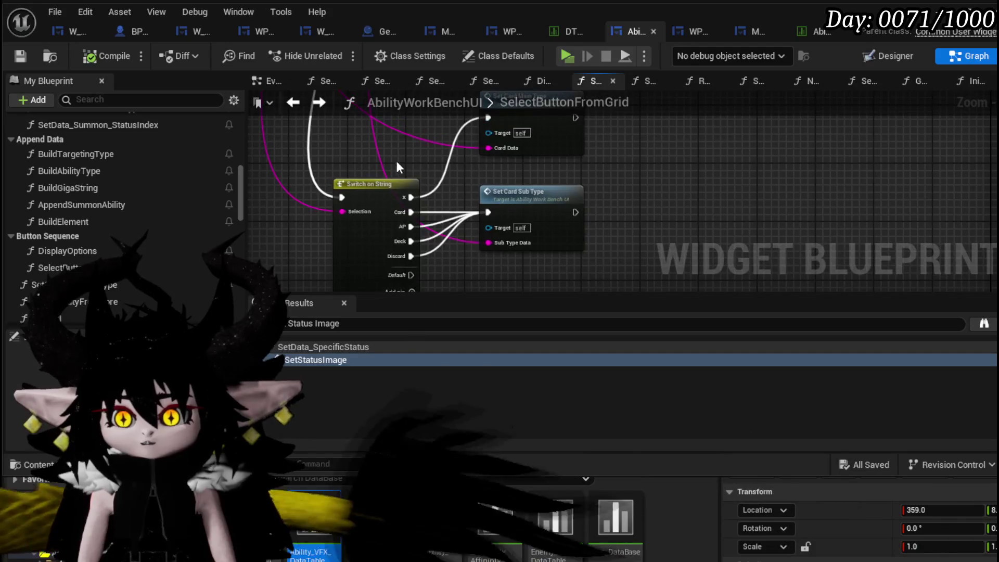
pyautogui.scroll(-2, 443, 271)
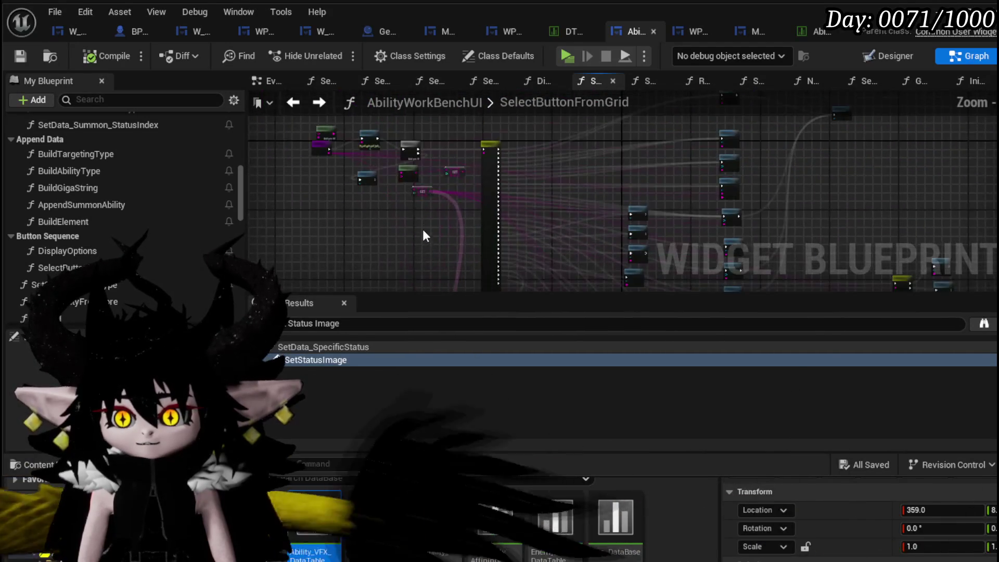
pyautogui.scroll(1, 422, 235)
pyautogui.scroll(-3, 422, 213)
pyautogui.scroll(4, 416, 172)
pyautogui.scroll(-2, 453, 182)
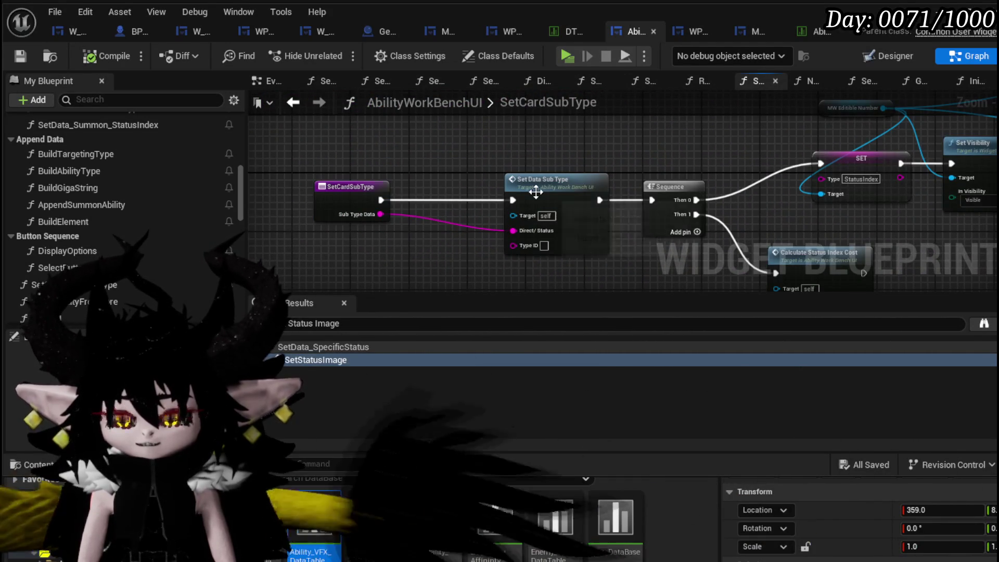
pyautogui.doubleClick(535, 190)
pyautogui.scroll(-4, 456, 249)
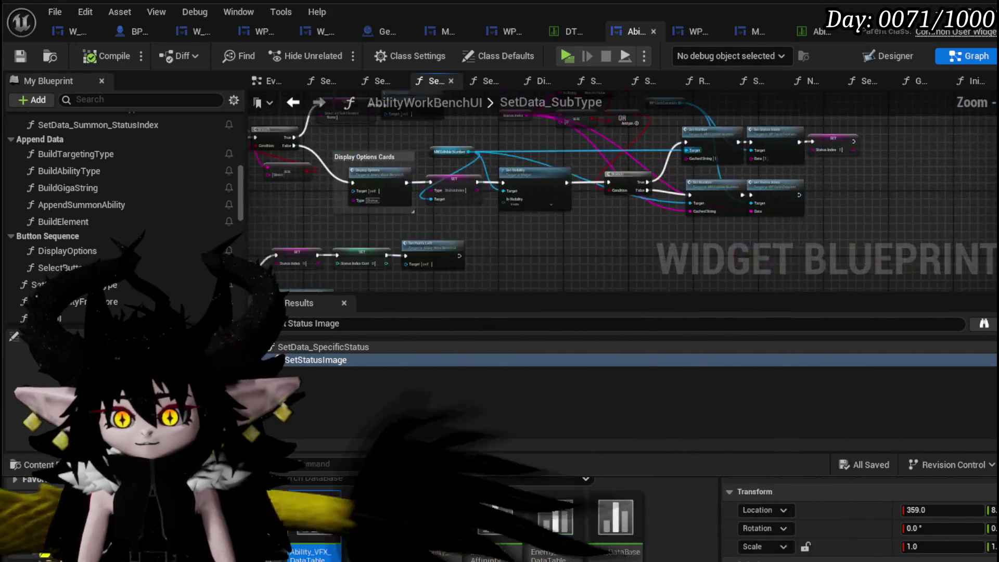
# Step: Select the Set Data Specific Status node and bring the Set Type node into view
pyautogui.scroll(5, 529, 193)
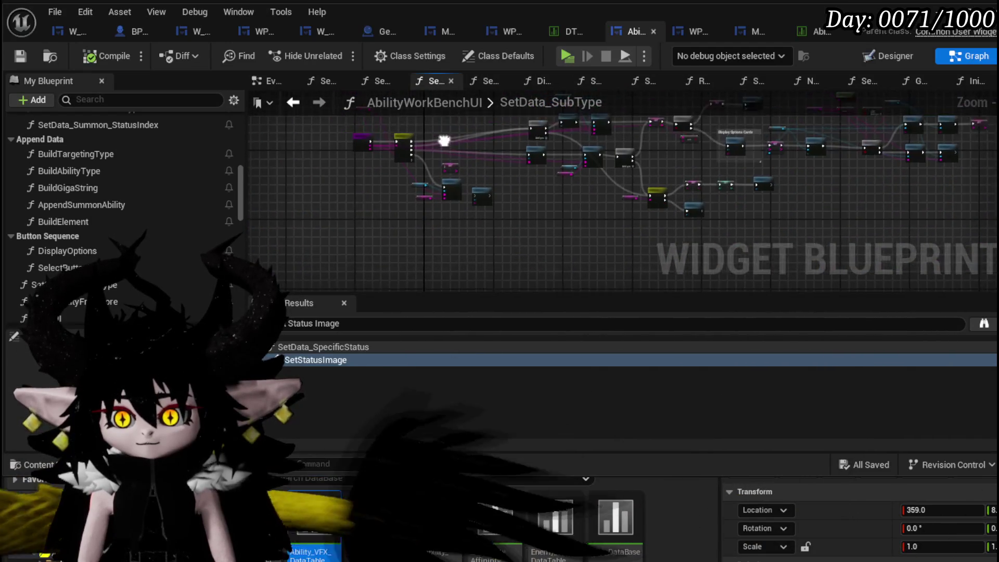
pyautogui.moveTo(596, 183); pyautogui.dragTo(640, 151)
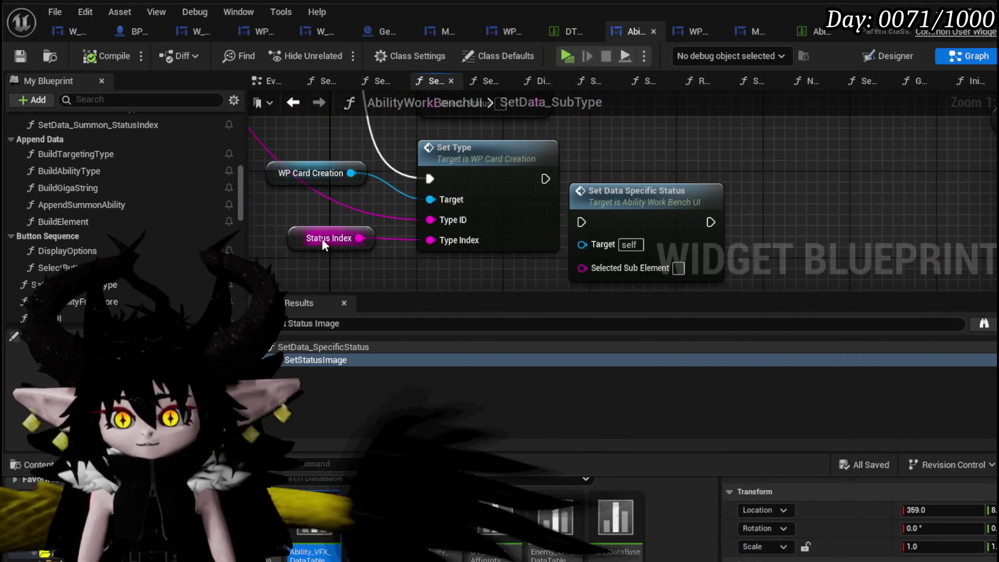
pyautogui.scroll(-4, 542, 165)
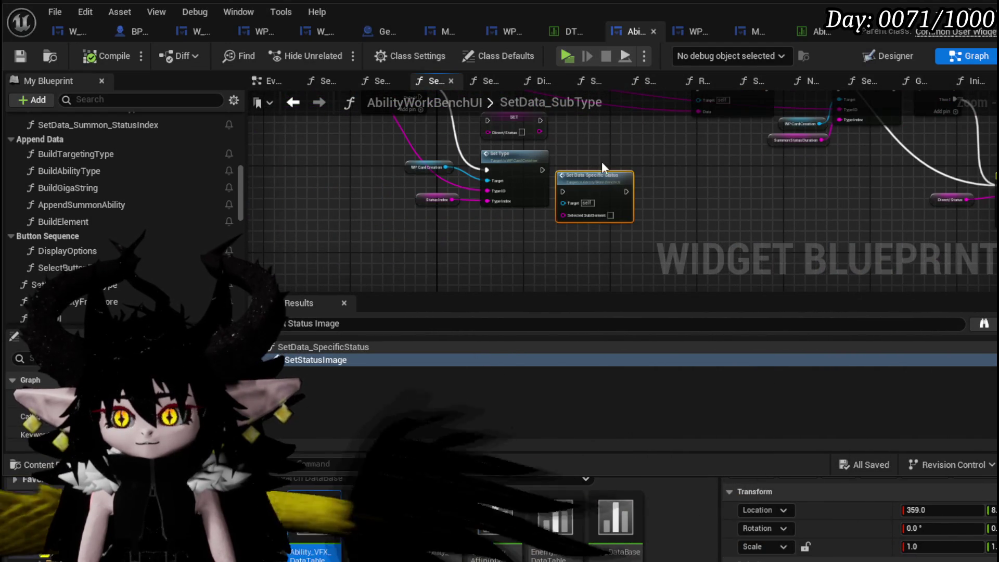
pyautogui.moveTo(592, 156); pyautogui.dragTo(608, 183)
pyautogui.scroll(2, 522, 151)
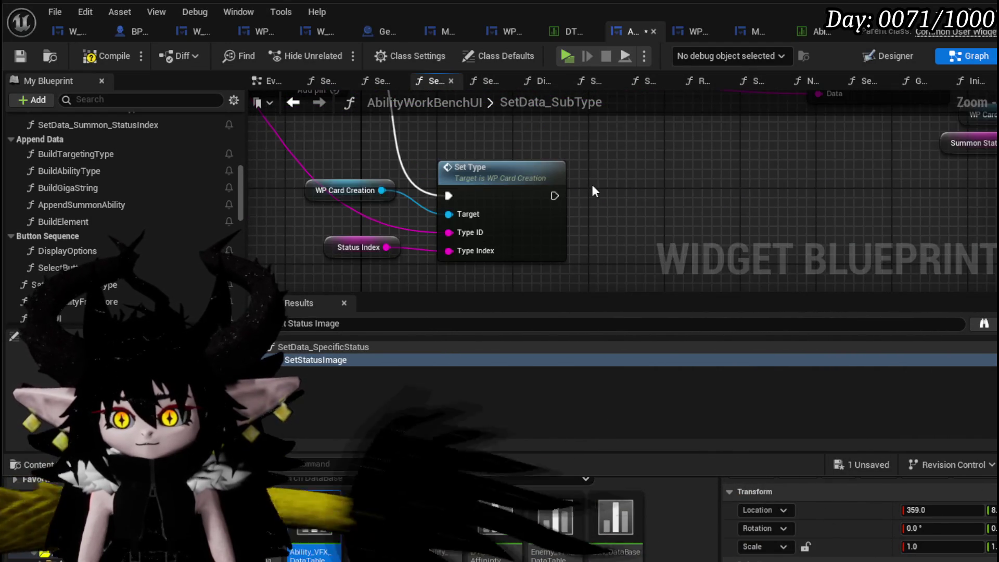
pyautogui.scroll(-1, 592, 184)
pyautogui.moveTo(583, 224)
pyautogui.mouseDown()
pyautogui.moveTo(619, 260)
pyautogui.moveTo(619, 280)
pyautogui.moveTo(624, 167)
pyautogui.moveTo(603, 166)
pyautogui.moveTo(532, 221)
pyautogui.mouseUp()
# Step: Paste a SET Direct/Status node before Set Type, wire it in, and open SetType
pyautogui.moveTo(614, 131)
pyautogui.mouseDown()
pyautogui.moveTo(607, 183)
pyautogui.moveTo(675, 147)
pyautogui.moveTo(656, 163)
pyautogui.moveTo(527, 163)
pyautogui.moveTo(553, 238)
pyautogui.moveTo(455, 200)
pyautogui.moveTo(445, 177)
pyautogui.mouseUp()
pyautogui.hotkey('ctrl', 'v')
pyautogui.click(427, 226)
pyautogui.moveTo(427, 225); pyautogui.dragTo(429, 266)
pyautogui.moveTo(473, 151)
pyautogui.mouseDown()
pyautogui.moveTo(465, 187)
pyautogui.moveTo(539, 194)
pyautogui.moveTo(526, 222)
pyautogui.moveTo(426, 208)
pyautogui.mouseUp()
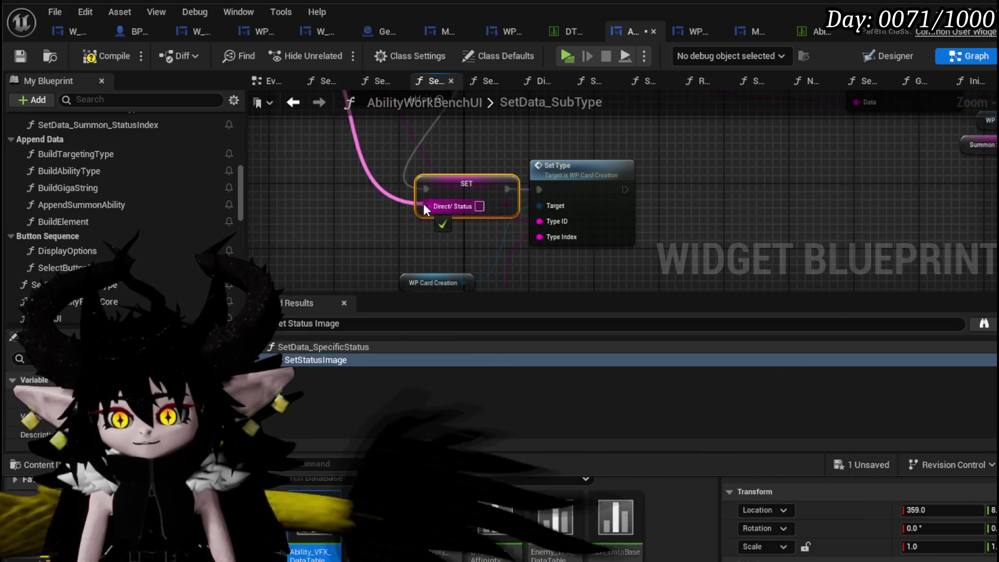
pyautogui.moveTo(498, 207)
pyautogui.mouseDown()
pyautogui.moveTo(541, 222)
pyautogui.moveTo(539, 236)
pyautogui.mouseUp()
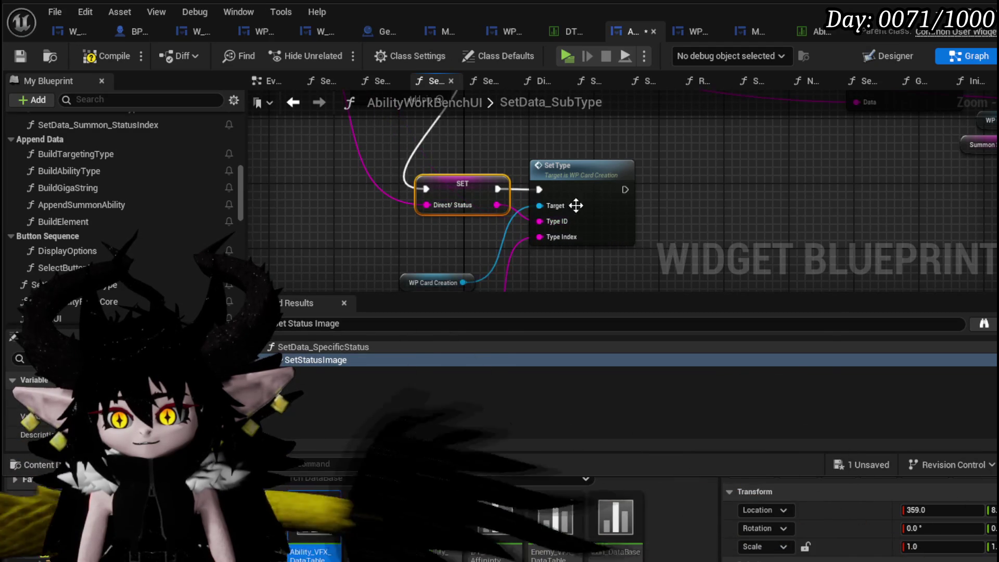
pyautogui.doubleClick(569, 211)
pyautogui.scroll(-3, 440, 190)
pyautogui.scroll(6, 432, 185)
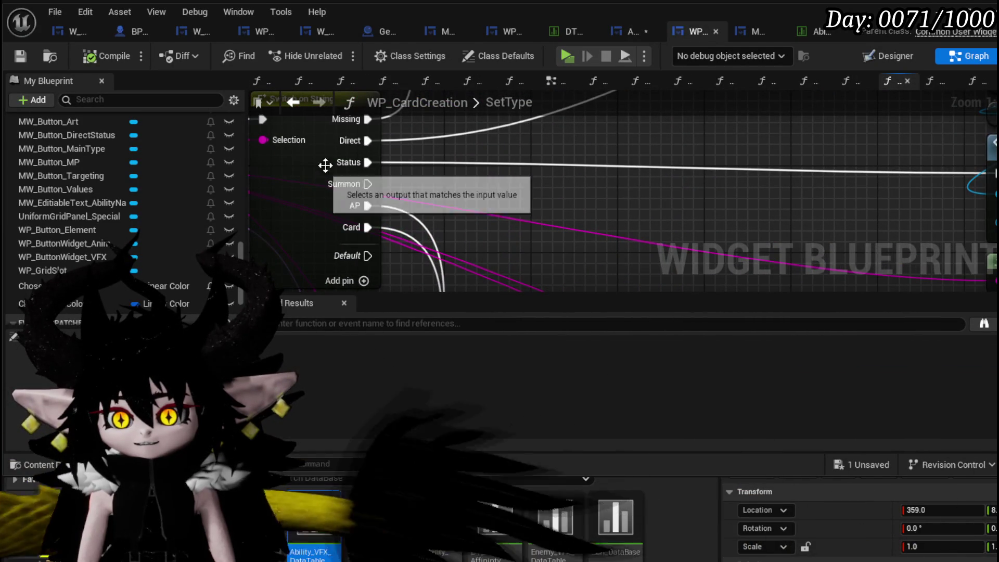
# Step: Add Deck and Discard cases to the SetType Switch on String and save
pyautogui.scroll(-3, 481, 252)
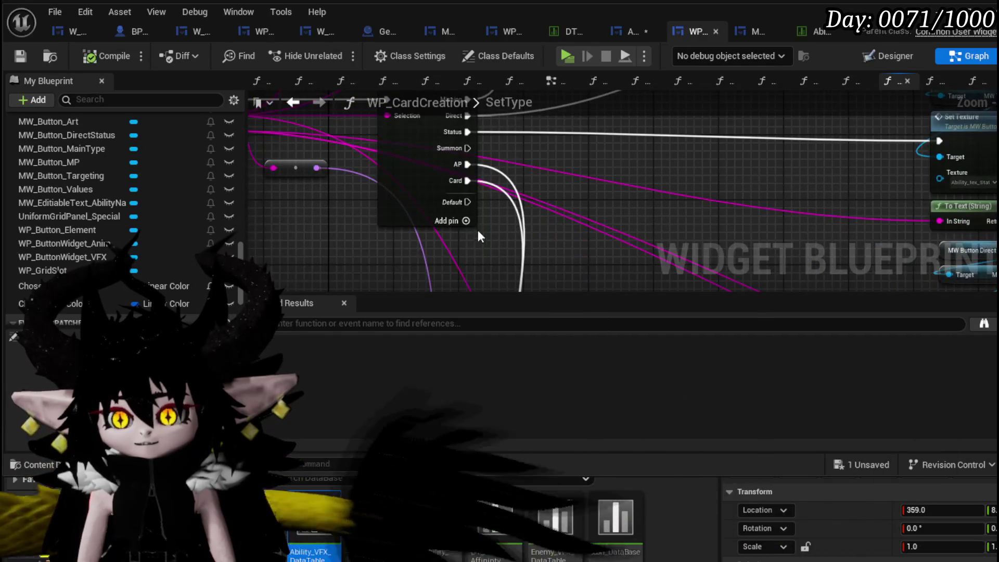
pyautogui.click(464, 224)
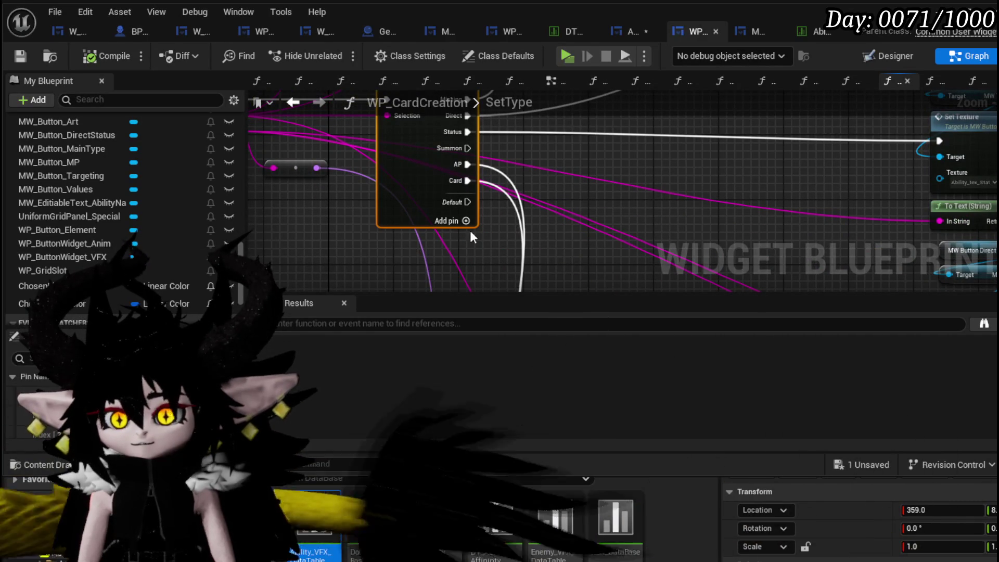
pyautogui.click(466, 235)
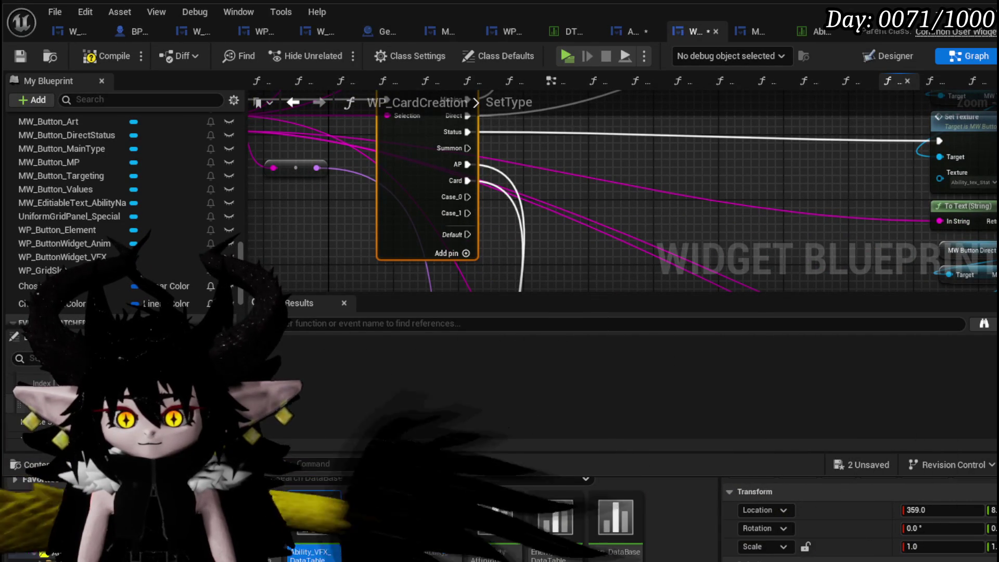
pyautogui.press('Return')
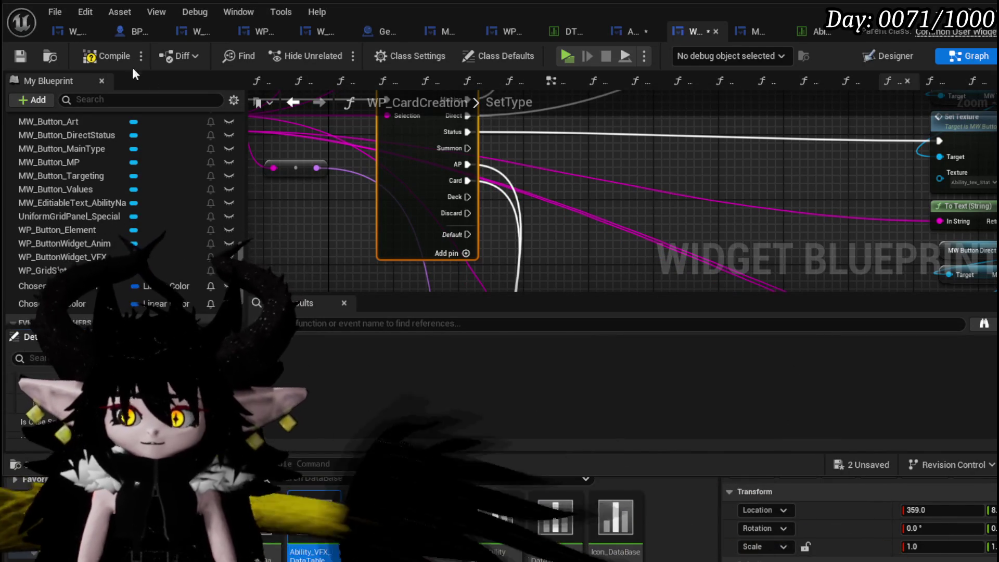
pyautogui.click(19, 55)
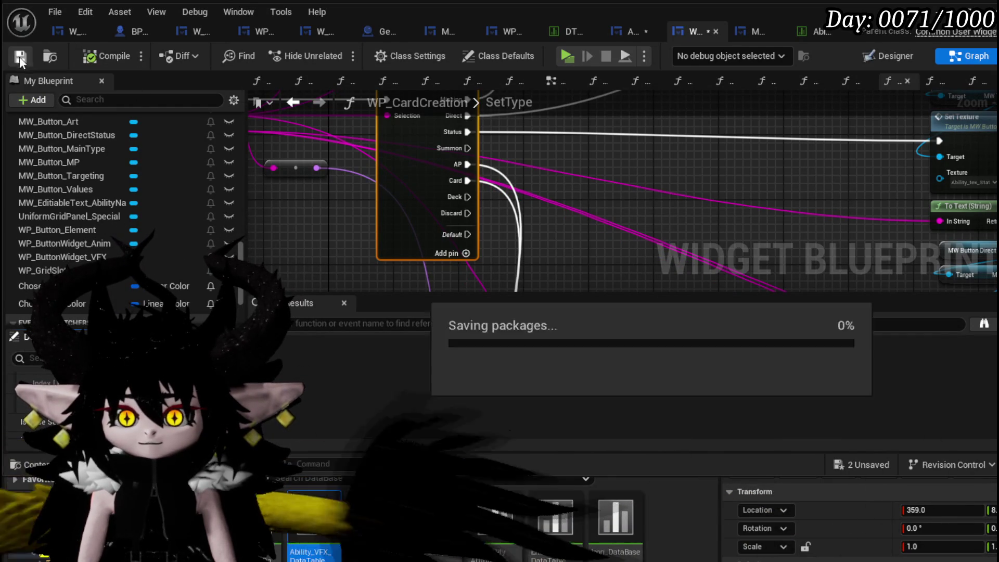
# Step: Wire the new switch cases into the data-table lookup chain and save WP_CardCreation again
pyautogui.scroll(-2, 476, 195)
pyautogui.scroll(2, 476, 195)
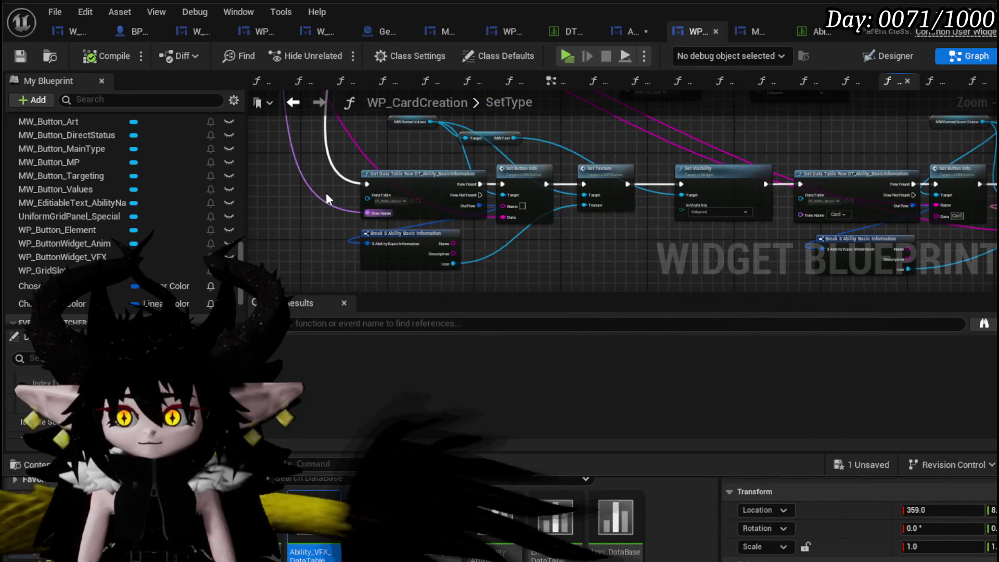
pyautogui.scroll(3, 323, 198)
pyautogui.moveTo(369, 165)
pyautogui.mouseDown()
pyautogui.moveTo(454, 223)
pyautogui.moveTo(481, 202)
pyautogui.moveTo(426, 294)
pyautogui.moveTo(496, 237)
pyautogui.mouseUp()
pyautogui.scroll(-3, 550, 156)
pyautogui.scroll(4, 457, 171)
pyautogui.scroll(-3, 288, 212)
pyautogui.scroll(3, 289, 211)
pyautogui.scroll(-2, 338, 233)
pyautogui.scroll(2, 391, 221)
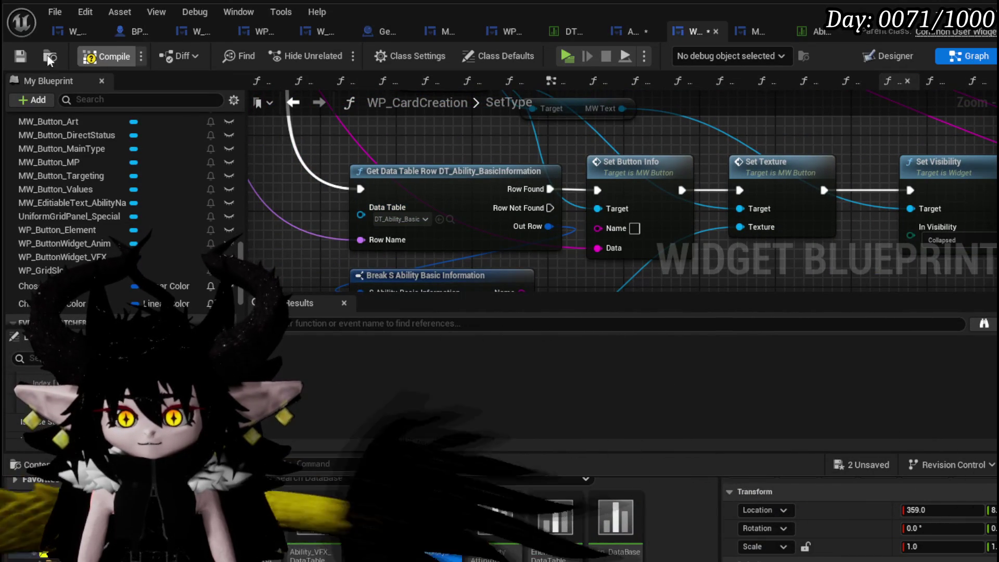
pyautogui.click(19, 56)
pyautogui.scroll(-4, 404, 130)
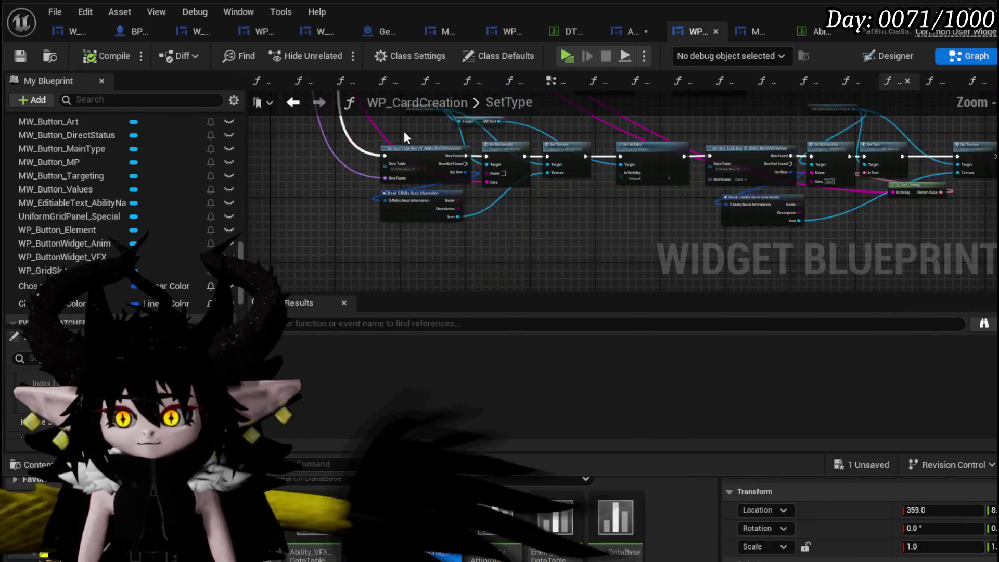
pyautogui.scroll(-2, 373, 208)
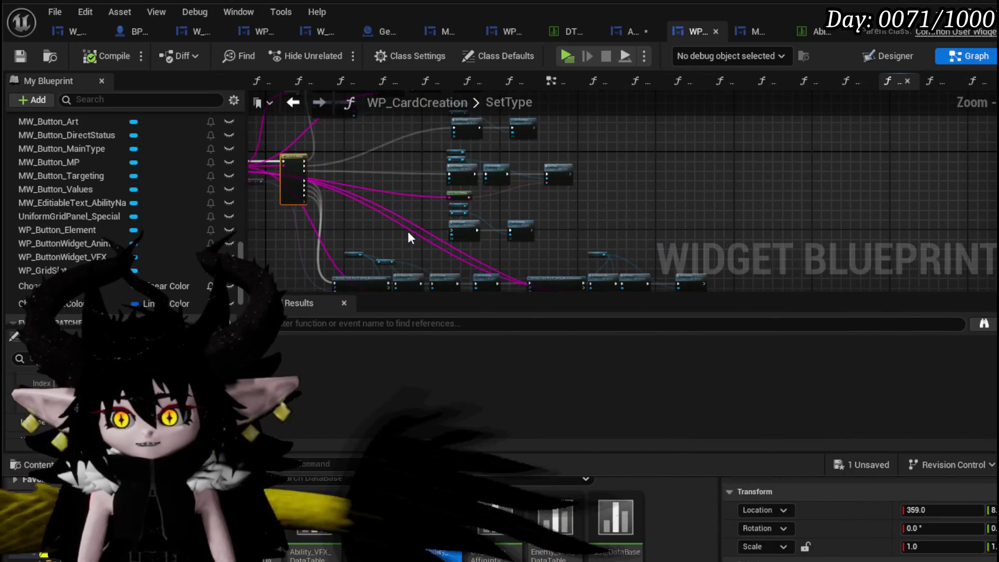
# Step: Move a group of SetType nodes to a new spot, tidying the layout around the switch
pyautogui.moveTo(570, 123)
pyautogui.mouseDown()
pyautogui.moveTo(598, 92)
pyautogui.moveTo(582, 156)
pyautogui.mouseUp()
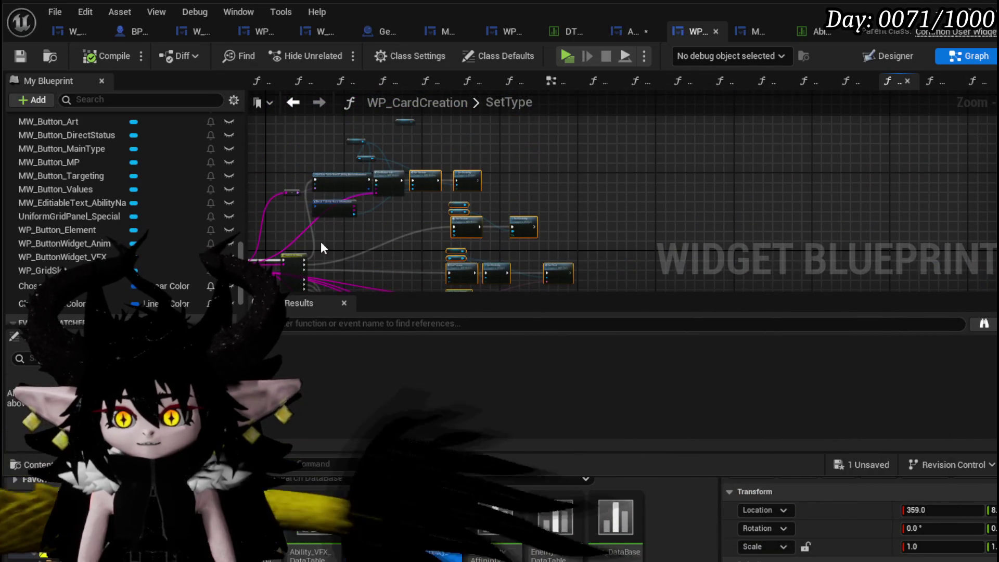
pyautogui.moveTo(321, 186); pyautogui.dragTo(366, 166)
pyautogui.scroll(5, 450, 186)
pyautogui.scroll(1, 449, 187)
pyautogui.moveTo(517, 214)
pyautogui.mouseDown()
pyautogui.moveTo(534, 131)
pyautogui.moveTo(359, 135)
pyautogui.moveTo(359, 120)
pyautogui.moveTo(466, 237)
pyautogui.moveTo(460, 122)
pyautogui.mouseUp()
pyautogui.moveTo(432, 204)
pyautogui.mouseDown()
pyautogui.moveTo(571, 151)
pyautogui.moveTo(707, 220)
pyautogui.moveTo(522, 223)
pyautogui.moveTo(433, 211)
pyautogui.moveTo(468, 130)
pyautogui.moveTo(453, 156)
pyautogui.moveTo(461, 232)
pyautogui.mouseUp()
pyautogui.scroll(-2, 570, 152)
pyautogui.scroll(2, 446, 180)
pyautogui.scroll(1, 446, 179)
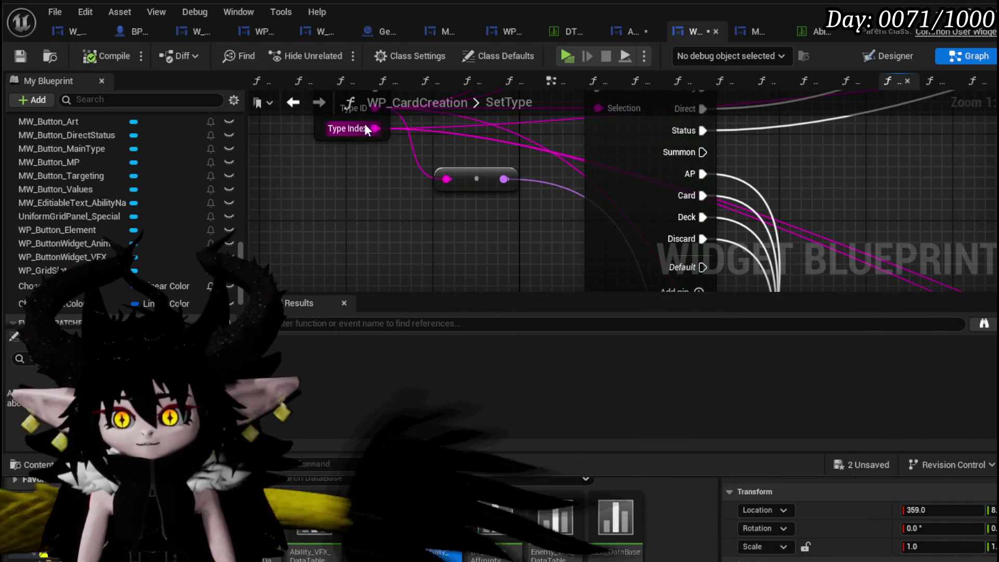
# Step: Browse to DT_Ability_BasicInformation from Get Data Table Row's Data Table pin and save
pyautogui.moveTo(364, 114)
pyautogui.mouseDown()
pyautogui.moveTo(372, 154)
pyautogui.moveTo(410, 208)
pyautogui.mouseUp()
pyautogui.scroll(-2, 411, 208)
pyautogui.moveTo(376, 177); pyautogui.dragTo(394, 136)
pyautogui.moveTo(403, 232)
pyautogui.mouseDown()
pyautogui.moveTo(495, 208)
pyautogui.moveTo(539, 213)
pyautogui.mouseUp()
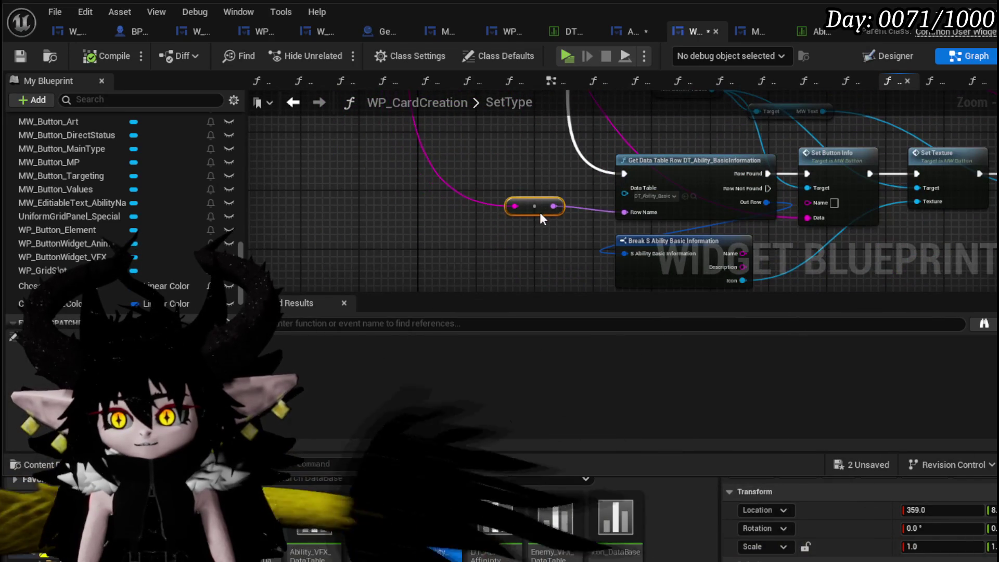
pyautogui.moveTo(494, 250); pyautogui.dragTo(595, 184)
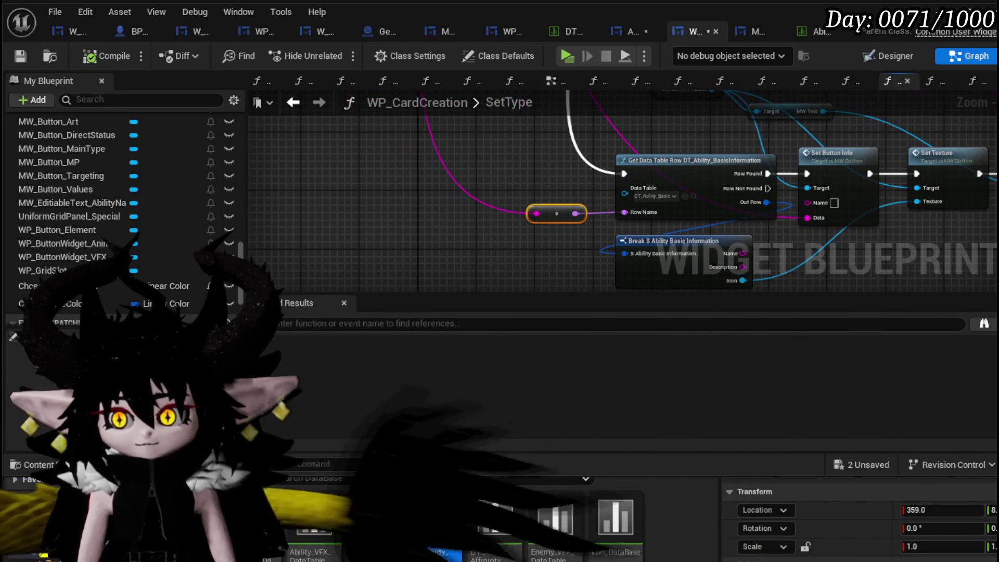
pyautogui.scroll(2, 595, 184)
pyautogui.click(475, 209)
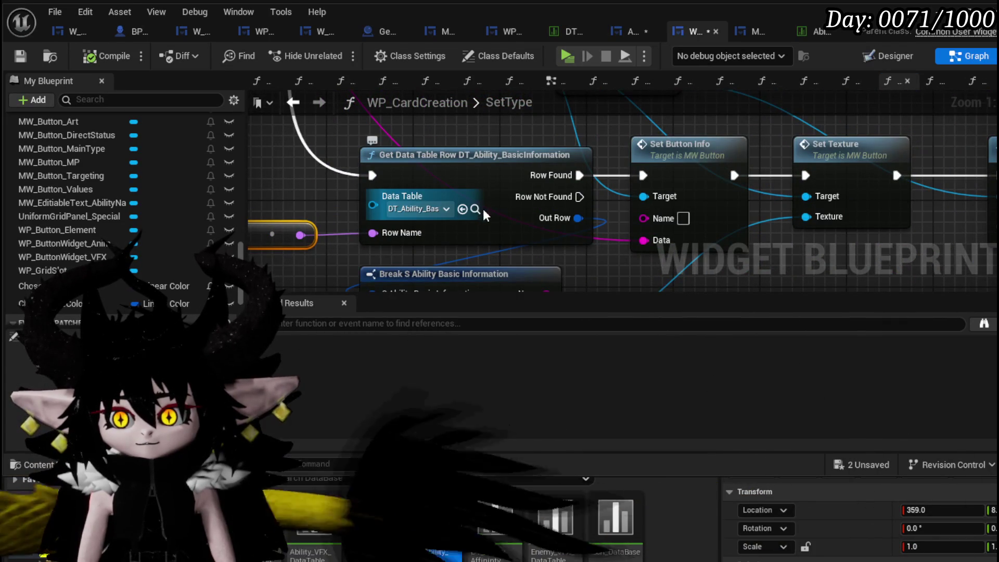
pyautogui.click(20, 56)
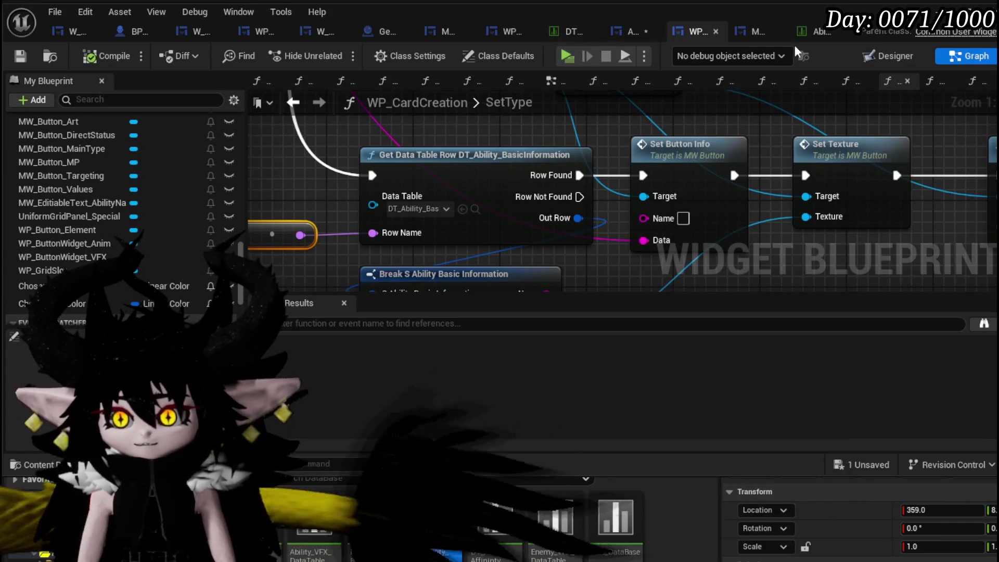
pyautogui.moveTo(470, 278); pyautogui.dragTo(467, 175)
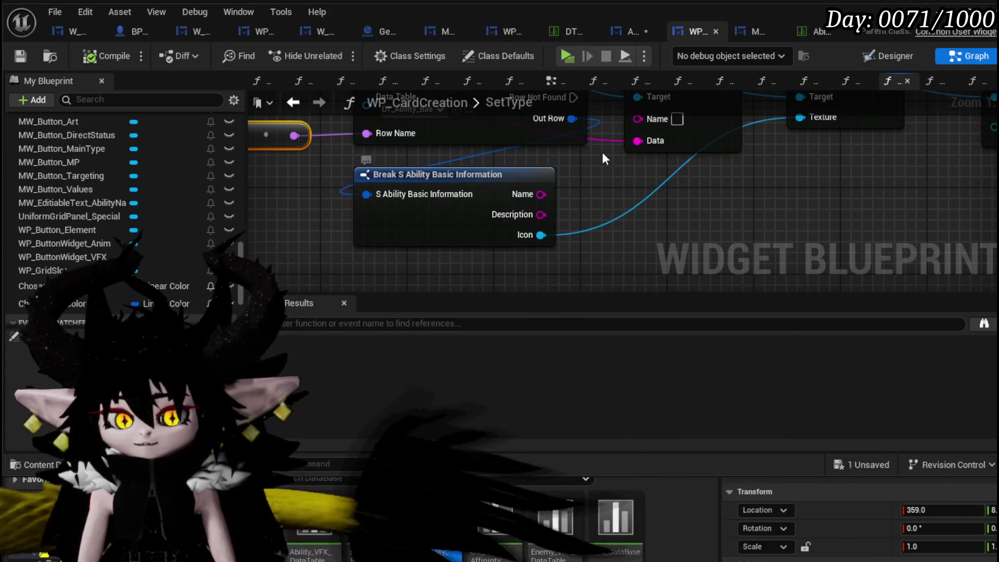
pyautogui.moveTo(599, 160); pyautogui.dragTo(620, 256)
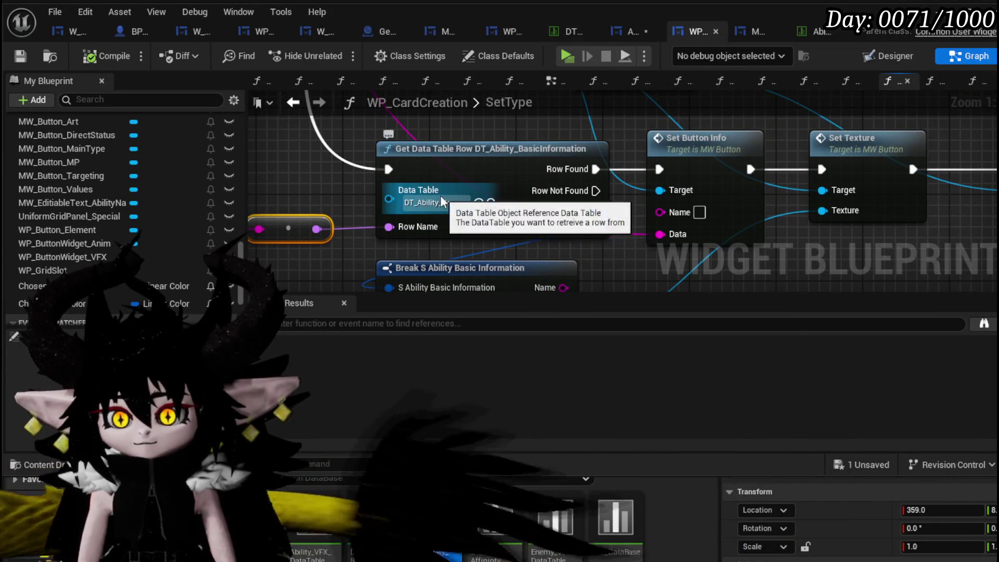
# Step: Add two new rows to the DT_Ability_BasicInformation data table
pyautogui.click(573, 29)
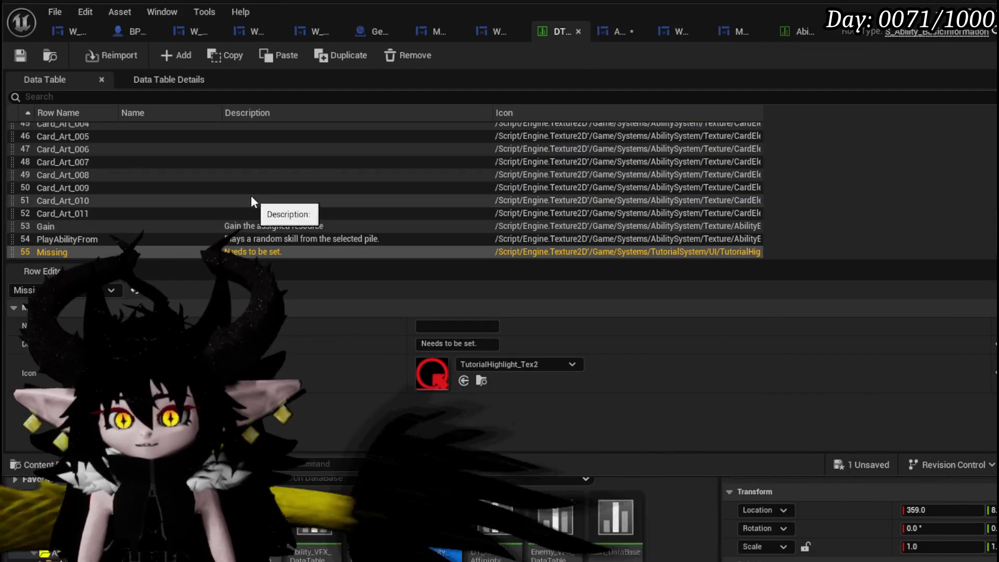
pyautogui.scroll(15, 134, 194)
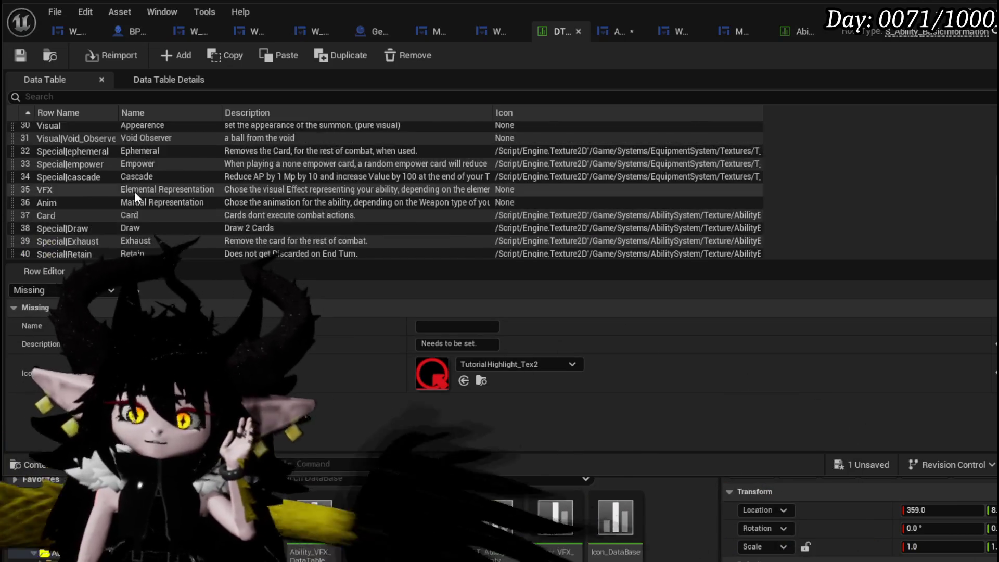
pyautogui.scroll(3, 134, 192)
pyautogui.scroll(-7, 79, 161)
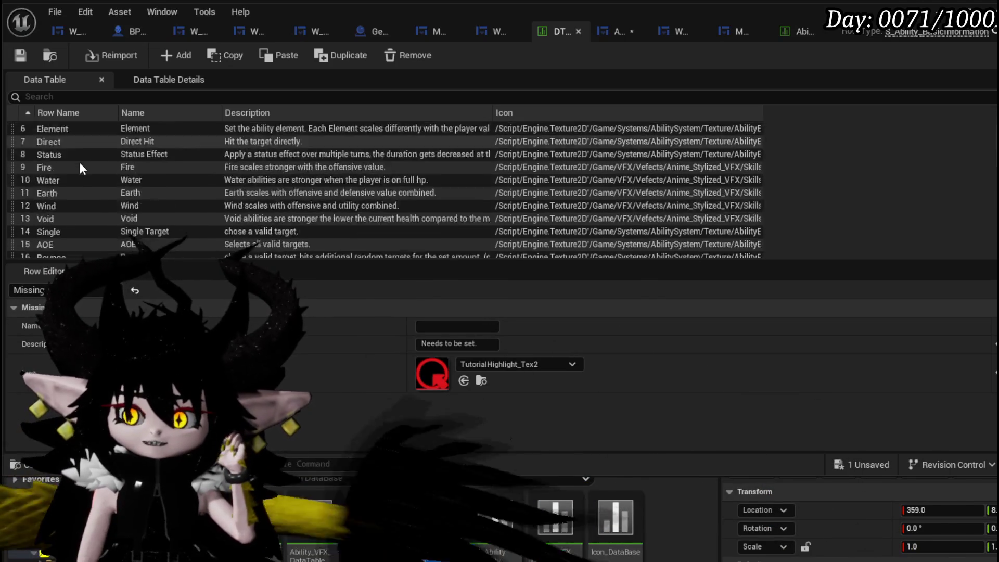
pyautogui.scroll(1, 79, 162)
pyautogui.scroll(-7, 79, 162)
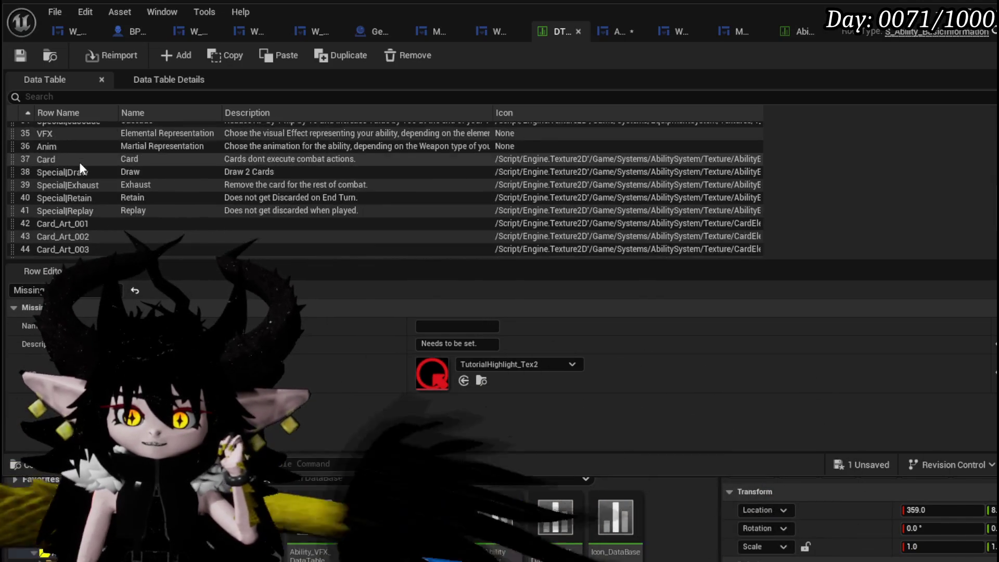
pyautogui.scroll(12, 79, 161)
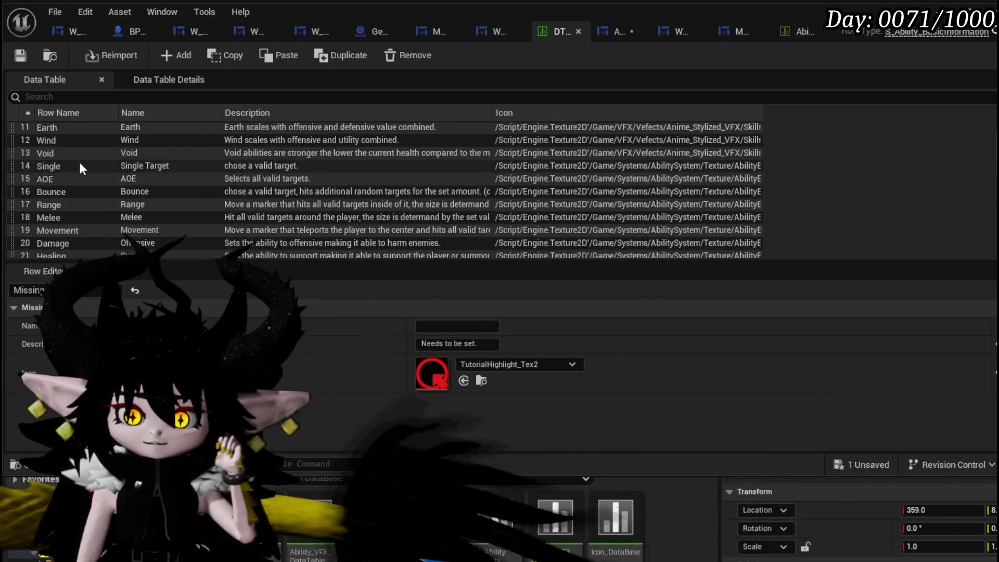
pyautogui.scroll(-15, 58, 179)
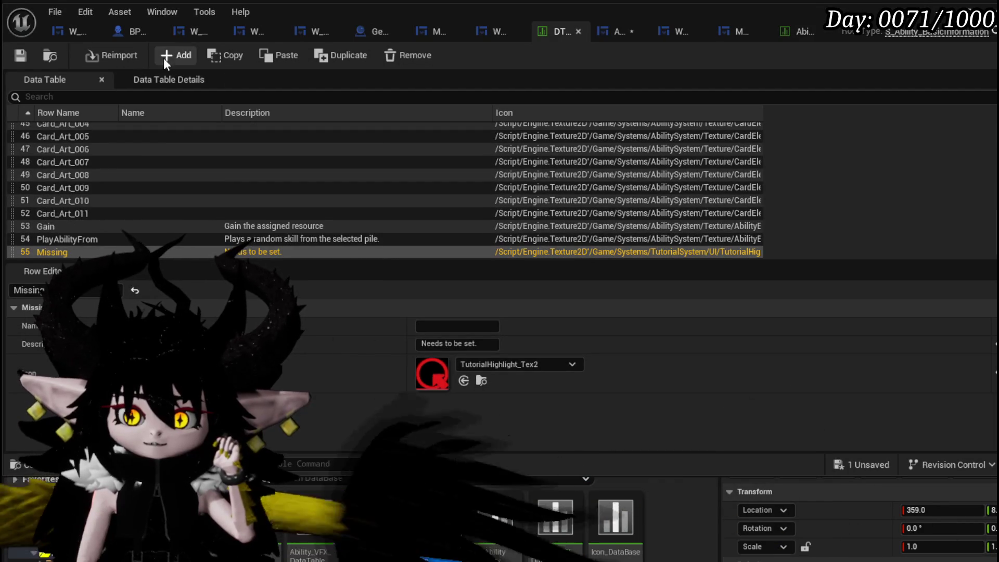
pyautogui.click(166, 56)
pyautogui.click(170, 55)
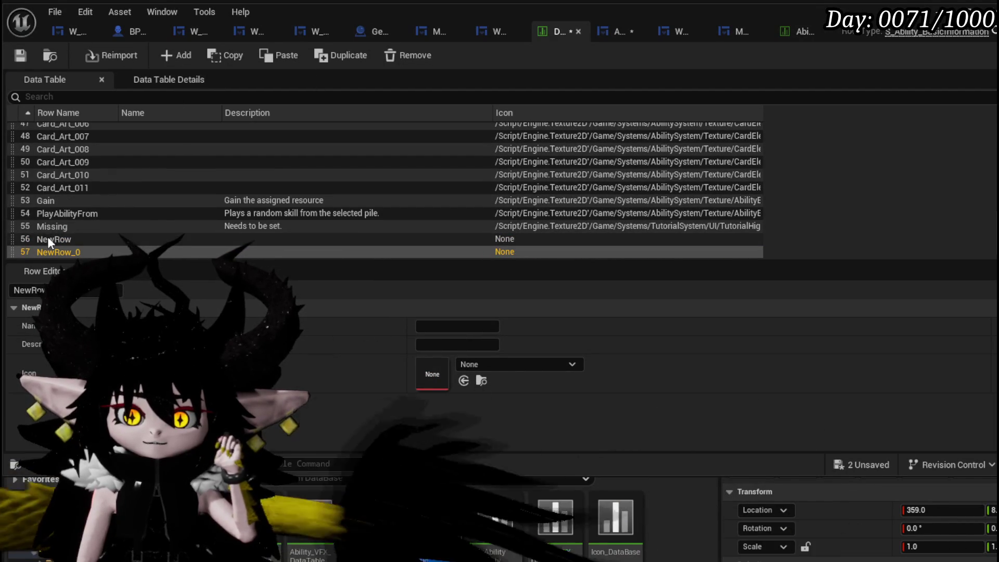
# Step: Rename the two new rows to Deck and Discard
pyautogui.doubleClick(48, 239)
pyautogui.write('Deck')
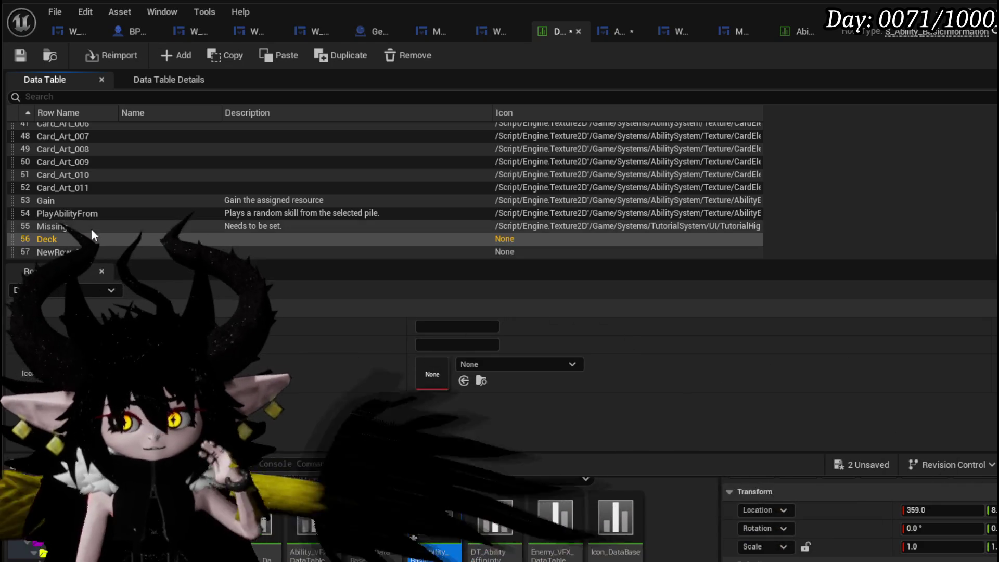
pyautogui.doubleClick(52, 251)
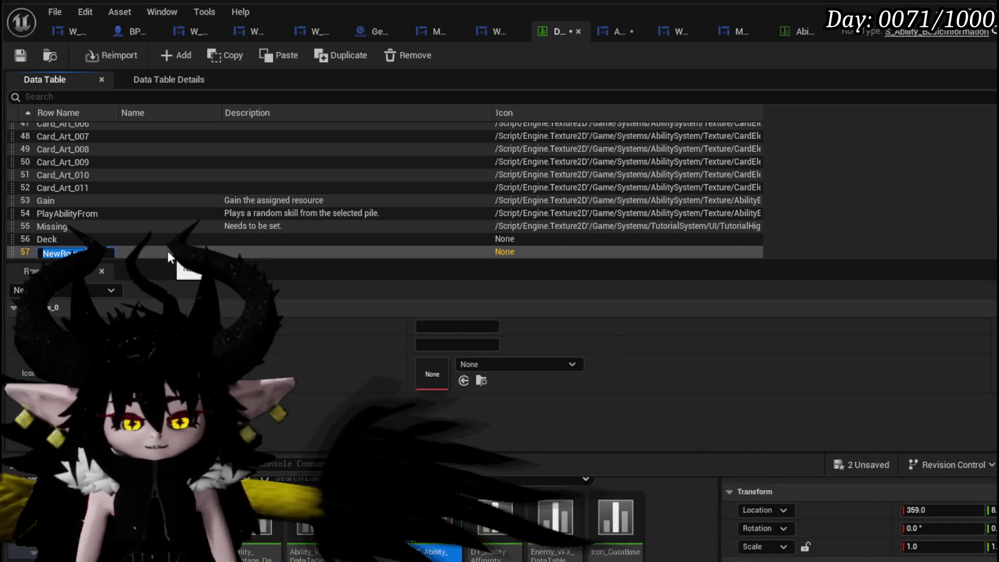
pyautogui.write('Discard')
pyautogui.press('Return')
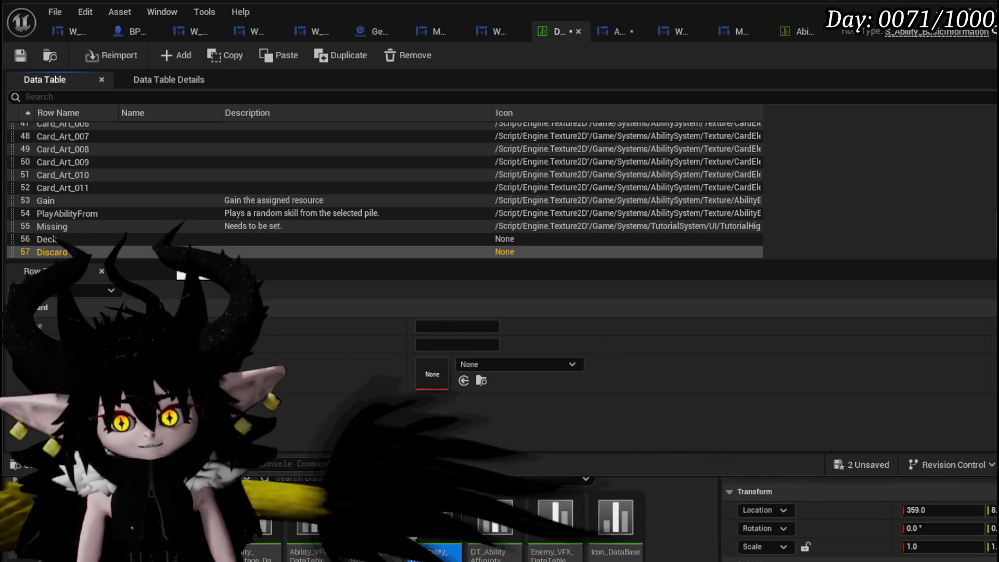
# Step: Check the Deck row's settings and save all modified assets
pyautogui.click(64, 229)
pyautogui.click(64, 237)
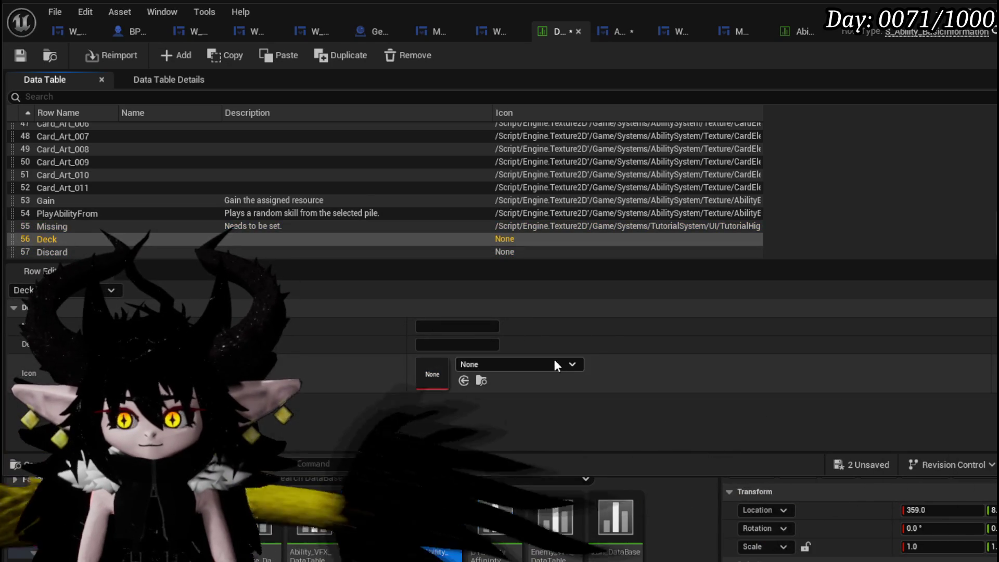
pyautogui.hotkey('ctrl', 'shift', 's')
pyautogui.click(759, 508)
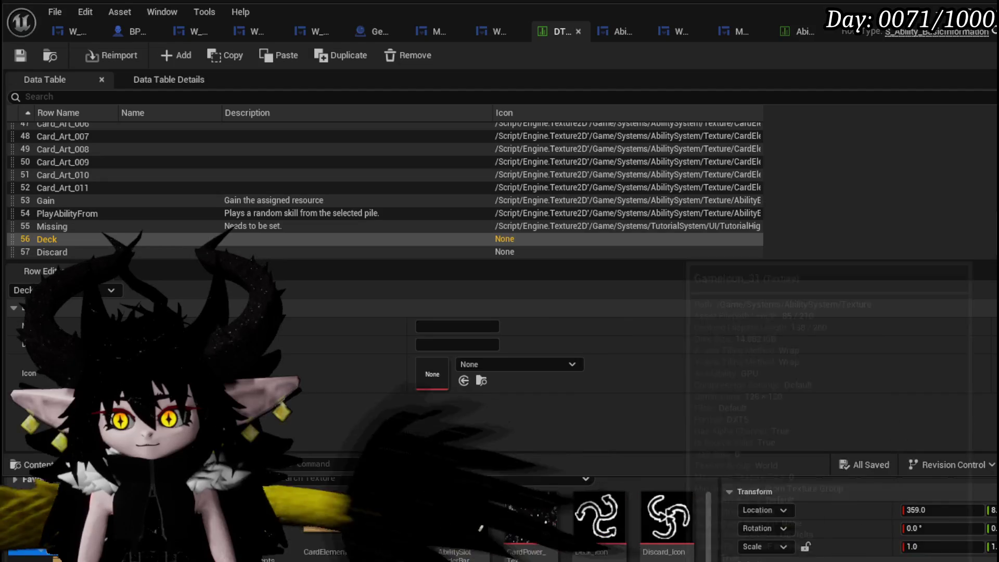
# Step: Set the Deck row's icon to Deck_Icon and the Discard row's icon to Discard_Icon
pyautogui.moveTo(626, 524)
pyautogui.mouseDown()
pyautogui.moveTo(473, 361)
pyautogui.moveTo(434, 372)
pyautogui.mouseUp()
pyautogui.click(78, 252)
pyautogui.moveTo(667, 518)
pyautogui.mouseDown()
pyautogui.moveTo(510, 382)
pyautogui.moveTo(467, 386)
pyautogui.mouseUp()
pyautogui.click(47, 238)
# Step: Give the rows descriptions 'Card Deck' and 'Discard Pile', then save the data table
pyautogui.click(437, 346)
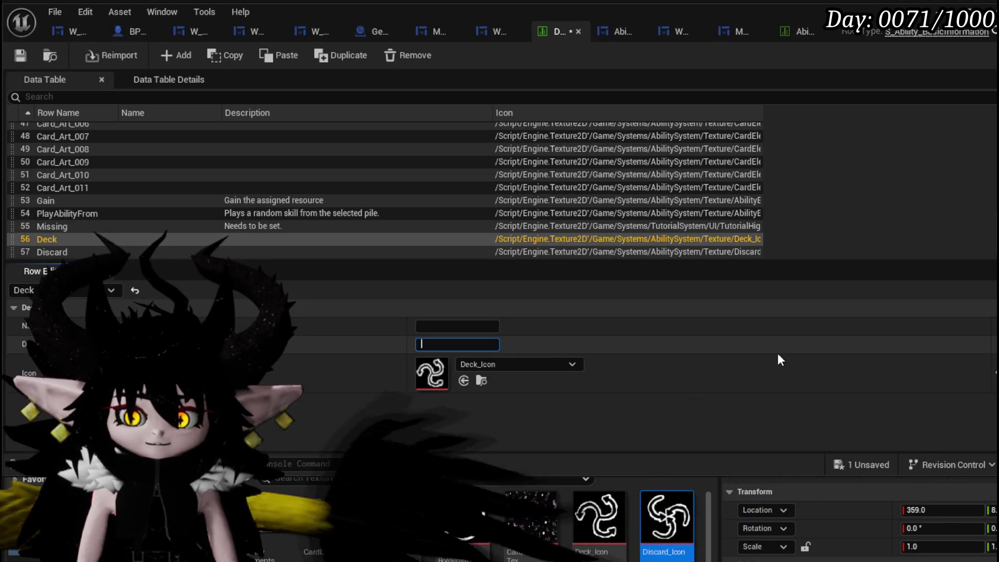
pyautogui.write('Card De')
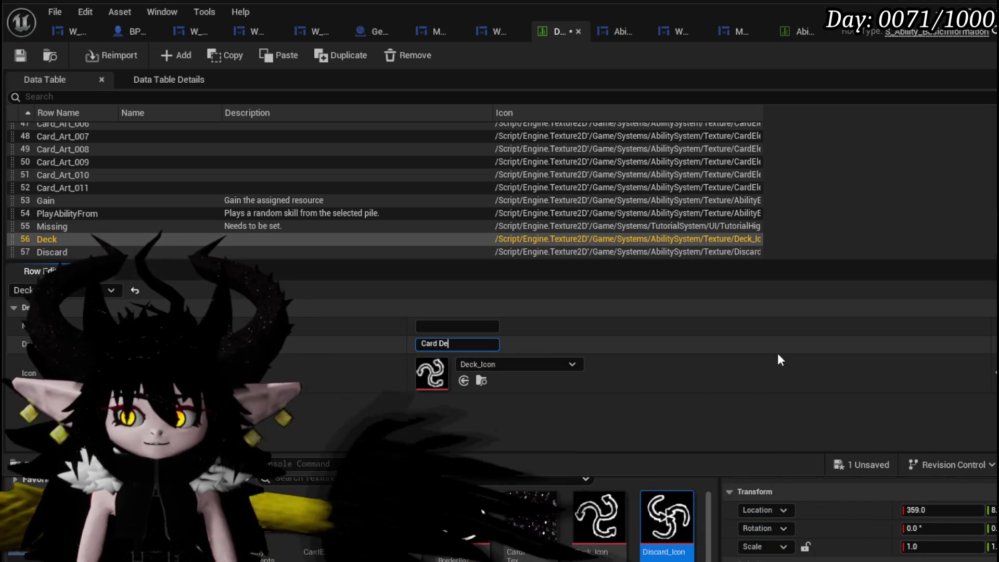
pyautogui.press('BackSpace')
pyautogui.press('BackSpace')
pyautogui.press('BackSpace')
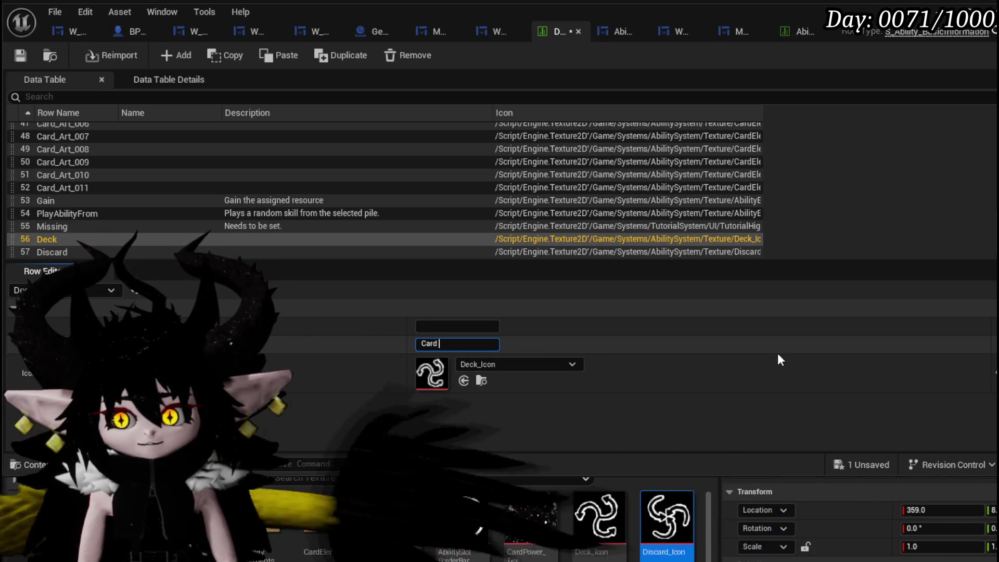
pyautogui.write('Deck')
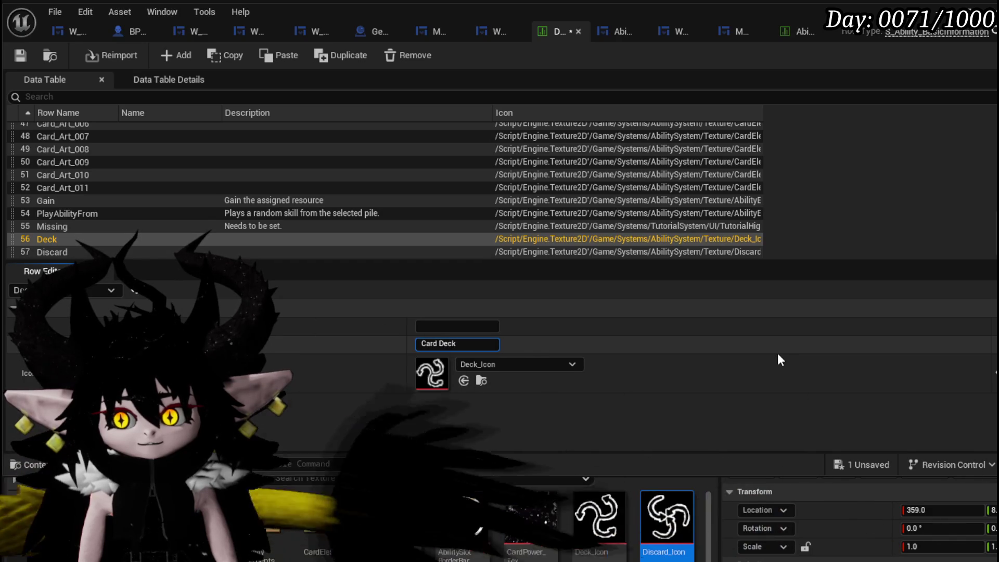
pyautogui.click(489, 252)
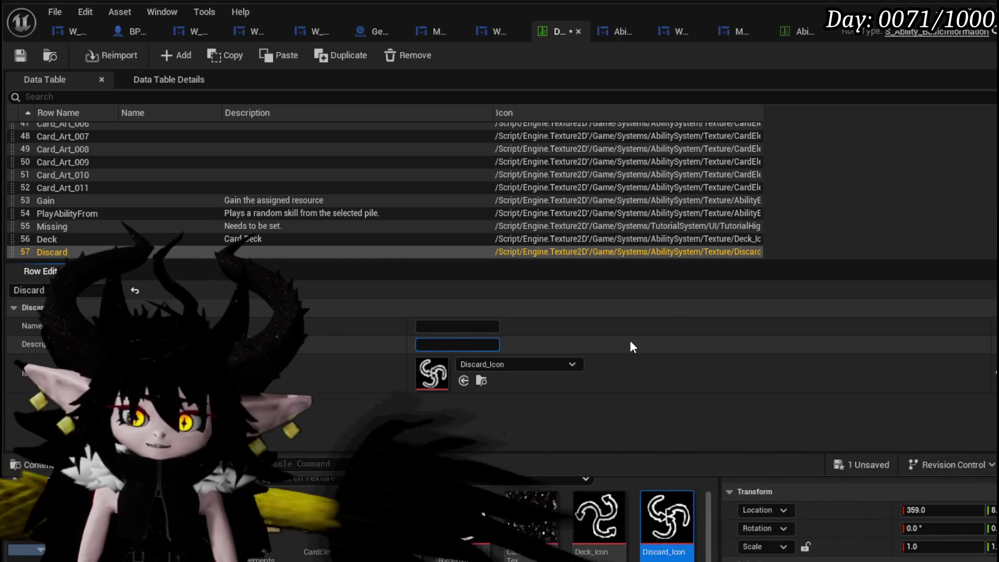
pyautogui.write('Disc')
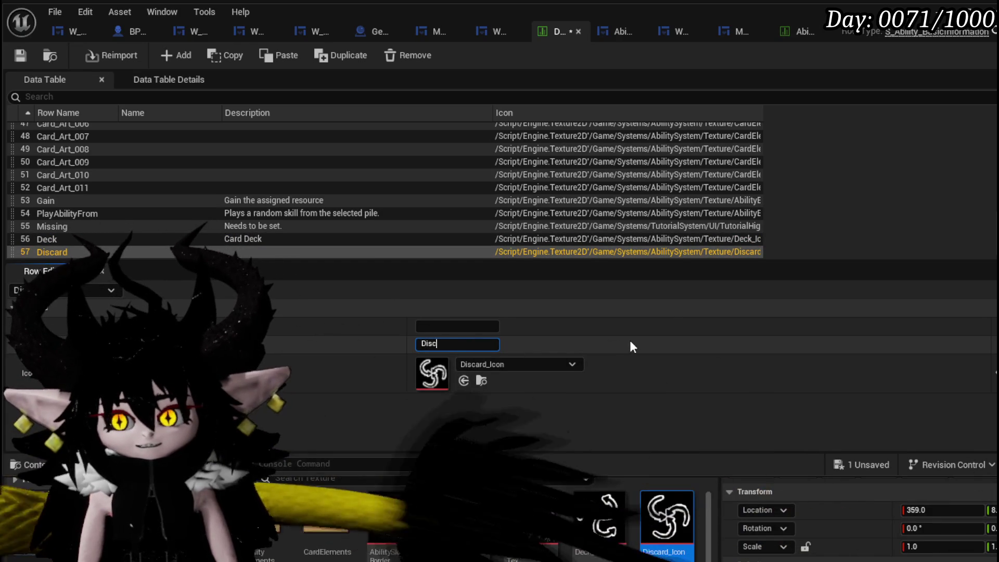
pyautogui.write('ard Pile')
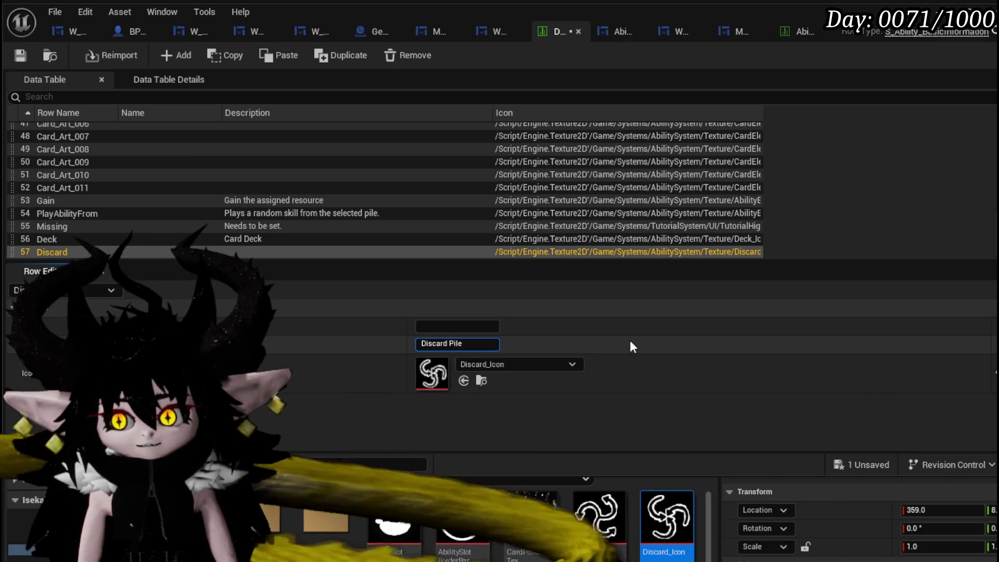
pyautogui.press('Return')
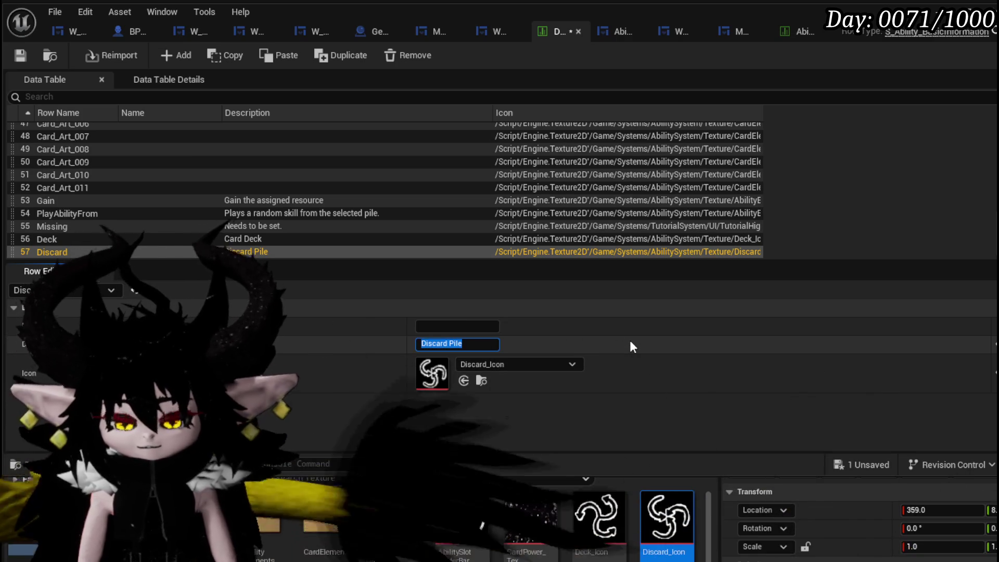
pyautogui.click(239, 239)
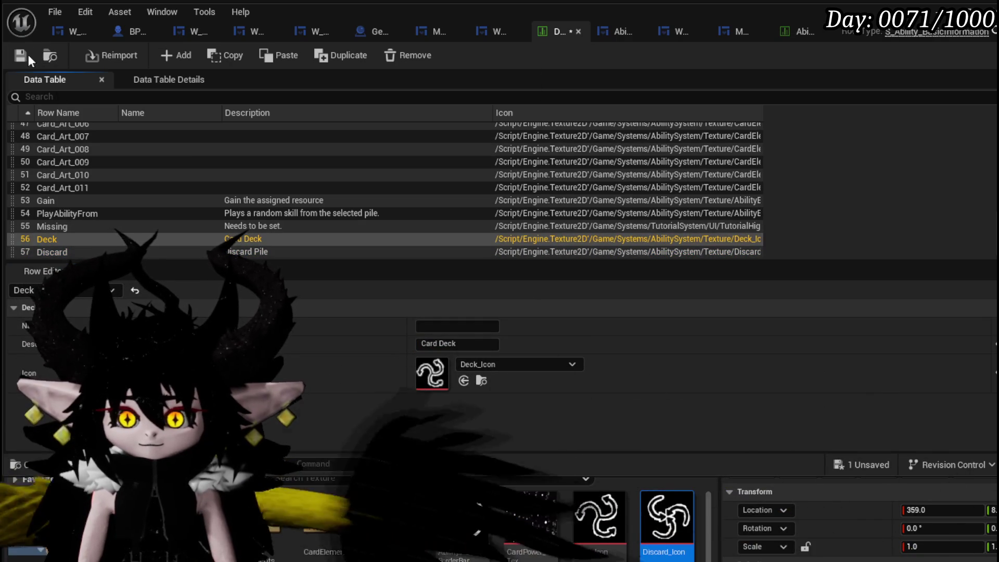
pyautogui.click(21, 57)
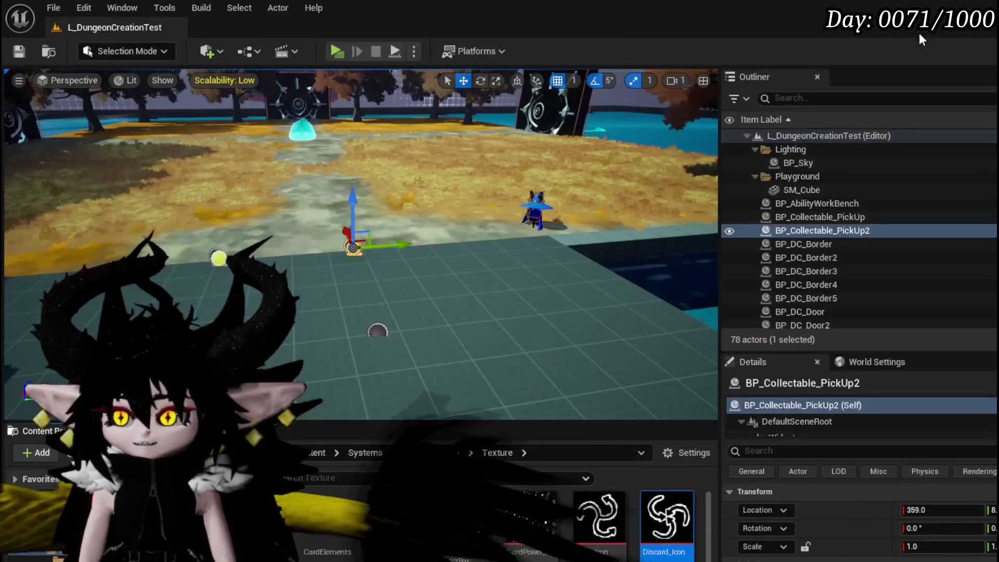
# Step: Launch a play-in-editor session of the dungeon test level
pyautogui.click(336, 51)
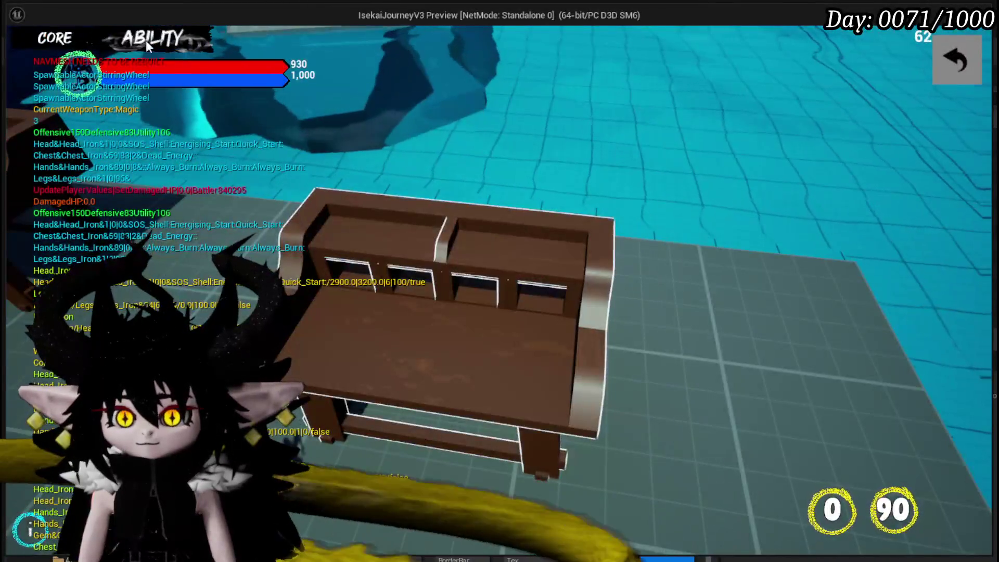
# Step: Show the core deck, open a card for editing, and assign it the fire element
pyautogui.click(146, 39)
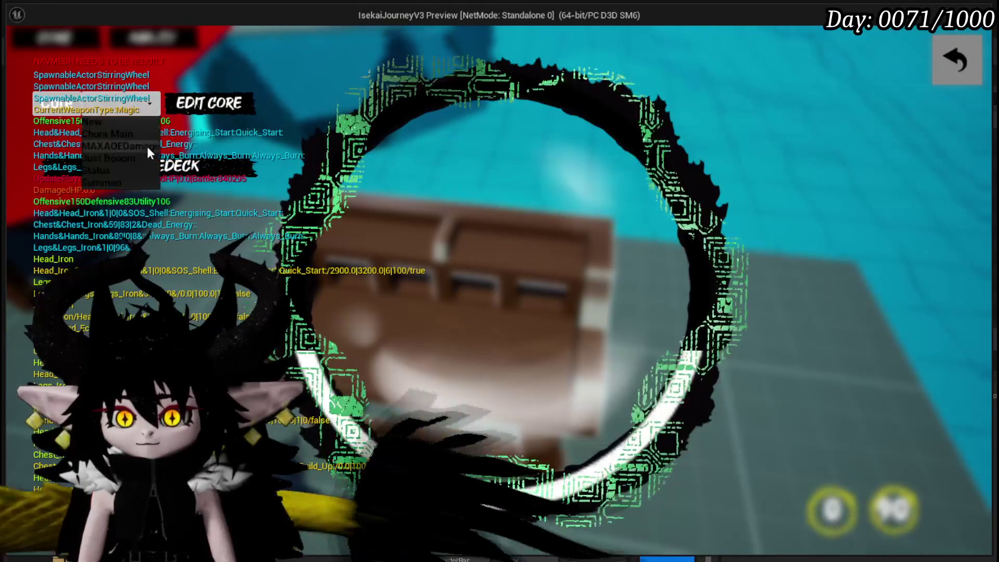
pyautogui.click(114, 165)
pyautogui.click(657, 388)
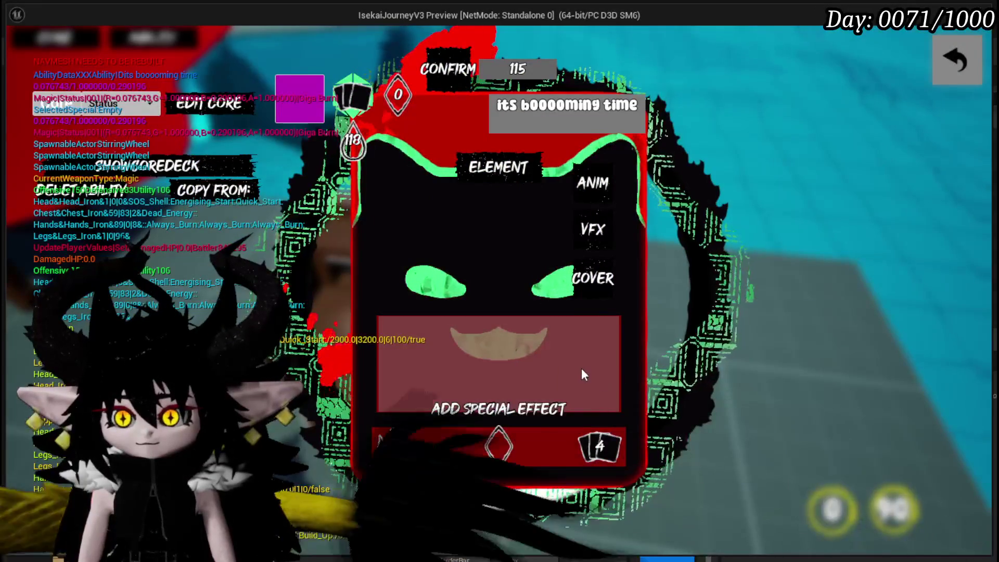
pyautogui.moveTo(541, 174)
pyautogui.moveTo(393, 447); pyautogui.dragTo(533, 173)
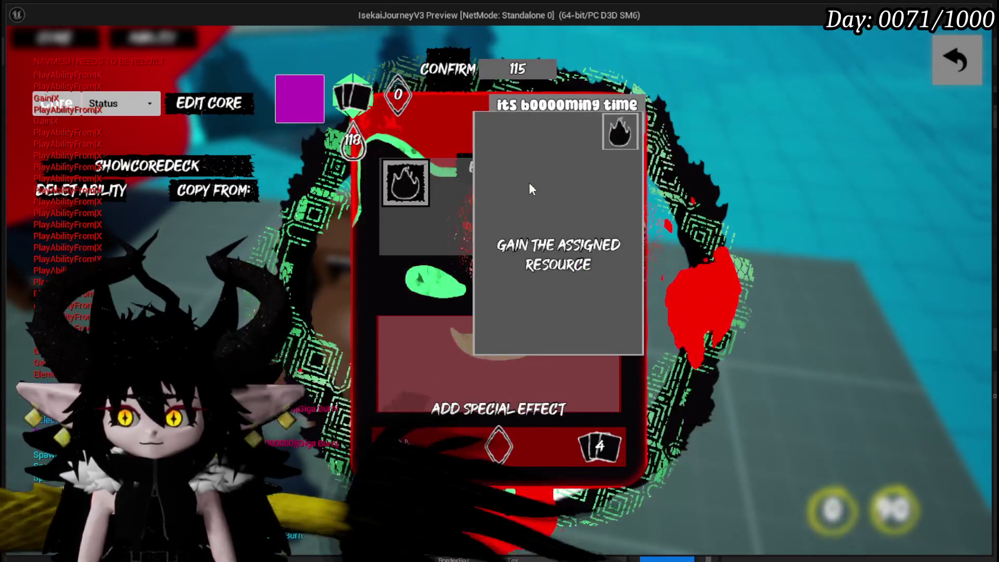
# Step: Try the play-from-pile effect with a chosen pile, then reset the card's edits
pyautogui.click(494, 453)
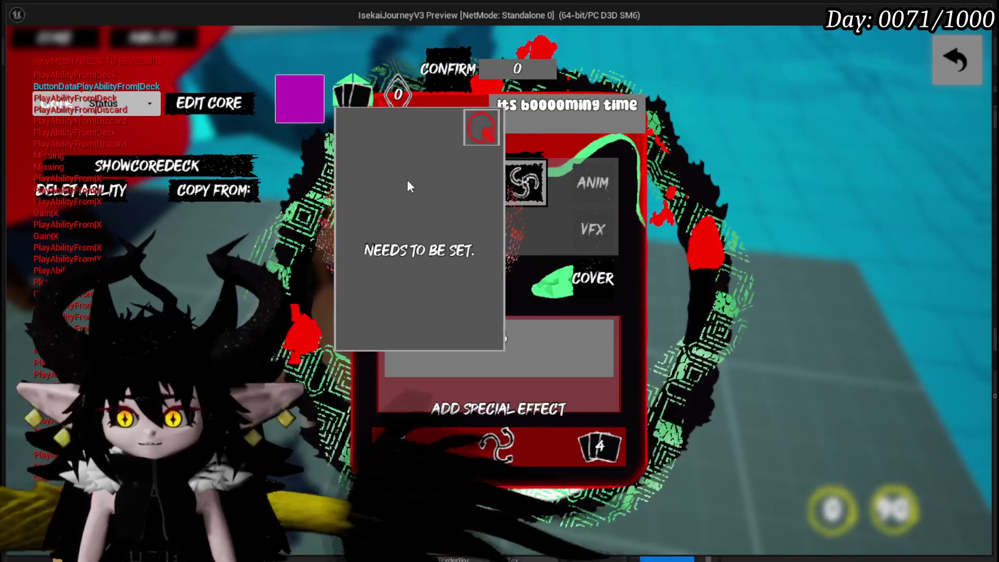
pyautogui.click(406, 181)
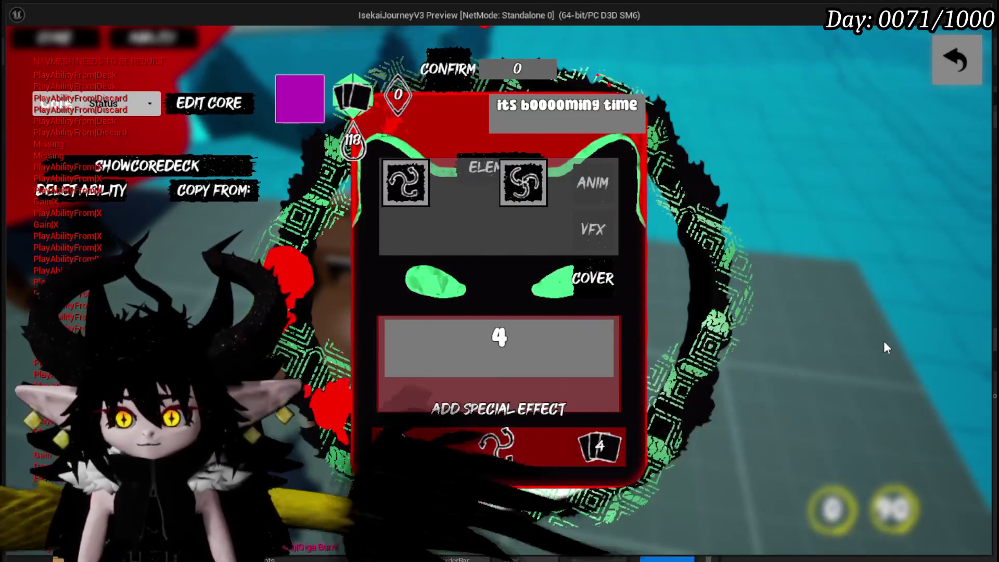
pyautogui.click(290, 108)
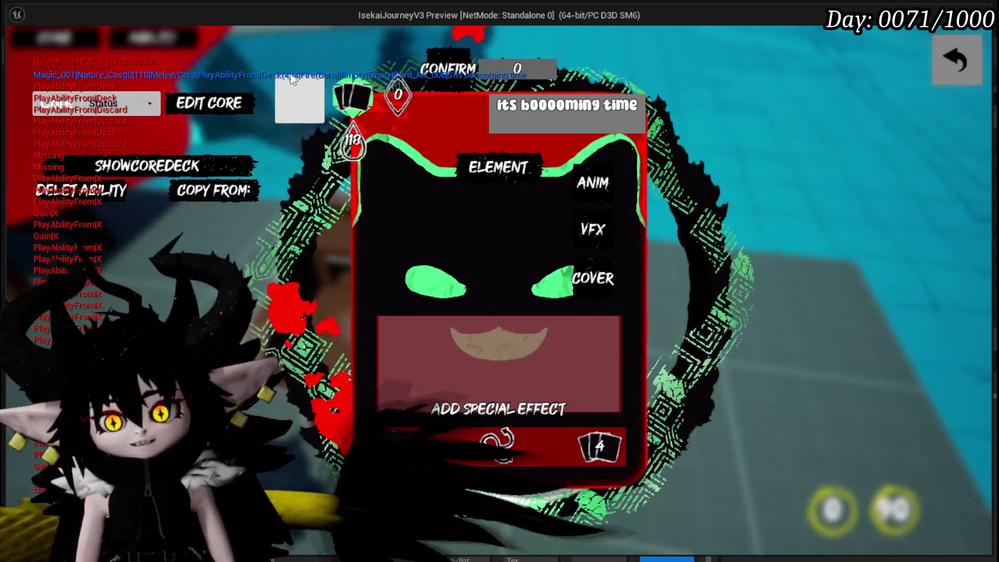
pyautogui.moveTo(575, 454)
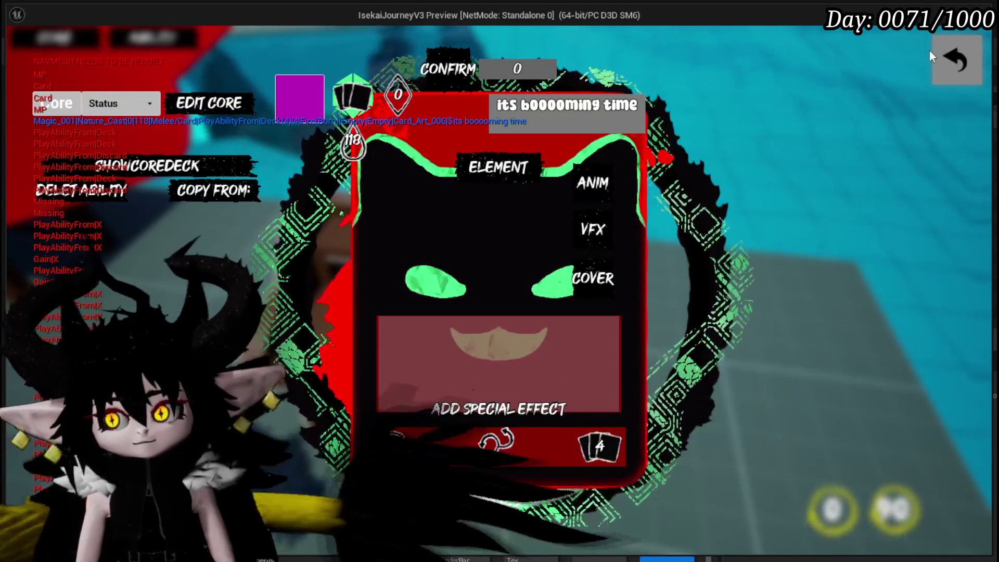
# Step: Close the card editor, stop the play session, and save all assets
pyautogui.click(958, 61)
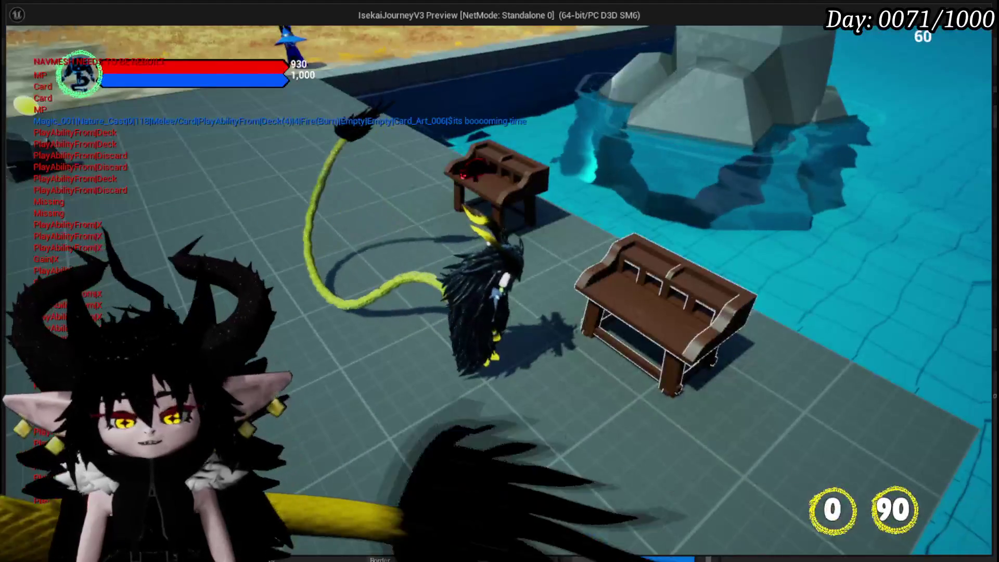
pyautogui.press('Escape')
pyautogui.hotkey('ctrl', 's')
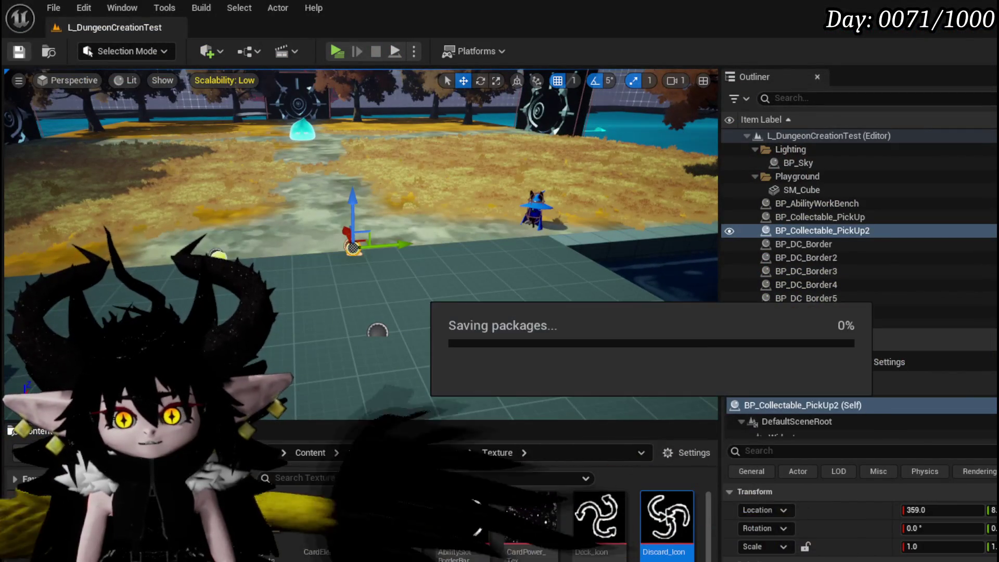
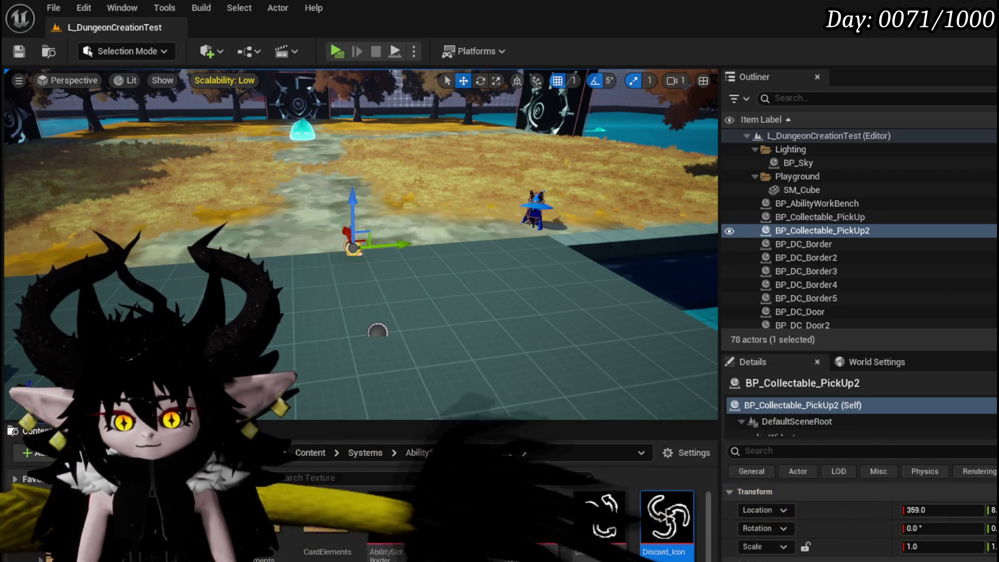
# Step: Open the WP_ActionSelection widget blueprint from the Content Browser and show its node graph
pyautogui.scroll(-2, 659, 542)
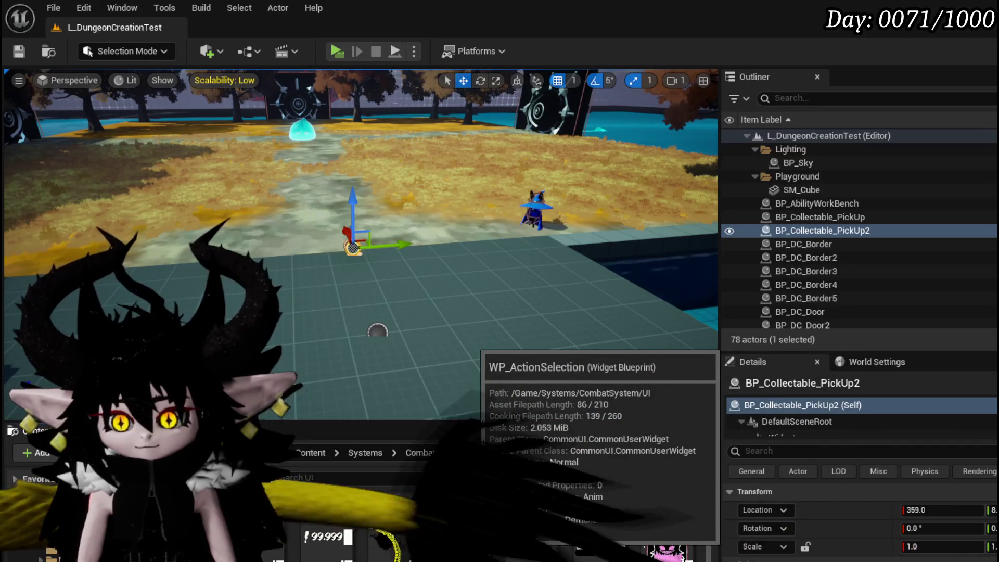
pyautogui.doubleClick(471, 540)
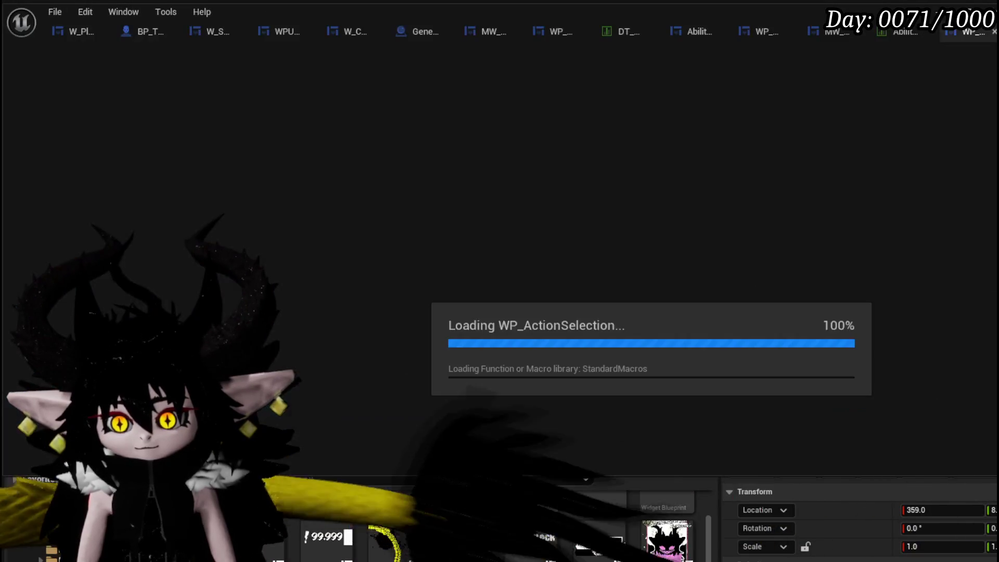
pyautogui.scroll(-2, 321, 195)
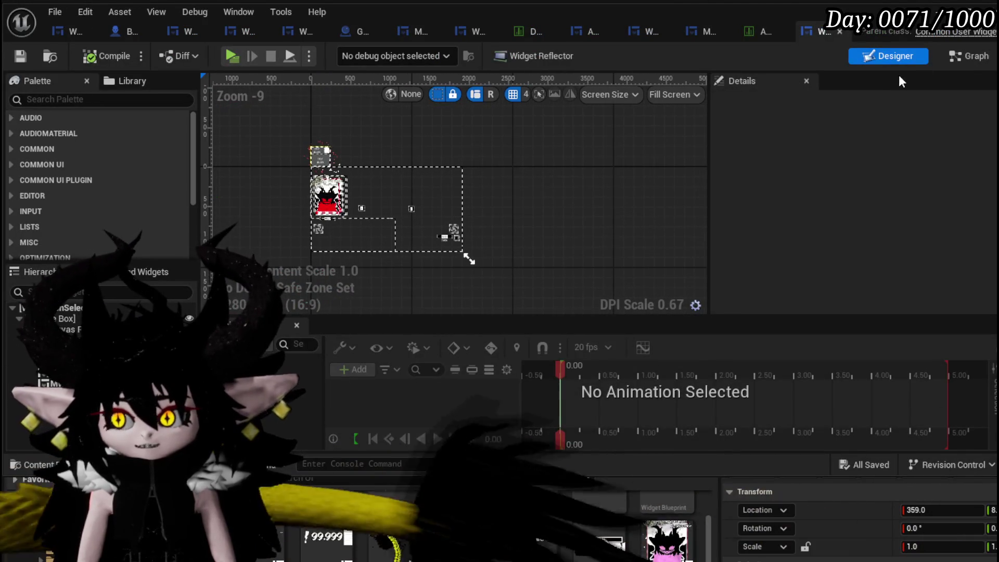
pyautogui.click(966, 56)
# Step: Switch from UnselectAbility to the EventGraph and survey its node network
pyautogui.scroll(-3, 600, 207)
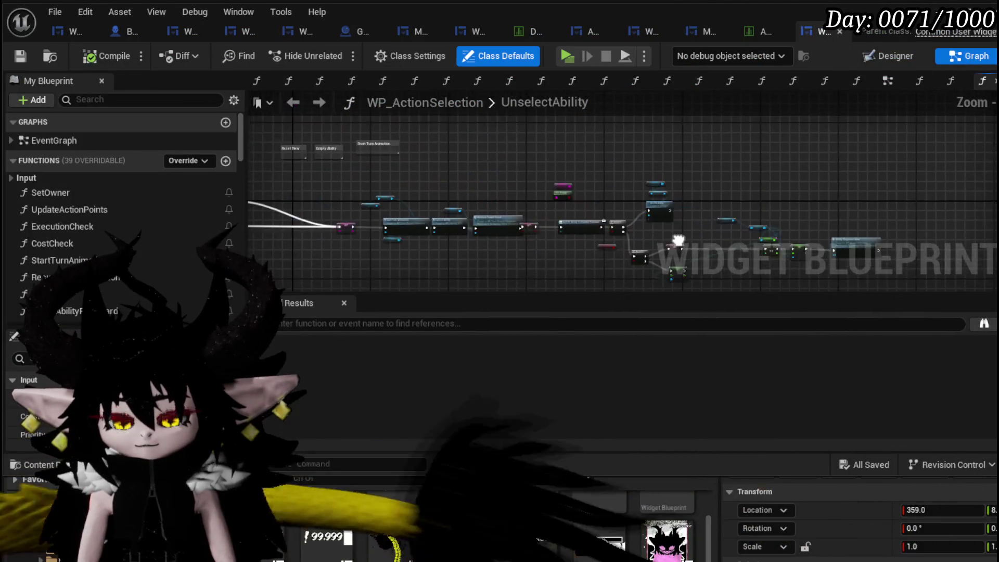
pyautogui.moveTo(600, 207)
pyautogui.mouseDown()
pyautogui.moveTo(988, 187)
pyautogui.moveTo(978, 190)
pyautogui.mouseUp()
pyautogui.click(889, 82)
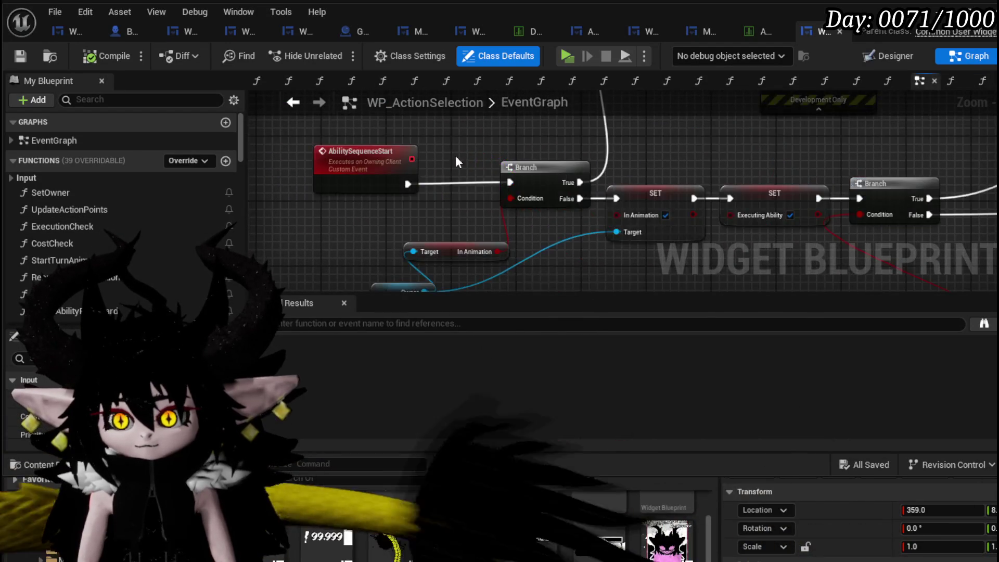
pyautogui.scroll(-3, 525, 119)
pyautogui.moveTo(525, 120); pyautogui.dragTo(313, 226)
pyautogui.scroll(-5, 313, 225)
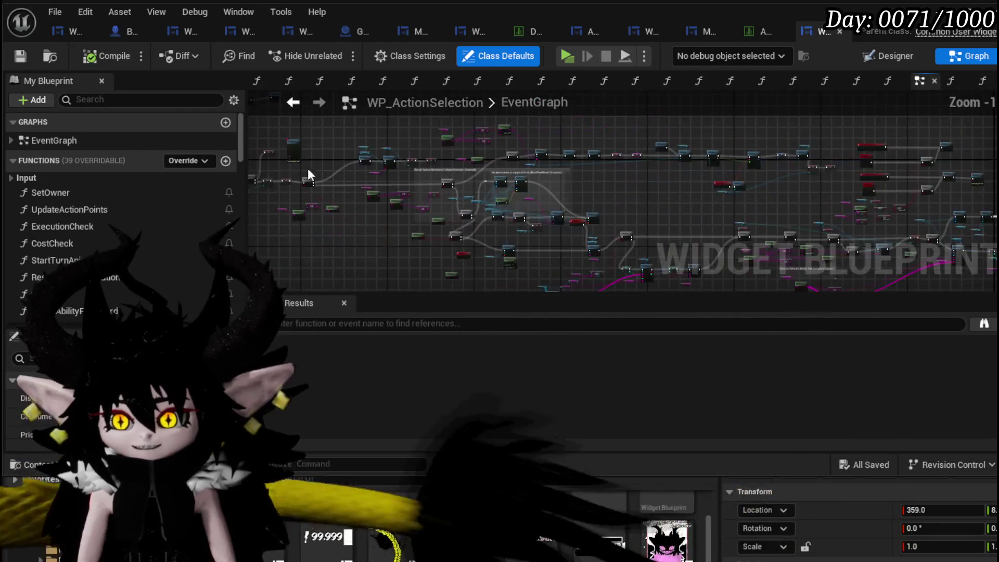
pyautogui.moveTo(803, 174)
pyautogui.mouseDown()
pyautogui.moveTo(446, 142)
pyautogui.moveTo(682, 143)
pyautogui.mouseUp()
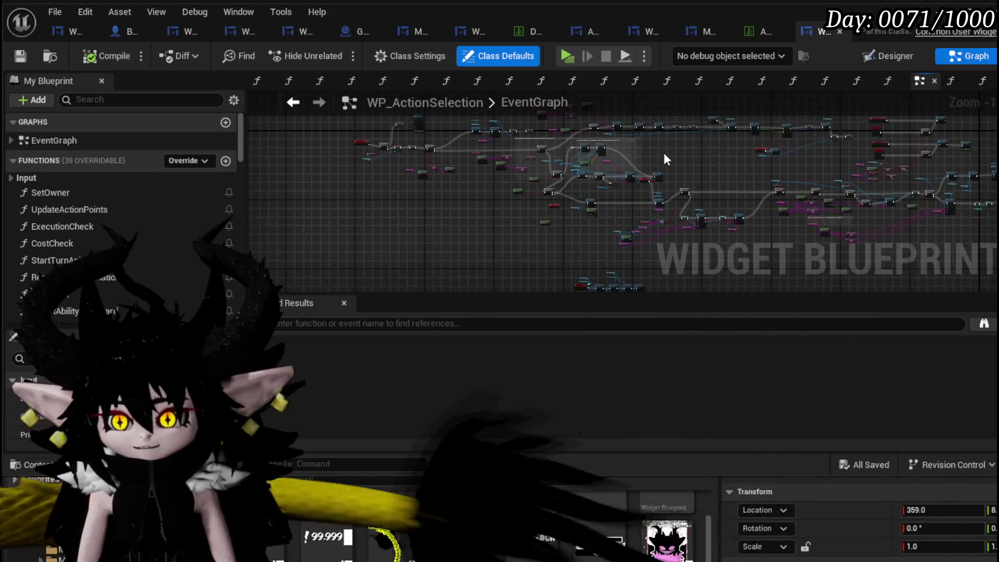
# Step: Pan past the Print String node to the Parse Into Array and Is Empty nodes
pyautogui.scroll(6, 536, 214)
pyautogui.scroll(4, 437, 181)
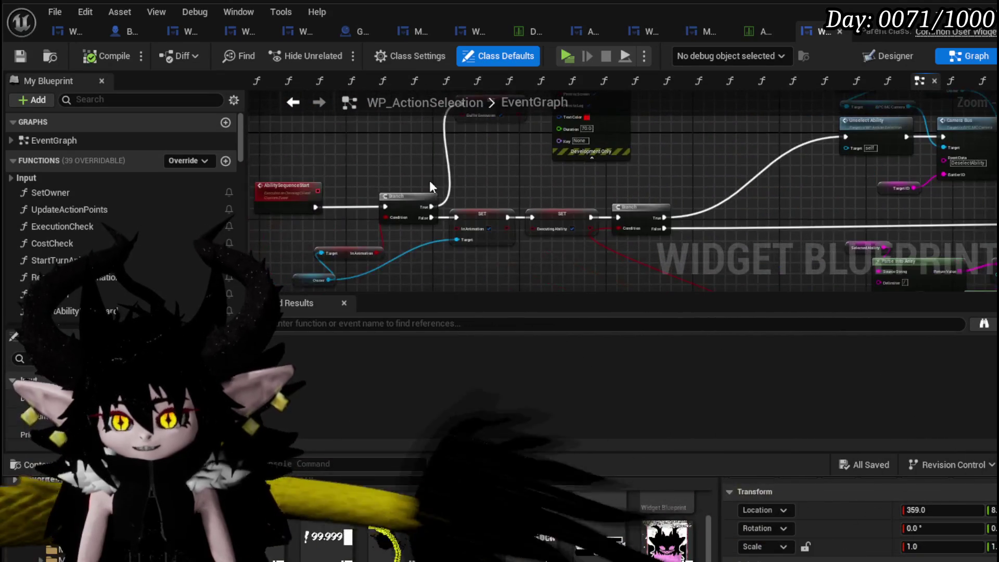
pyautogui.scroll(-3, 445, 186)
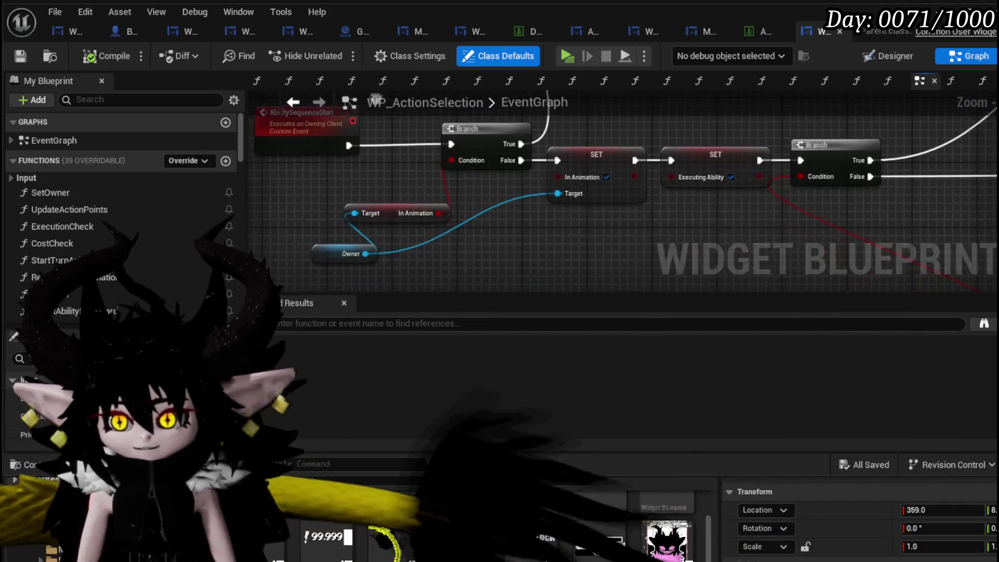
pyautogui.scroll(4, 669, 157)
pyautogui.moveTo(671, 234); pyautogui.dragTo(414, 193)
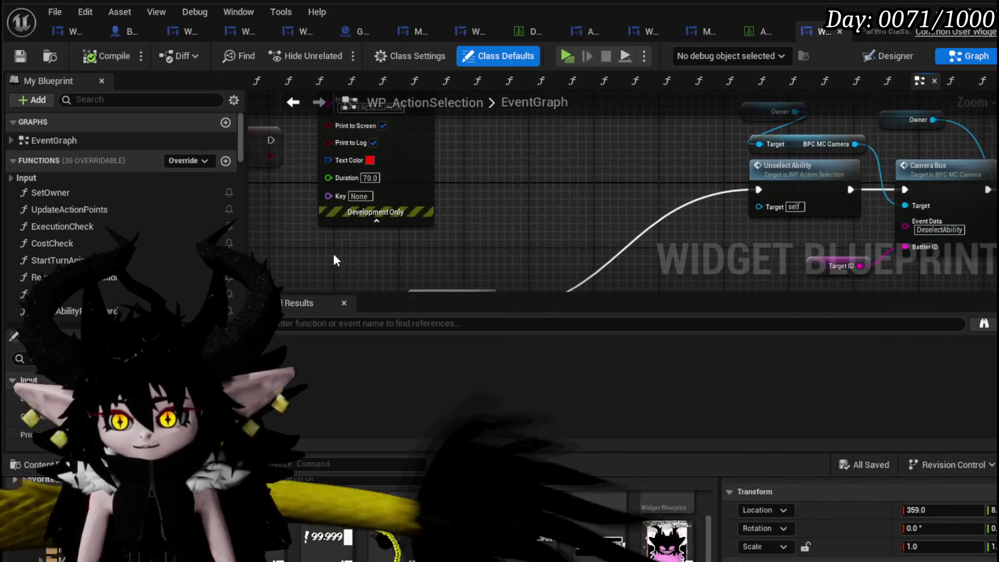
pyautogui.scroll(-2, 350, 207)
pyautogui.scroll(3, 350, 207)
pyautogui.moveTo(566, 127)
pyautogui.mouseDown()
pyautogui.moveTo(704, 127)
pyautogui.moveTo(570, 207)
pyautogui.mouseUp()
pyautogui.scroll(3, 521, 201)
# Step: Move the Selected Ability, Parse Into Array, GET and Is Empty node group up and left
pyautogui.moveTo(374, 170); pyautogui.dragTo(761, 262)
pyautogui.moveTo(690, 196); pyautogui.dragTo(632, 125)
pyautogui.moveTo(573, 151); pyautogui.dragTo(517, 239)
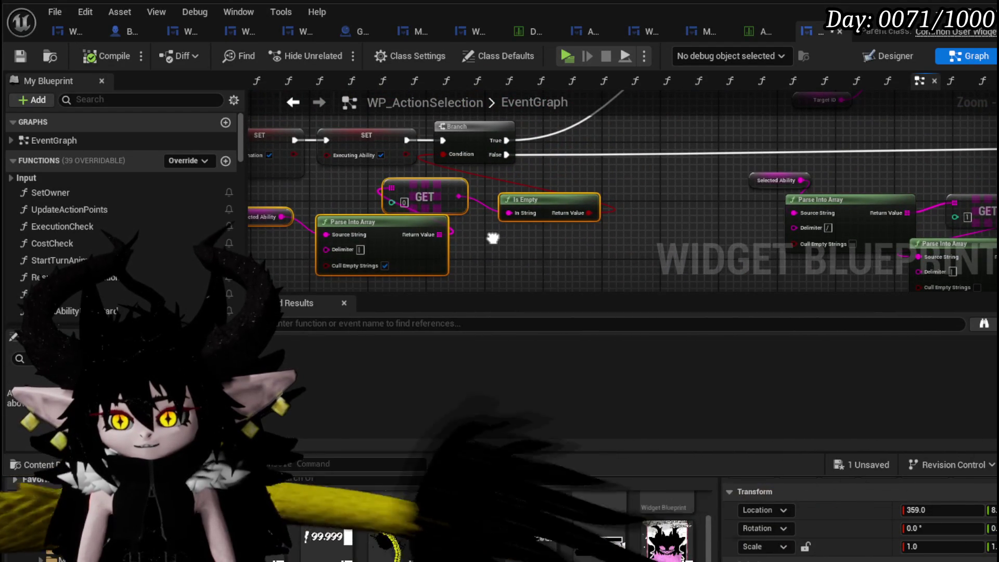
pyautogui.moveTo(493, 238); pyautogui.dragTo(463, 232)
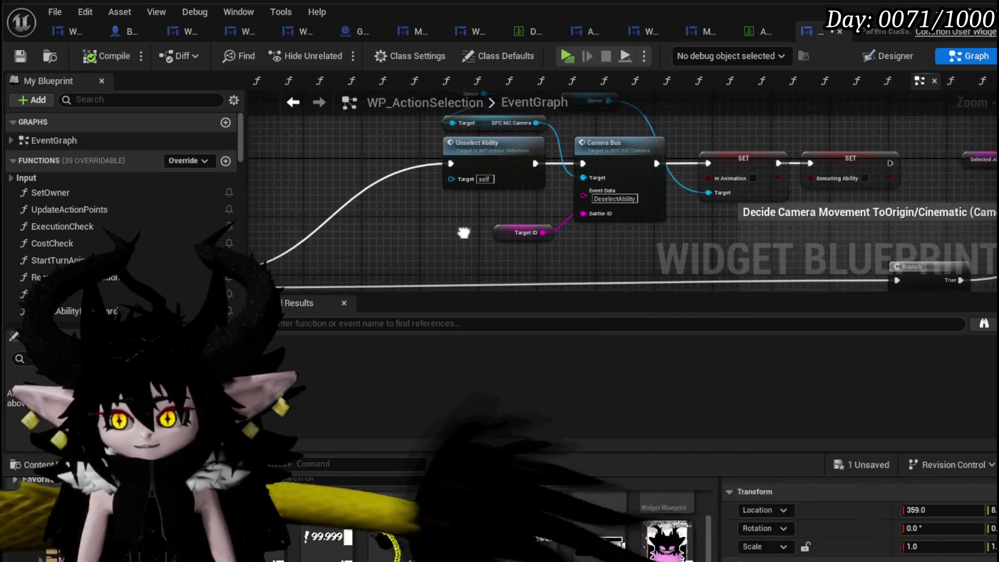
# Step: Shift the SET, Owner, Unselect Ability and Camera Bus node group about 190 px left
pyautogui.scroll(-4, 462, 232)
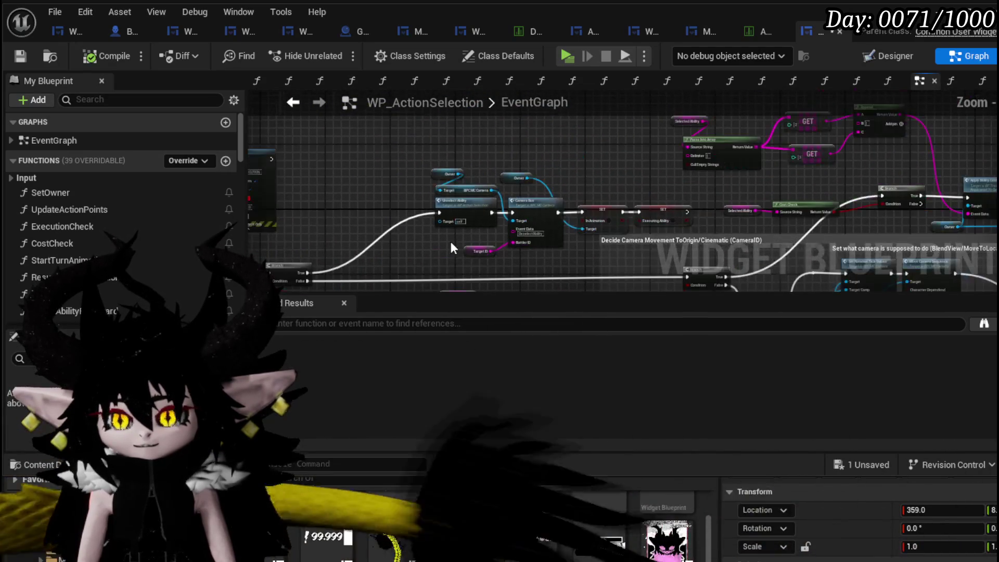
pyautogui.moveTo(545, 155); pyautogui.dragTo(545, 155)
pyautogui.moveTo(584, 184); pyautogui.dragTo(678, 218)
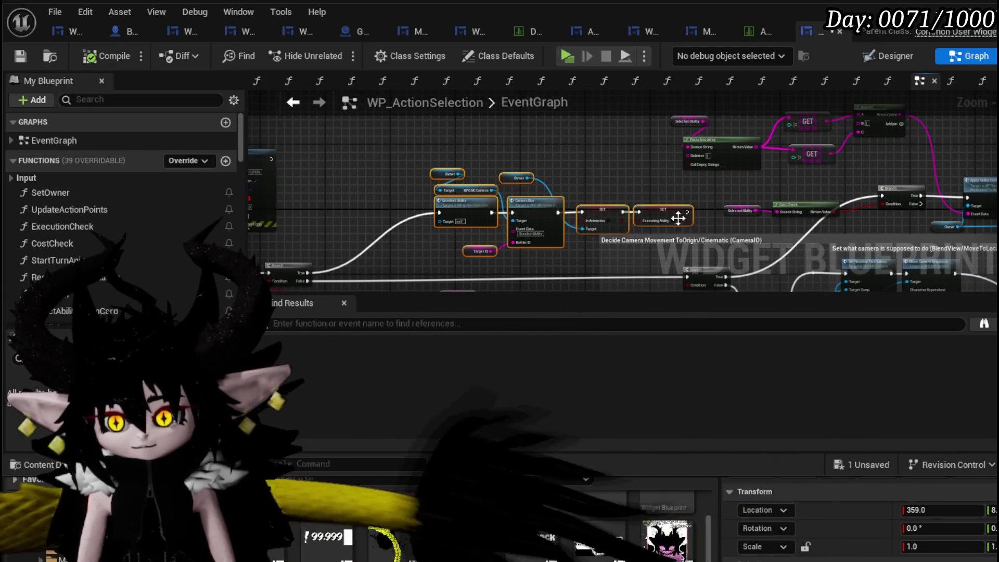
pyautogui.moveTo(576, 210); pyautogui.dragTo(615, 197)
pyautogui.moveTo(401, 152); pyautogui.dragTo(530, 223)
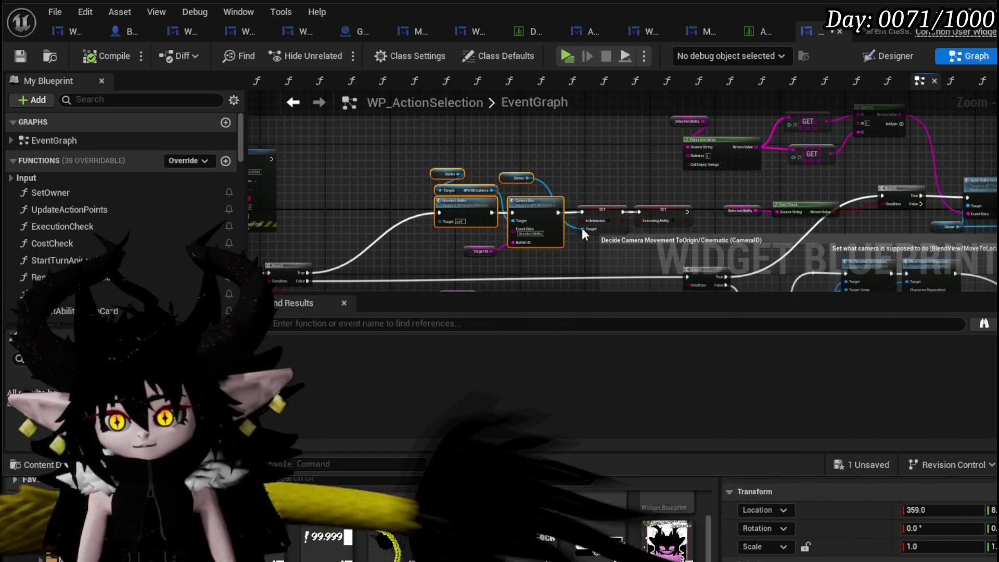
pyautogui.moveTo(591, 186)
pyautogui.mouseDown()
pyautogui.moveTo(678, 219)
pyautogui.moveTo(569, 205)
pyautogui.mouseUp()
# Step: Select the Parse Into Array, GET and == nodes, then centre on the Execute Card node
pyautogui.scroll(4, 465, 227)
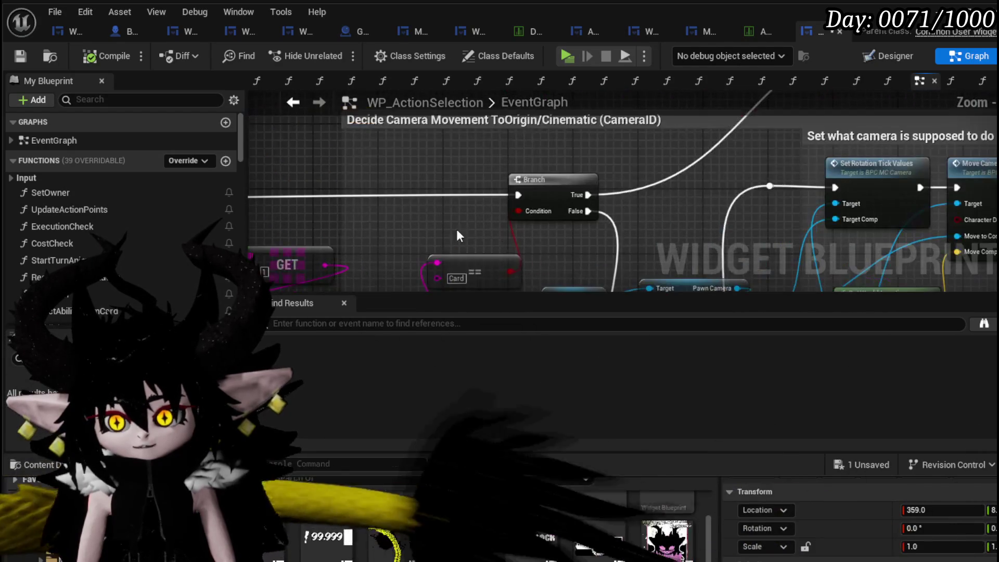
pyautogui.scroll(-1, 626, 169)
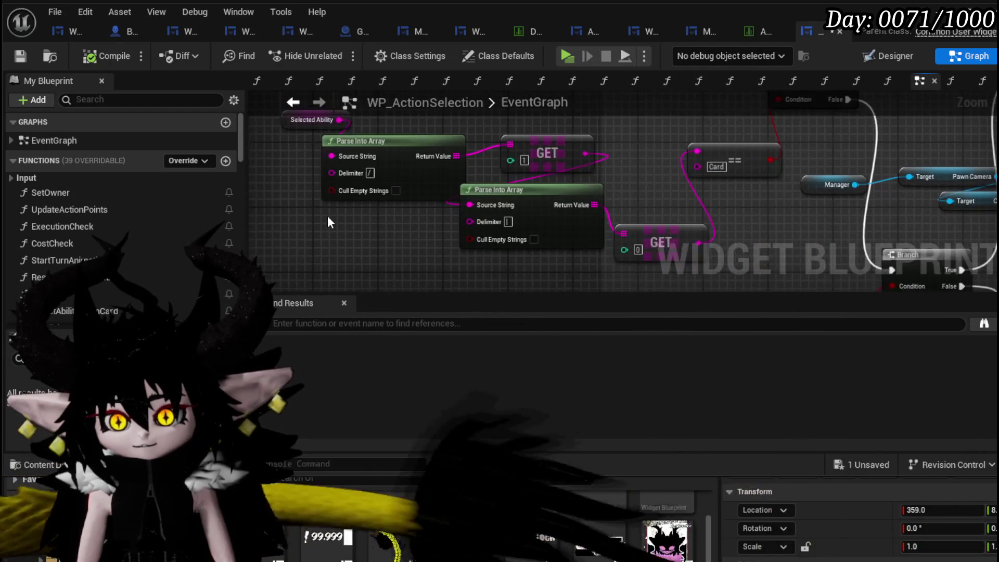
pyautogui.moveTo(303, 245)
pyautogui.mouseDown()
pyautogui.moveTo(669, 144)
pyautogui.moveTo(594, 182)
pyautogui.moveTo(410, 229)
pyautogui.moveTo(560, 176)
pyautogui.moveTo(448, 206)
pyautogui.mouseUp()
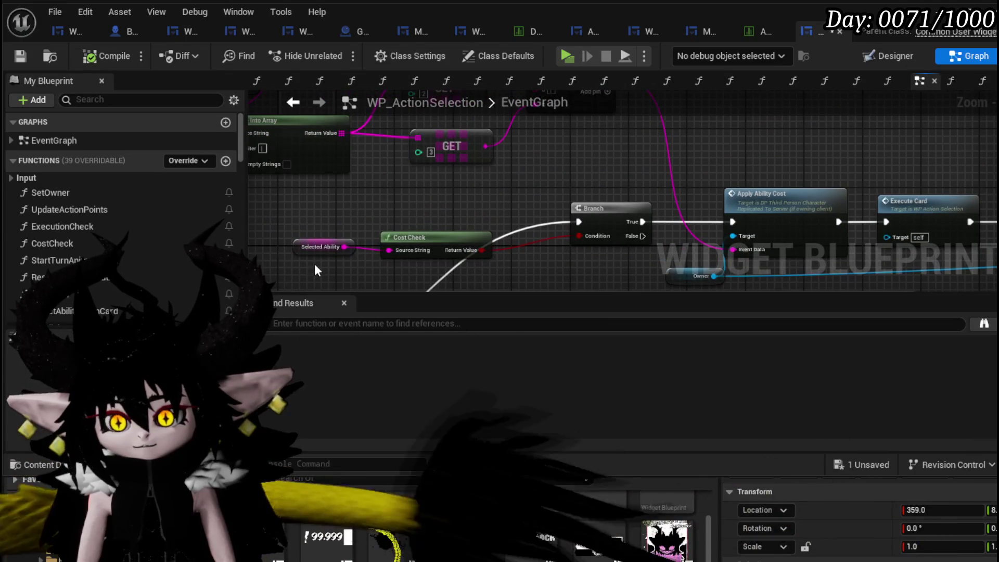
pyautogui.moveTo(526, 207); pyautogui.dragTo(217, 230)
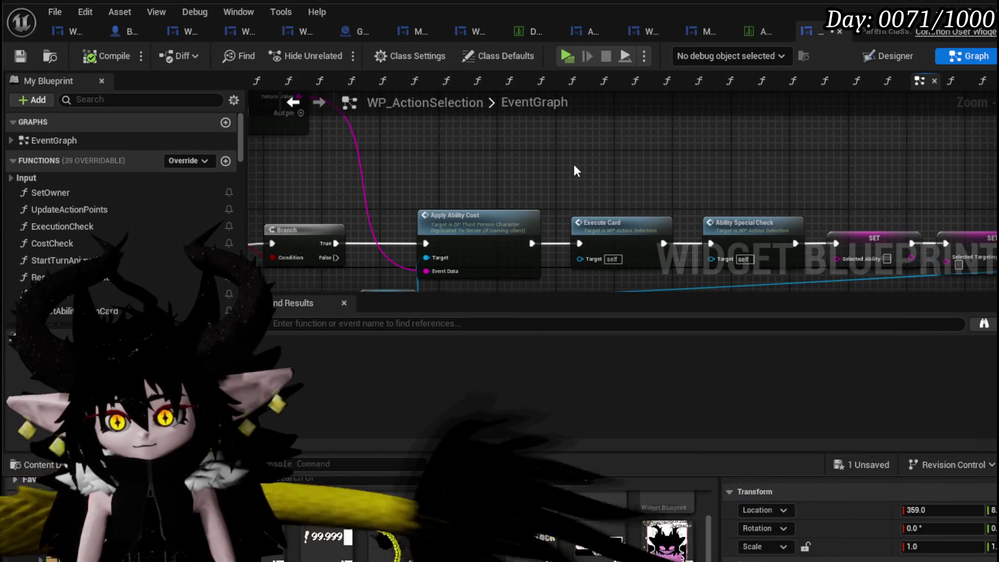
pyautogui.moveTo(578, 167); pyautogui.dragTo(439, 136)
pyautogui.click(456, 193)
pyautogui.moveTo(573, 166); pyautogui.dragTo(491, 140)
# Step: Open the Execute Card graph, then its Execute Card Data function in Object_Ability
pyautogui.doubleClick(400, 176)
pyautogui.scroll(-3, 541, 157)
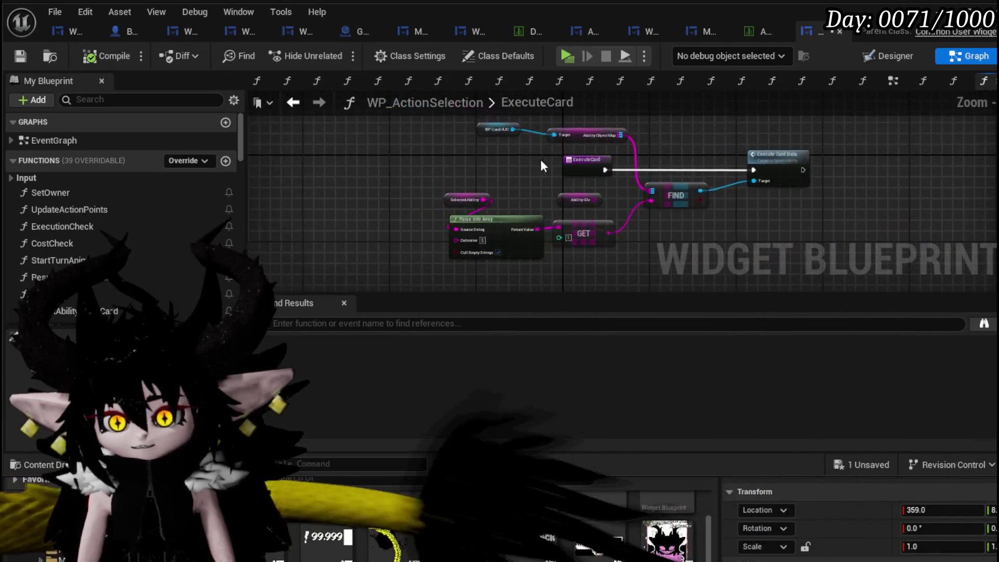
pyautogui.scroll(2, 541, 157)
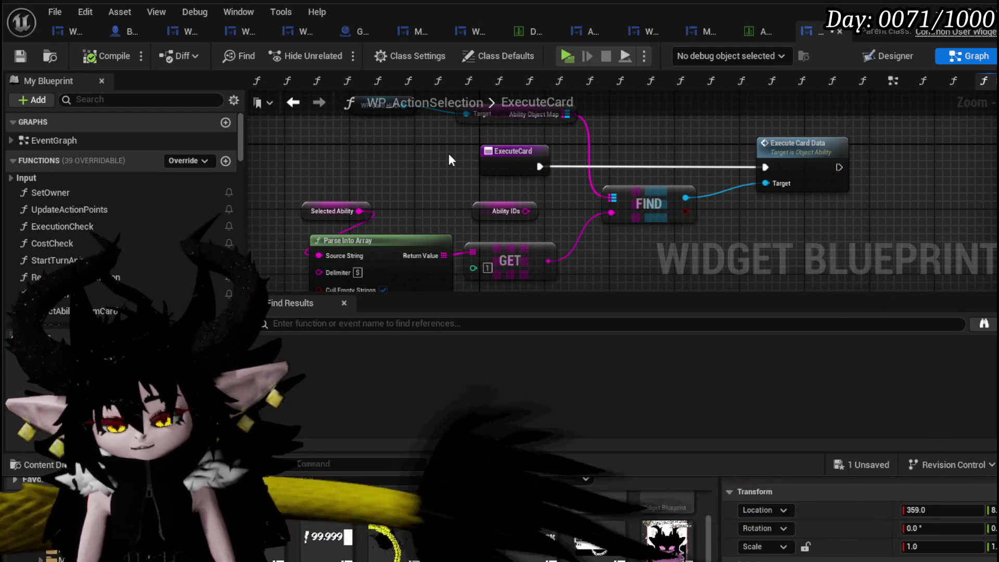
pyautogui.moveTo(449, 154)
pyautogui.mouseDown()
pyautogui.moveTo(418, 196)
pyautogui.moveTo(405, 133)
pyautogui.moveTo(405, 178)
pyautogui.mouseUp()
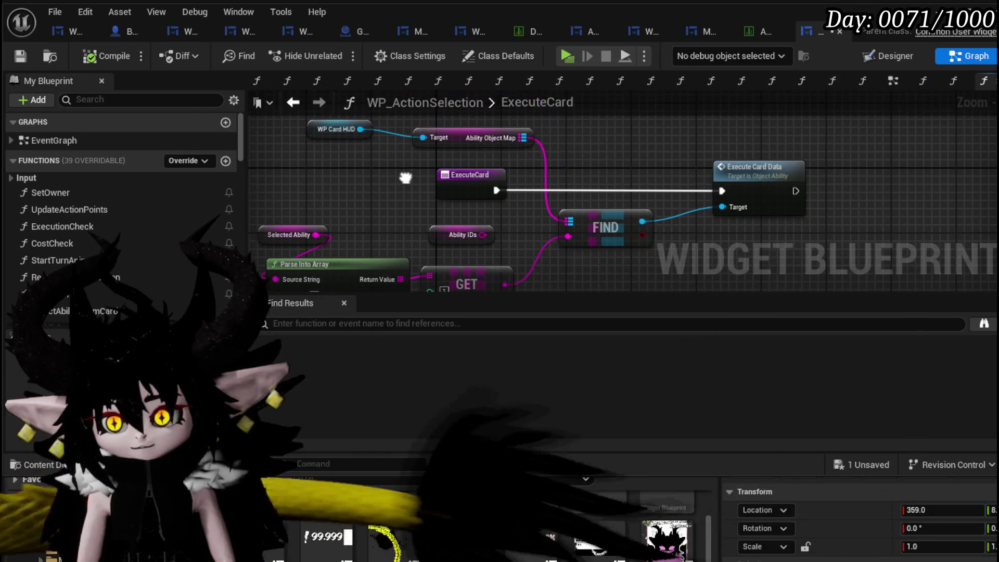
pyautogui.click(752, 161)
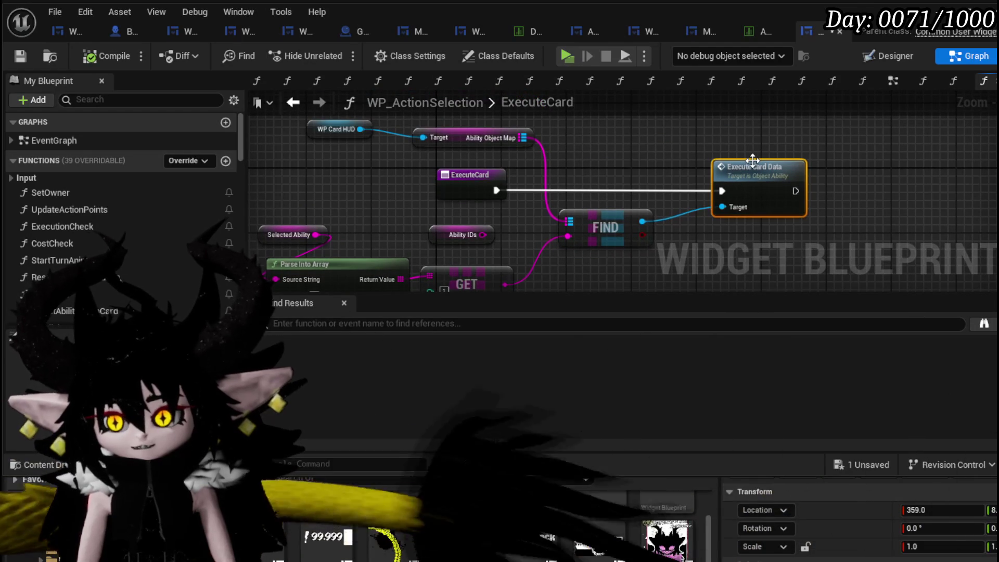
pyautogui.doubleClick(753, 161)
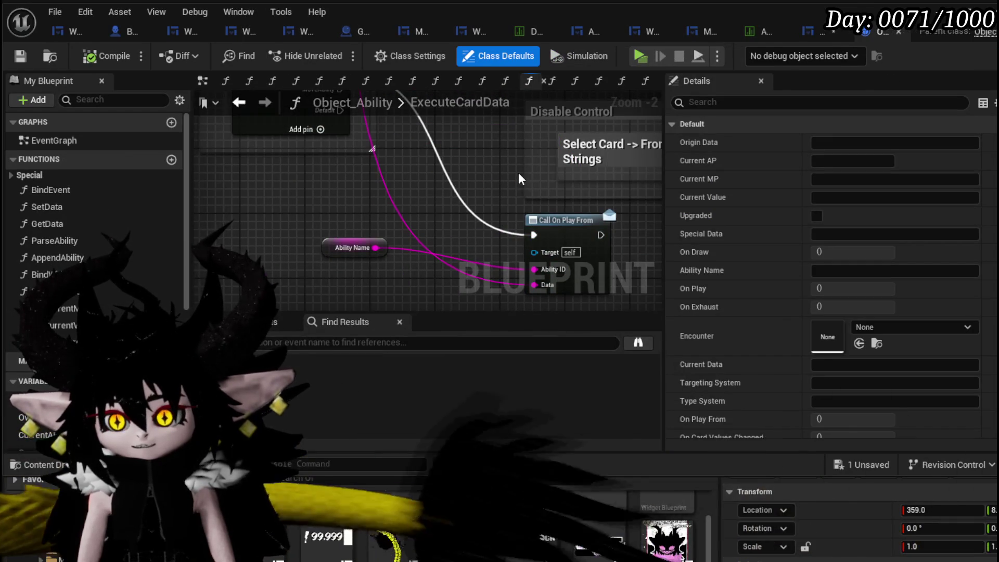
# Step: Move the Targeting System getter left in the ExecuteCardData graph
pyautogui.scroll(-3, 518, 180)
pyautogui.moveTo(517, 179); pyautogui.dragTo(431, 222)
pyautogui.moveTo(403, 265); pyautogui.dragTo(405, 259)
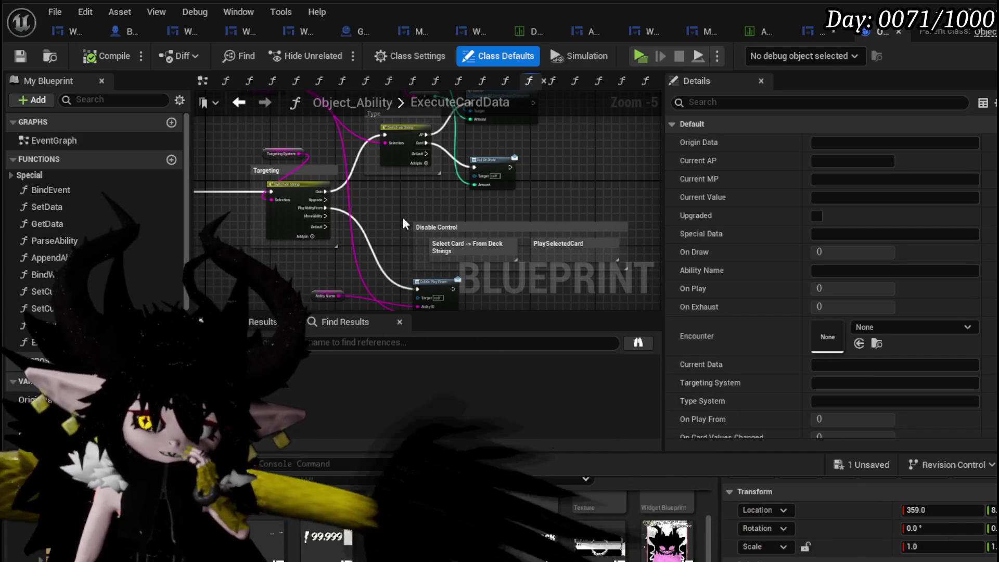
pyautogui.scroll(3, 406, 224)
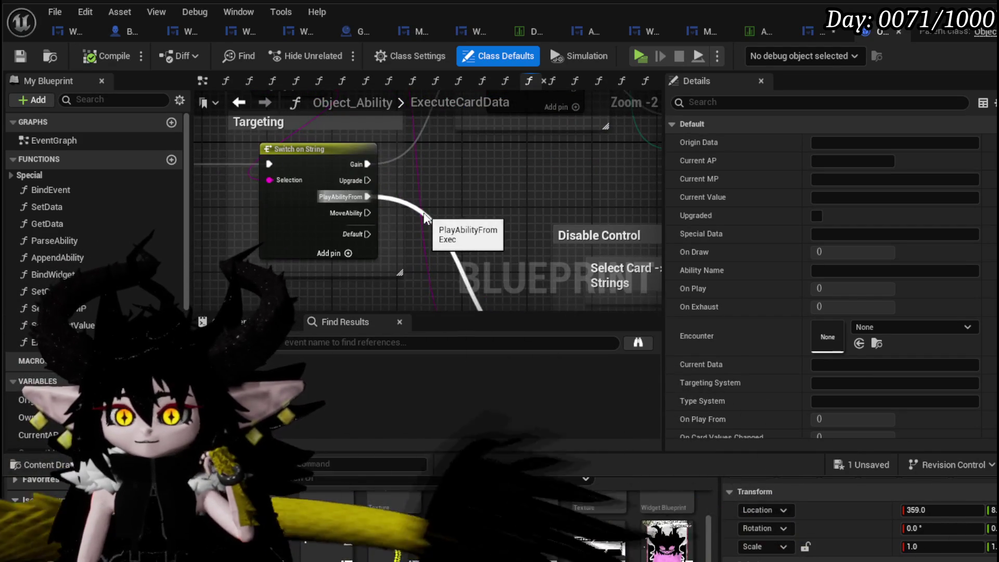
pyautogui.moveTo(482, 165)
pyautogui.mouseDown()
pyautogui.moveTo(474, 221)
pyautogui.moveTo(394, 223)
pyautogui.moveTo(571, 145)
pyautogui.mouseUp()
pyautogui.scroll(-2, 356, 226)
pyautogui.moveTo(372, 152)
pyautogui.mouseDown()
pyautogui.moveTo(275, 163)
pyautogui.moveTo(267, 125)
pyautogui.moveTo(241, 209)
pyautogui.mouseUp()
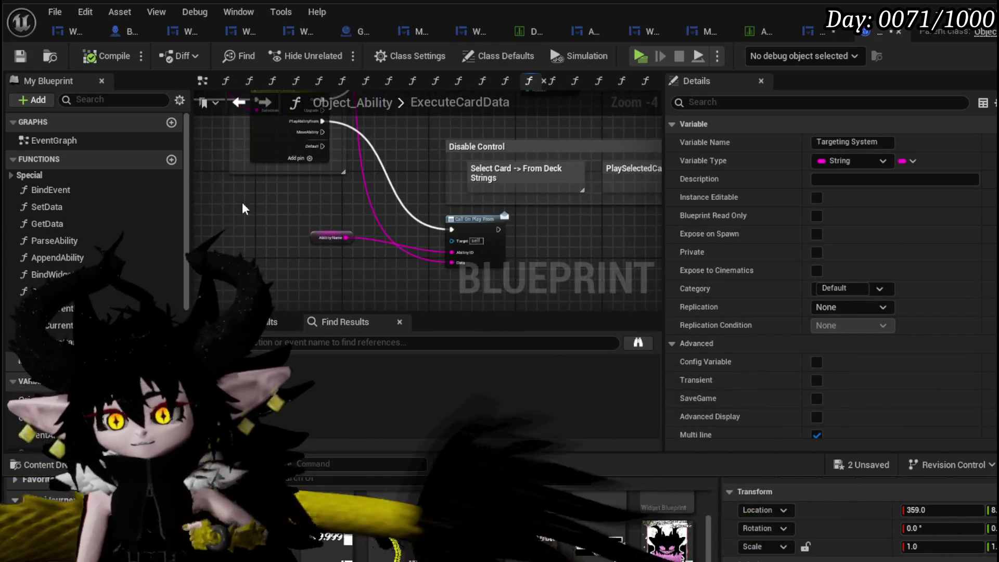
pyautogui.click(333, 225)
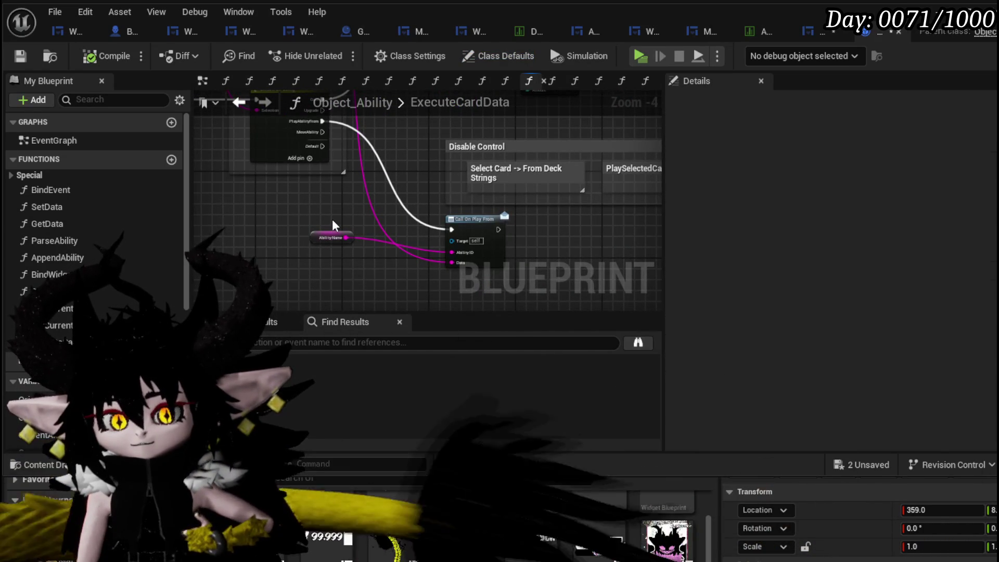
# Step: Review the Parse Into Array and Call On Play From nodes, save Object_Ability, and return to ExecuteCard
pyautogui.scroll(2, 332, 225)
pyautogui.moveTo(333, 224)
pyautogui.mouseDown()
pyautogui.moveTo(264, 211)
pyautogui.moveTo(328, 225)
pyautogui.mouseUp()
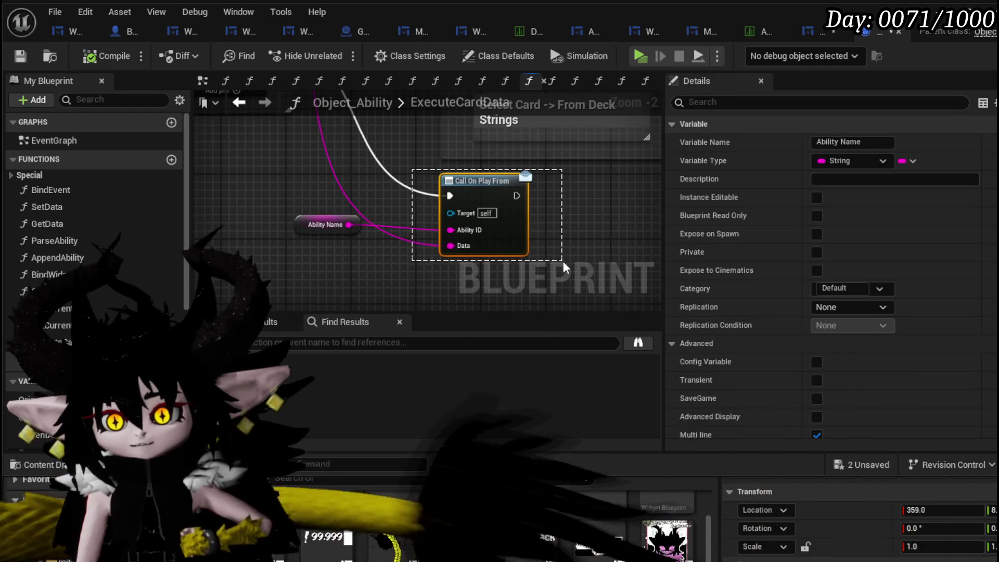
pyautogui.click(423, 247)
pyautogui.scroll(-3, 294, 217)
pyautogui.moveTo(294, 217)
pyautogui.mouseDown()
pyautogui.moveTo(379, 263)
pyautogui.moveTo(416, 301)
pyautogui.mouseUp()
pyautogui.scroll(2, 364, 208)
pyautogui.moveTo(359, 202)
pyautogui.mouseDown()
pyautogui.moveTo(390, 259)
pyautogui.moveTo(388, 154)
pyautogui.mouseUp()
pyautogui.moveTo(375, 245)
pyautogui.mouseDown()
pyautogui.moveTo(364, 260)
pyautogui.moveTo(385, 282)
pyautogui.moveTo(329, 246)
pyautogui.mouseUp()
pyautogui.click(20, 56)
pyautogui.moveTo(306, 134); pyautogui.dragTo(436, 241)
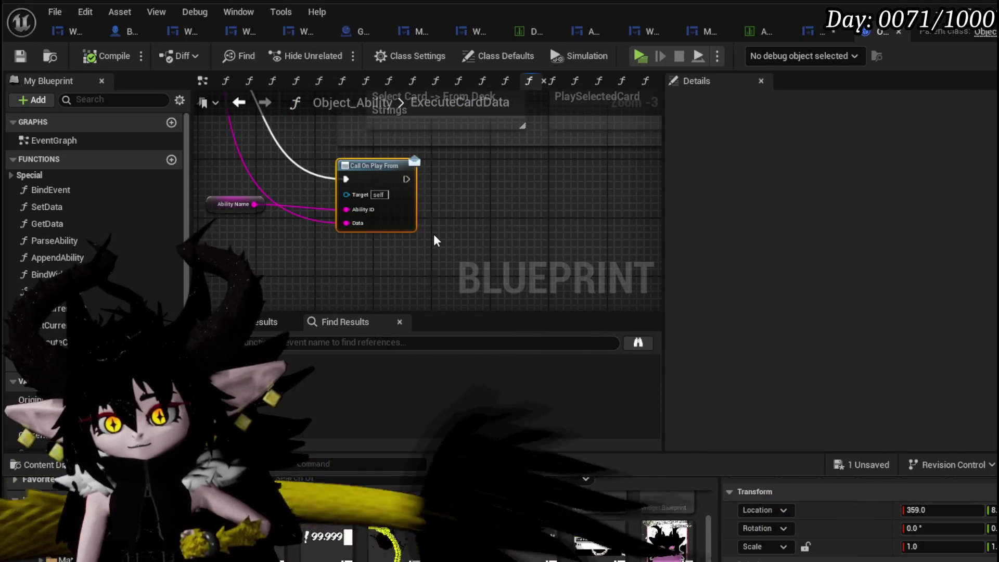
pyautogui.click(762, 33)
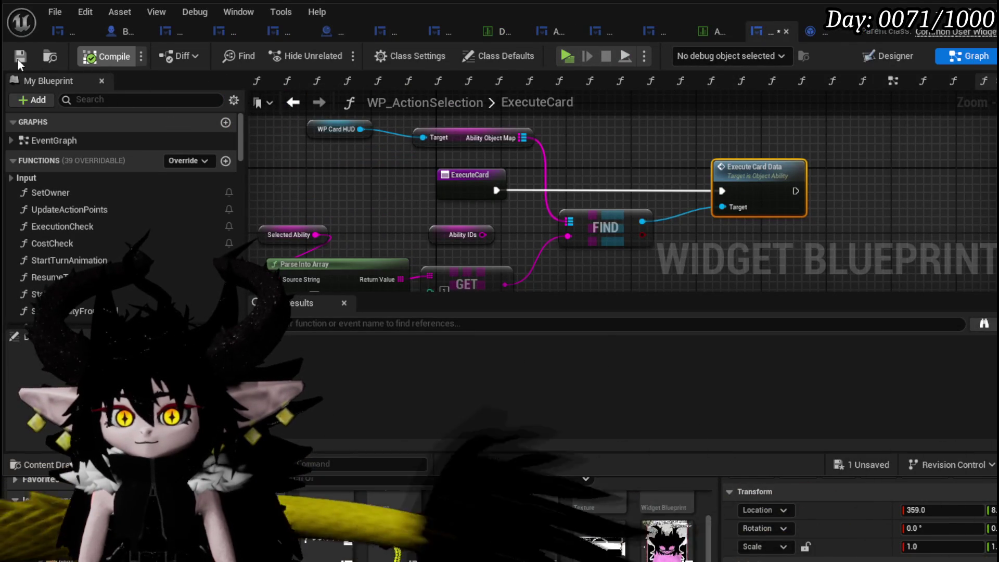
# Step: Save WP_ActionSelection, select WP_Card_HUD in the Designer, and open its SelectCard graph
pyautogui.click(20, 55)
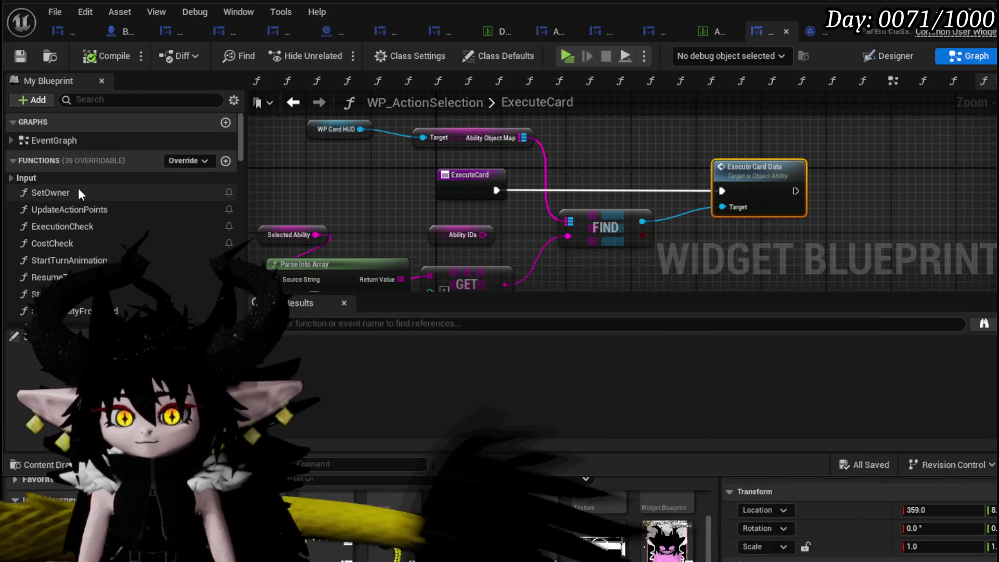
pyautogui.click(894, 55)
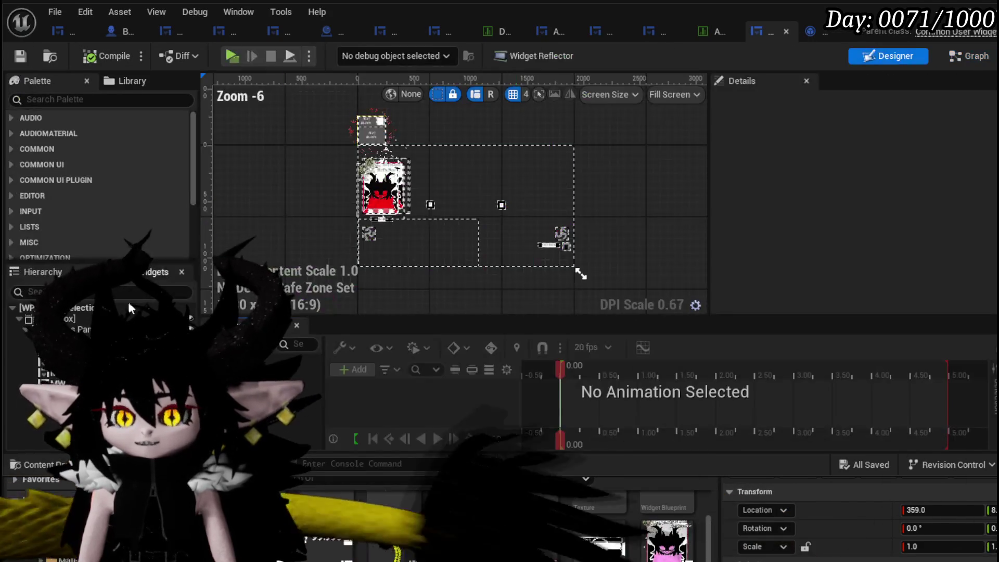
pyautogui.click(581, 275)
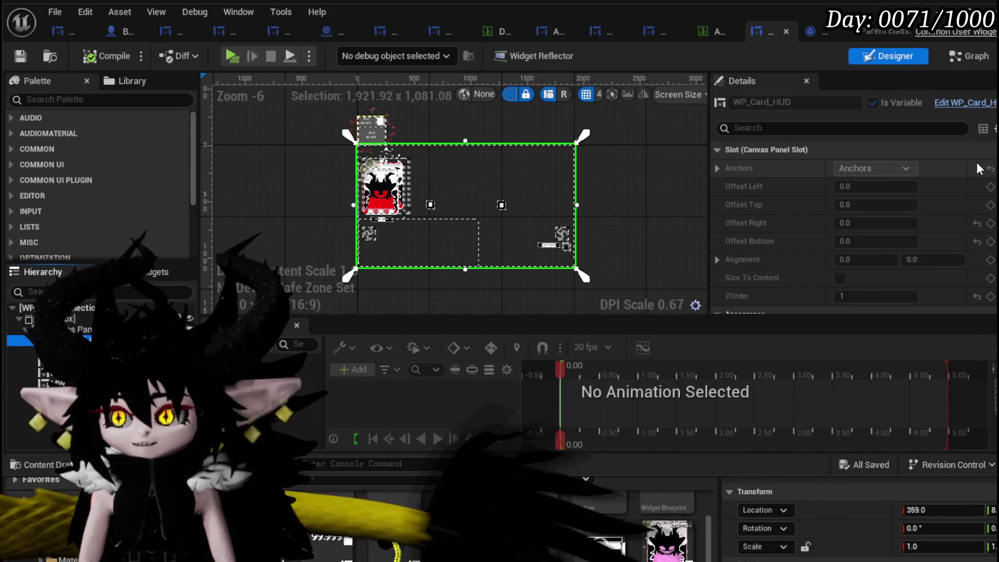
pyautogui.scroll(-15, 853, 228)
pyautogui.scroll(6, 853, 228)
pyautogui.scroll(5, 853, 228)
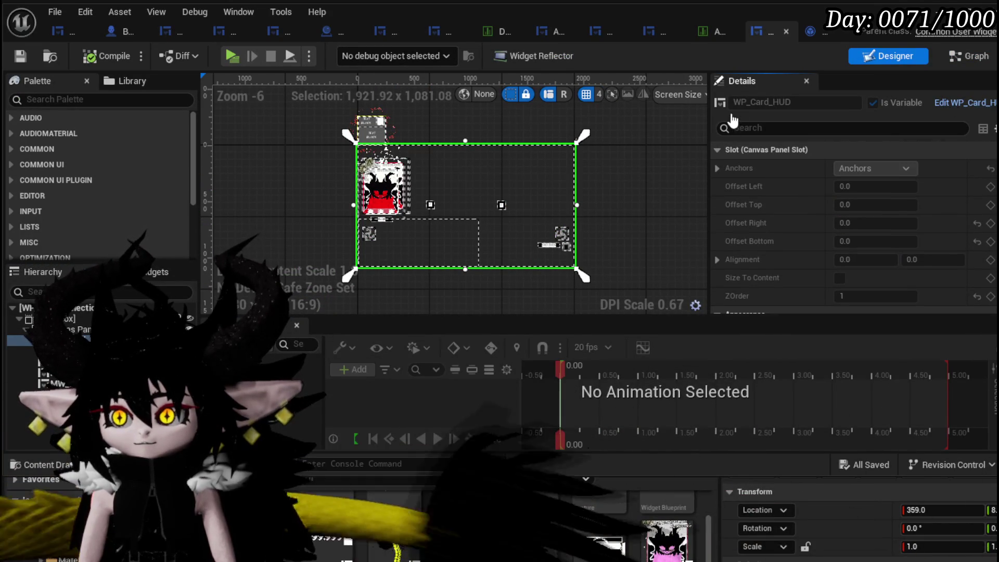
pyautogui.click(325, 244)
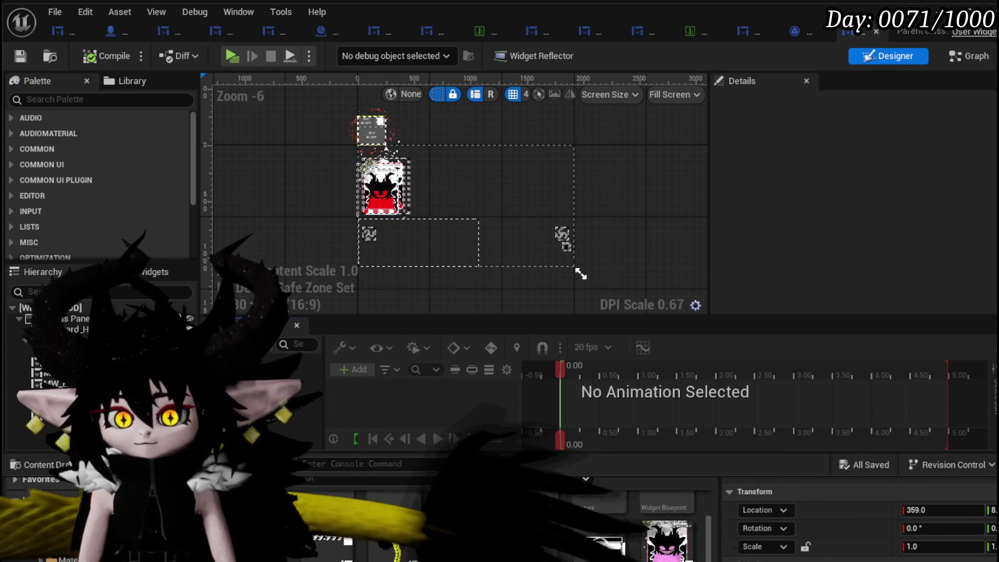
pyautogui.click(980, 60)
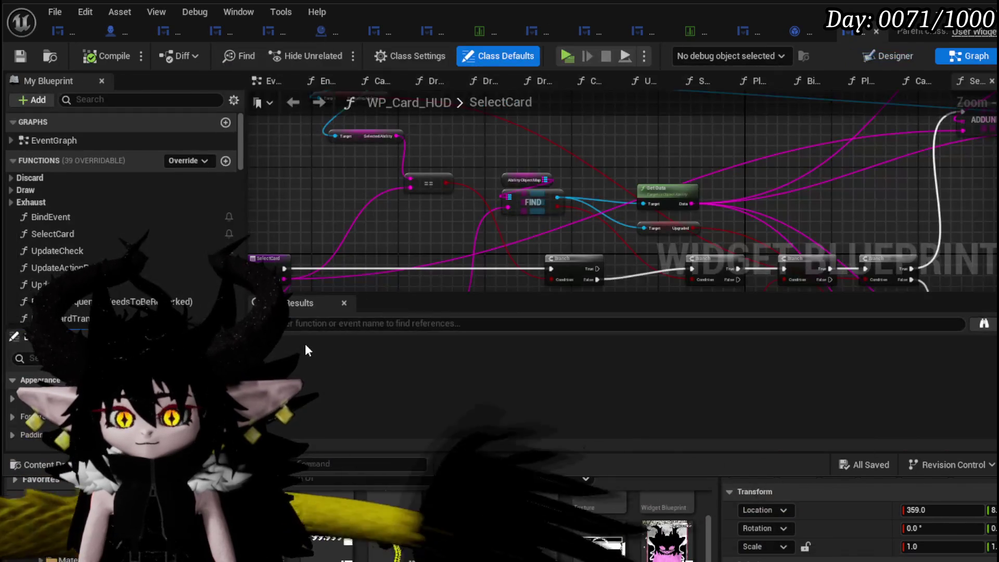
# Step: Search the card HUD for 'Play Ability From', then narrow the search to 'Play From'
pyautogui.write('Pl')
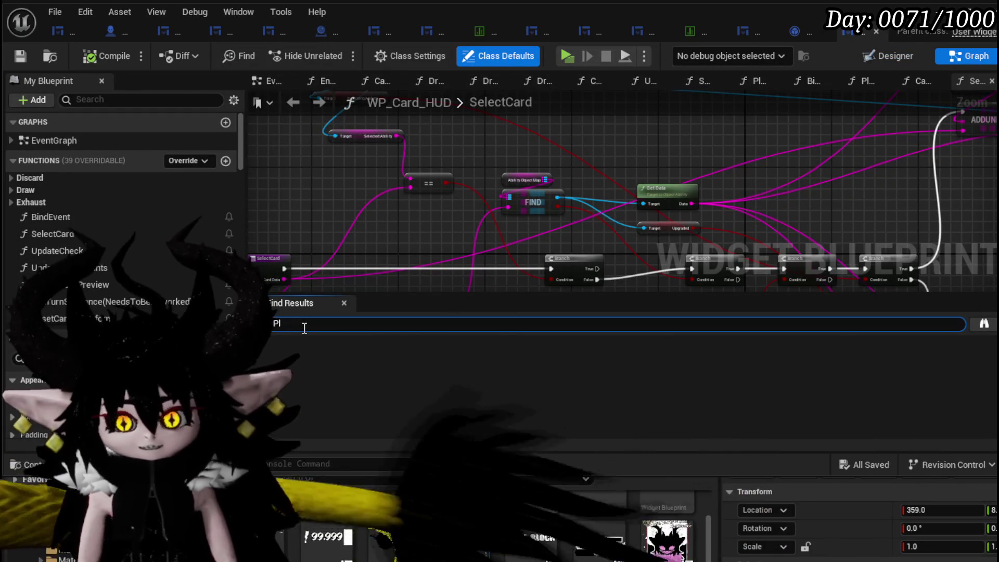
pyautogui.write('ay')
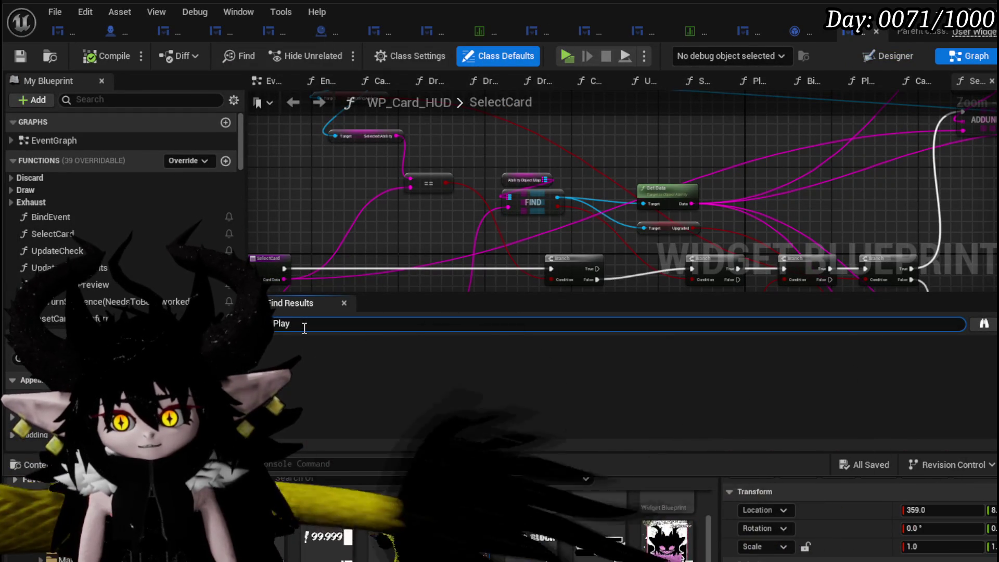
pyautogui.write(' Abili')
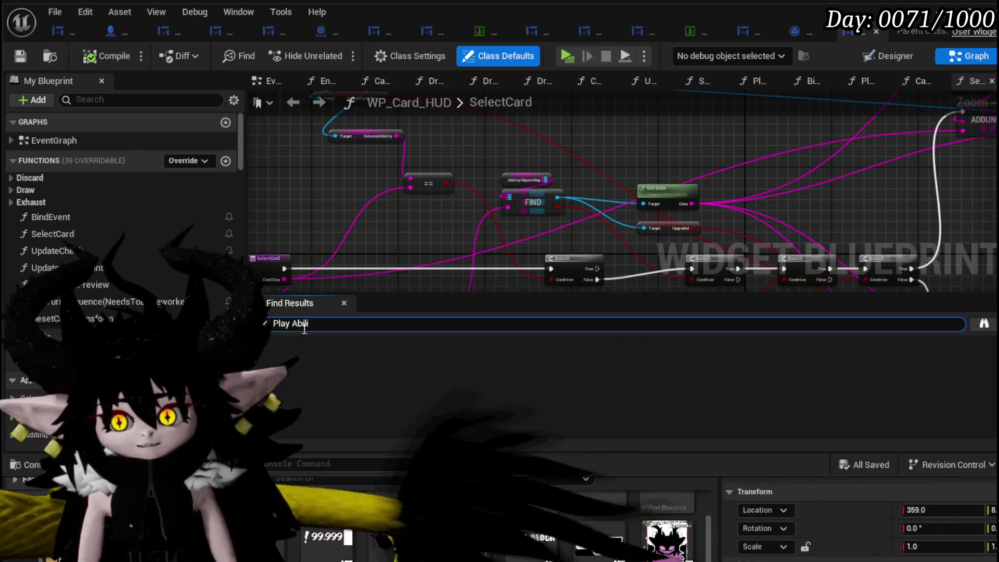
pyautogui.write('ty From')
pyautogui.press('Return')
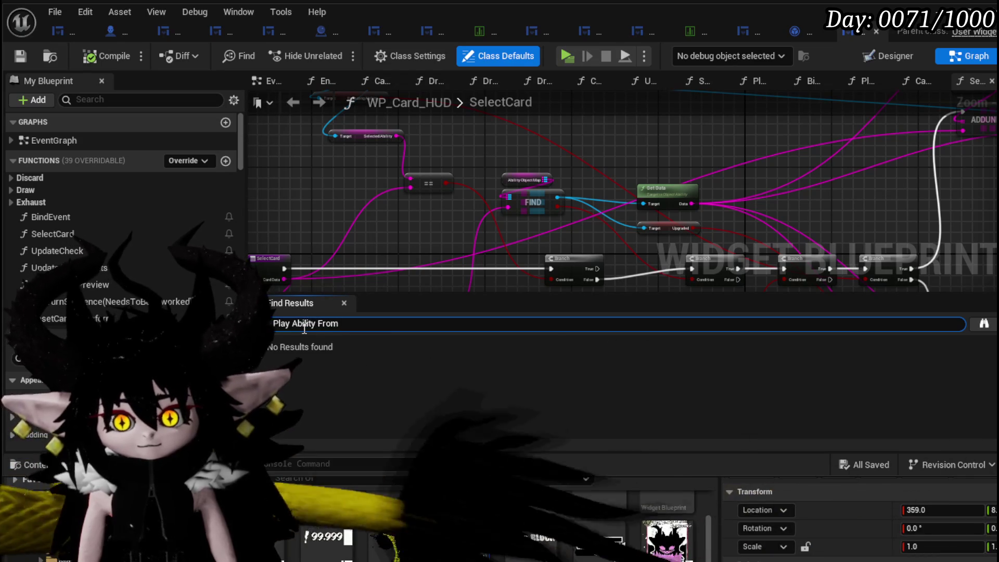
pyautogui.click(790, 30)
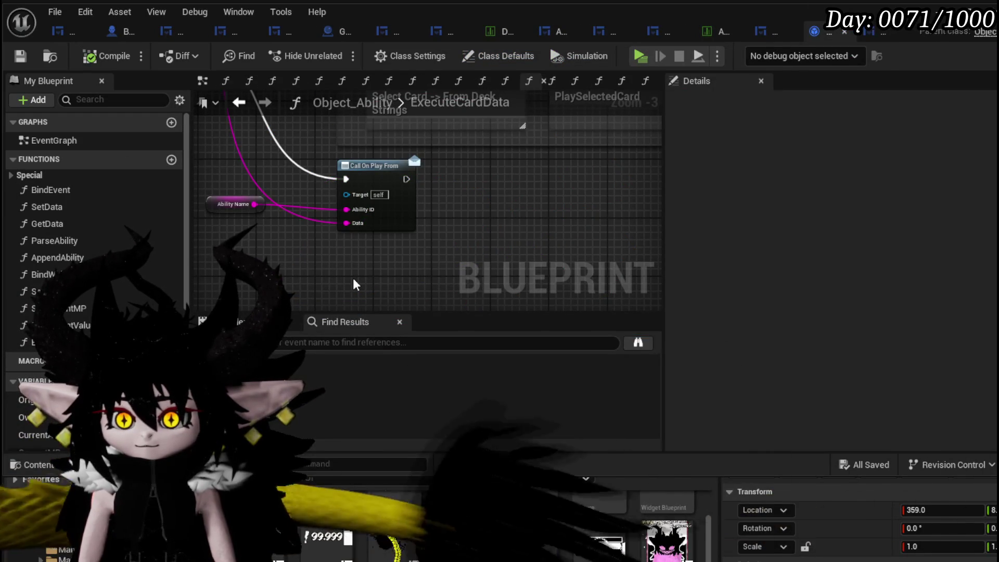
pyautogui.click(868, 33)
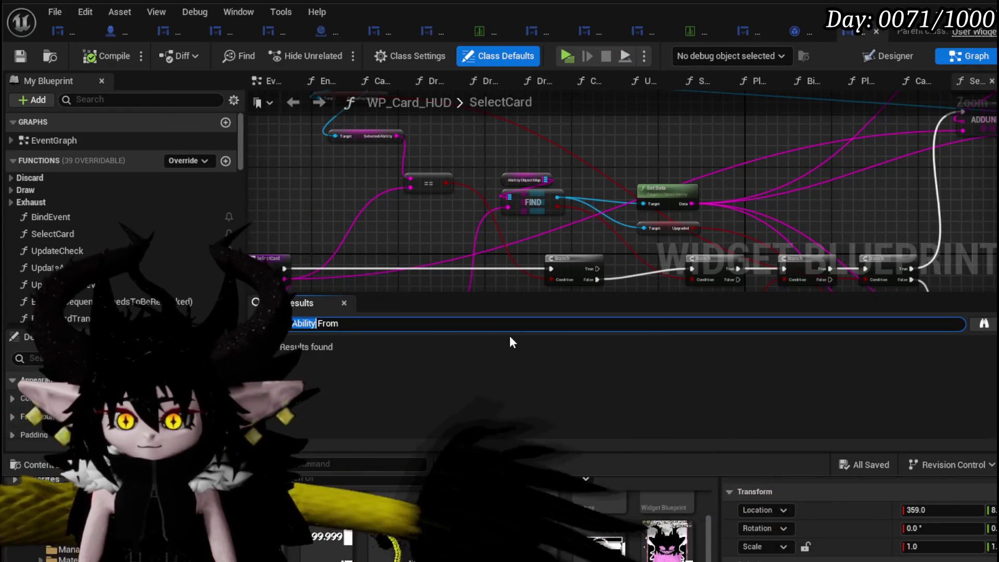
pyautogui.press('Return')
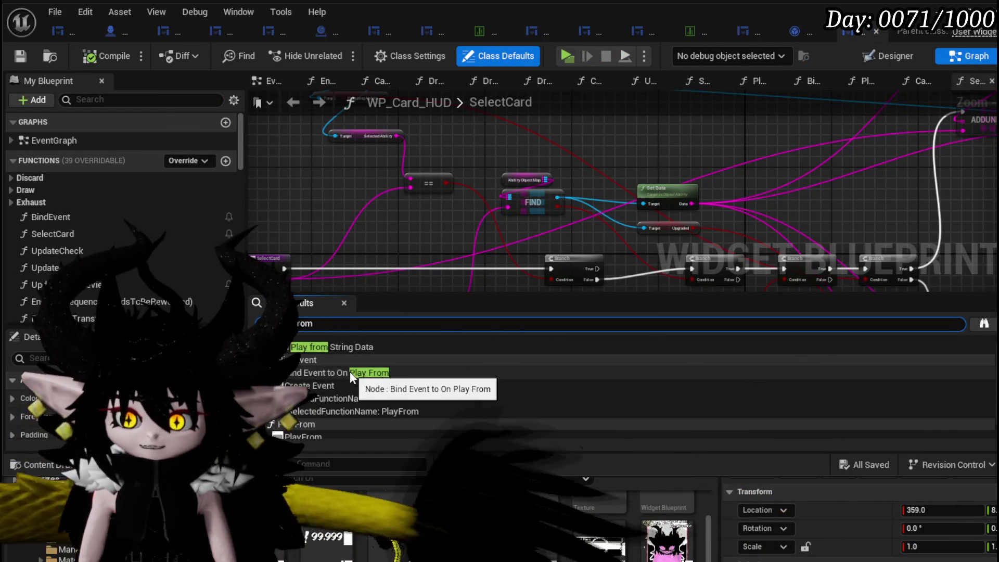
# Step: Jump to the Bind Event to On Play From node, then open the PlayFrom function graph
pyautogui.click(350, 372)
pyautogui.moveTo(595, 245)
pyautogui.mouseDown()
pyautogui.moveTo(564, 243)
pyautogui.moveTo(510, 171)
pyautogui.mouseUp()
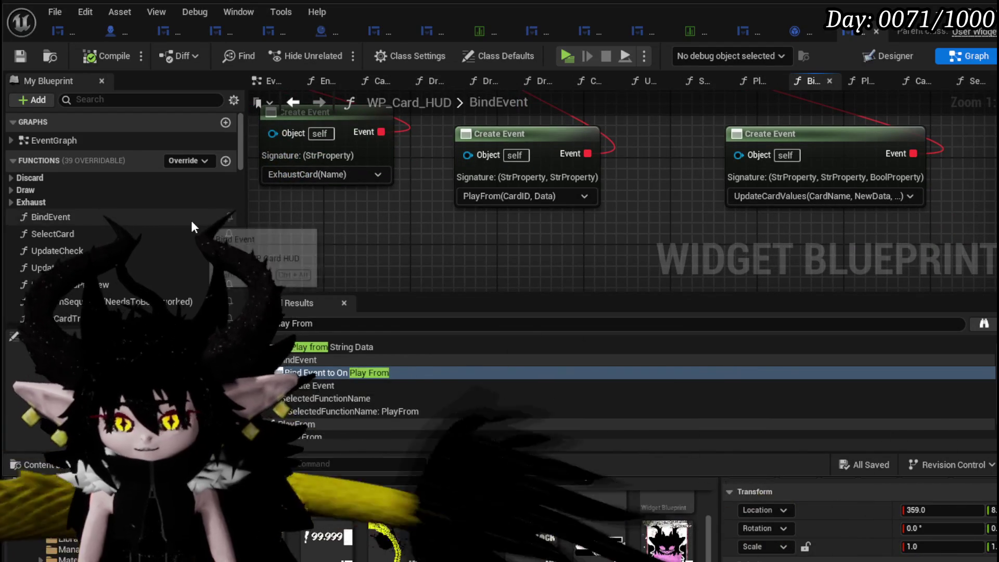
pyautogui.scroll(-1, 167, 205)
pyautogui.scroll(-4, 167, 204)
pyautogui.click(58, 242)
pyautogui.doubleClick(57, 242)
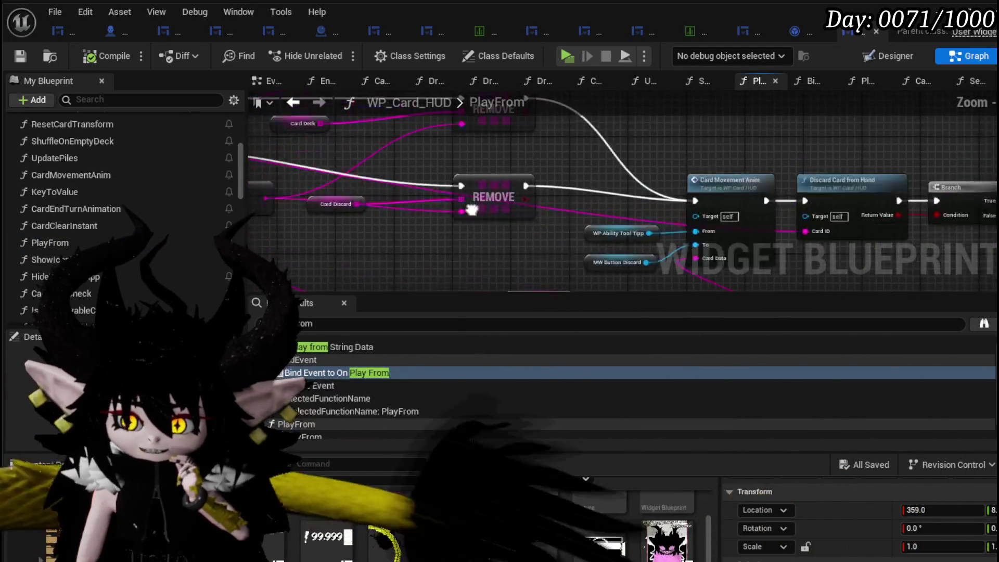
# Step: Move the Switch on String node left and view the REMOVE and Card Movement Anim nodes
pyautogui.scroll(4, 419, 162)
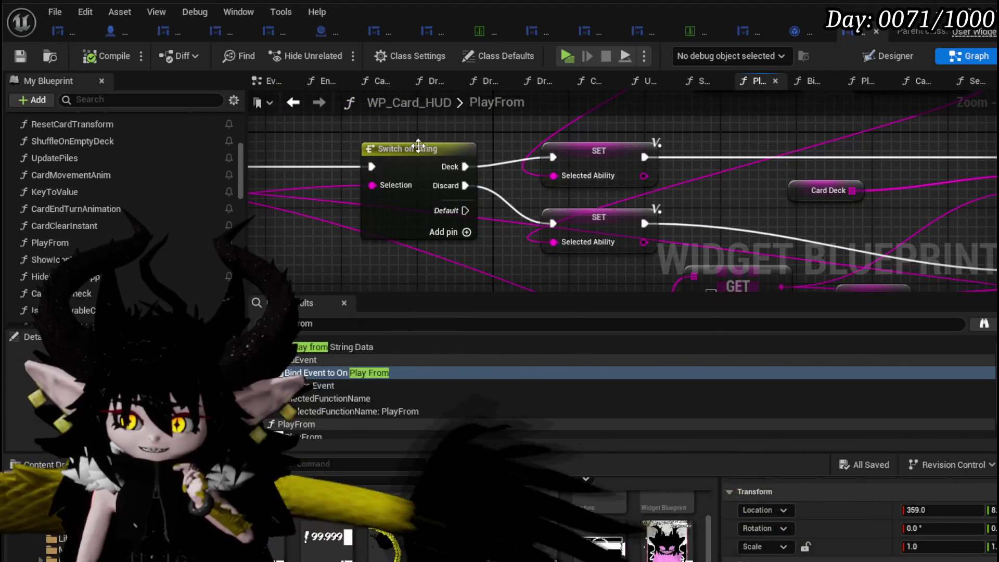
pyautogui.moveTo(419, 164); pyautogui.dragTo(333, 162)
pyautogui.scroll(-3, 511, 188)
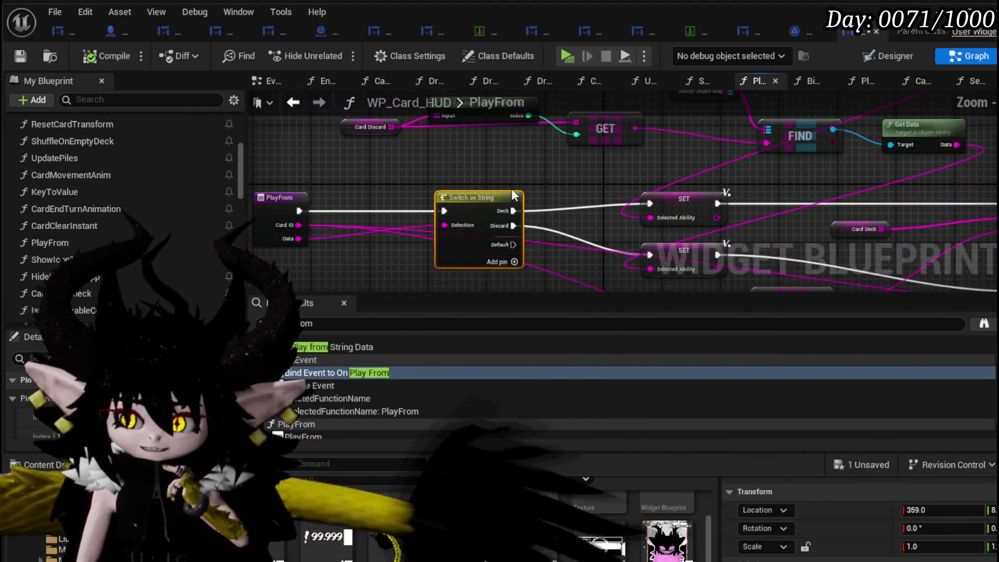
pyautogui.moveTo(452, 251)
pyautogui.mouseDown()
pyautogui.moveTo(429, 210)
pyautogui.moveTo(372, 190)
pyautogui.moveTo(412, 171)
pyautogui.mouseUp()
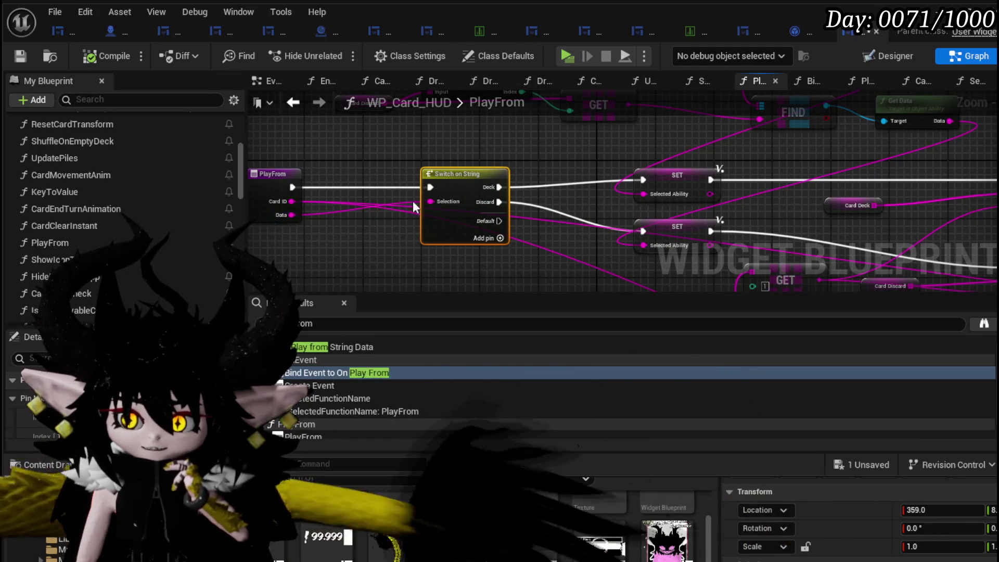
pyautogui.moveTo(438, 177)
pyautogui.mouseDown()
pyautogui.moveTo(547, 167)
pyautogui.moveTo(499, 224)
pyautogui.moveTo(524, 192)
pyautogui.moveTo(472, 143)
pyautogui.moveTo(501, 285)
pyautogui.mouseUp()
# Step: Nudge the Card Deck getter slightly left, just above the Card Discard getter
pyautogui.scroll(-2, 501, 285)
pyautogui.scroll(3, 364, 183)
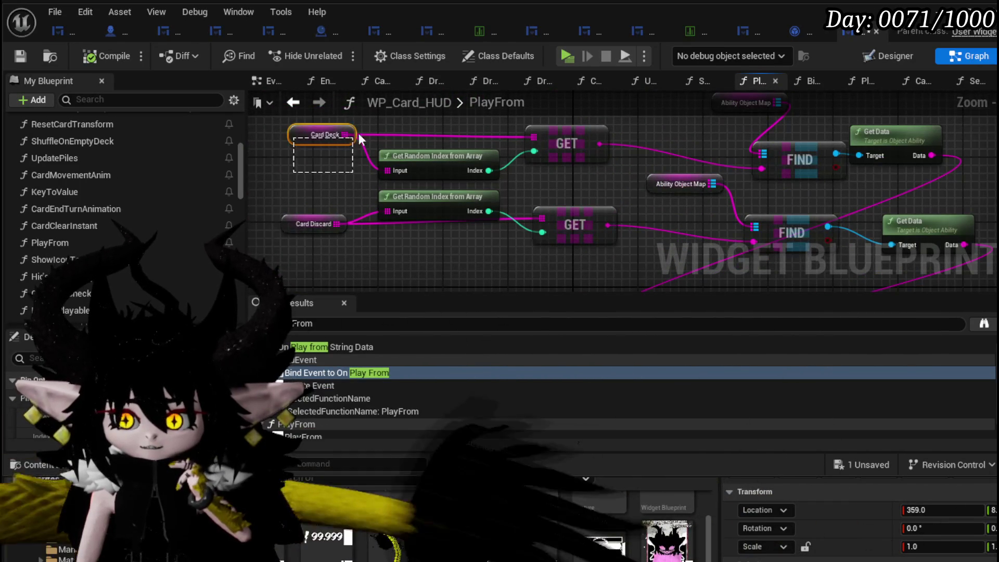
pyautogui.moveTo(393, 131); pyautogui.dragTo(433, 120)
pyautogui.moveTo(292, 160); pyautogui.dragTo(347, 126)
pyautogui.click(312, 224)
pyautogui.moveTo(780, 286)
pyautogui.mouseDown()
pyautogui.moveTo(659, 196)
pyautogui.moveTo(380, 169)
pyautogui.moveTo(229, 126)
pyautogui.moveTo(349, 155)
pyautogui.mouseUp()
pyautogui.moveTo(426, 164); pyautogui.dragTo(410, 164)
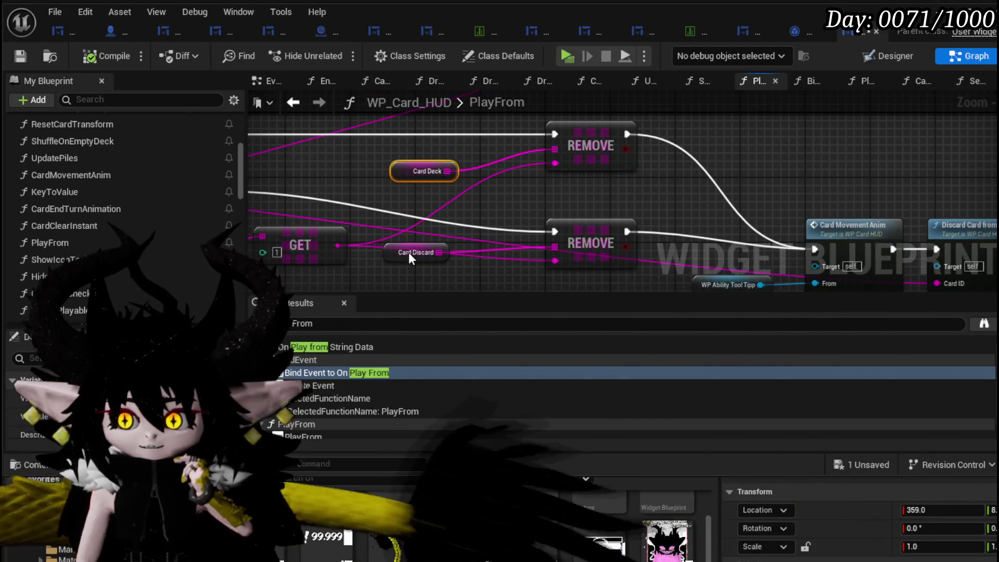
pyautogui.moveTo(401, 233)
pyautogui.mouseDown()
pyautogui.moveTo(633, 197)
pyautogui.moveTo(558, 115)
pyautogui.moveTo(570, 217)
pyautogui.moveTo(505, 116)
pyautogui.moveTo(478, 216)
pyautogui.moveTo(524, 186)
pyautogui.moveTo(406, 135)
pyautogui.moveTo(504, 146)
pyautogui.moveTo(578, 139)
pyautogui.mouseUp()
# Step: Pan the PlayFrom graph past Clear Hand and Draw Card from ID to the Call On Play node
pyautogui.click(413, 141)
pyautogui.moveTo(476, 131)
pyautogui.mouseDown()
pyautogui.moveTo(485, 179)
pyautogui.moveTo(456, 212)
pyautogui.moveTo(492, 234)
pyautogui.moveTo(578, 227)
pyautogui.moveTo(417, 194)
pyautogui.moveTo(351, 131)
pyautogui.mouseUp()
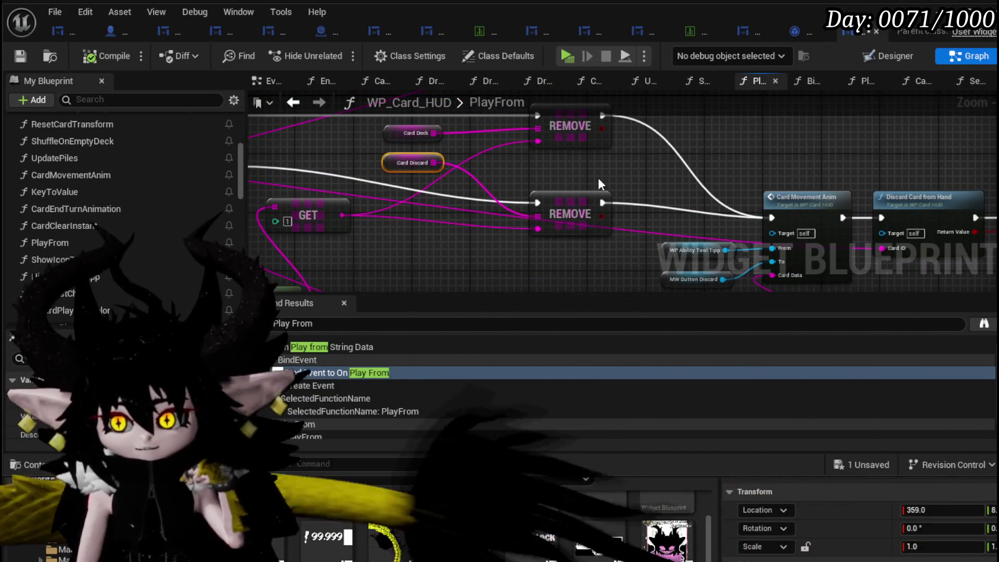
pyautogui.moveTo(597, 176)
pyautogui.mouseDown()
pyautogui.moveTo(472, 176)
pyautogui.moveTo(564, 189)
pyautogui.moveTo(295, 150)
pyautogui.mouseUp()
pyautogui.moveTo(426, 160); pyautogui.dragTo(409, 147)
pyautogui.scroll(-4, 379, 149)
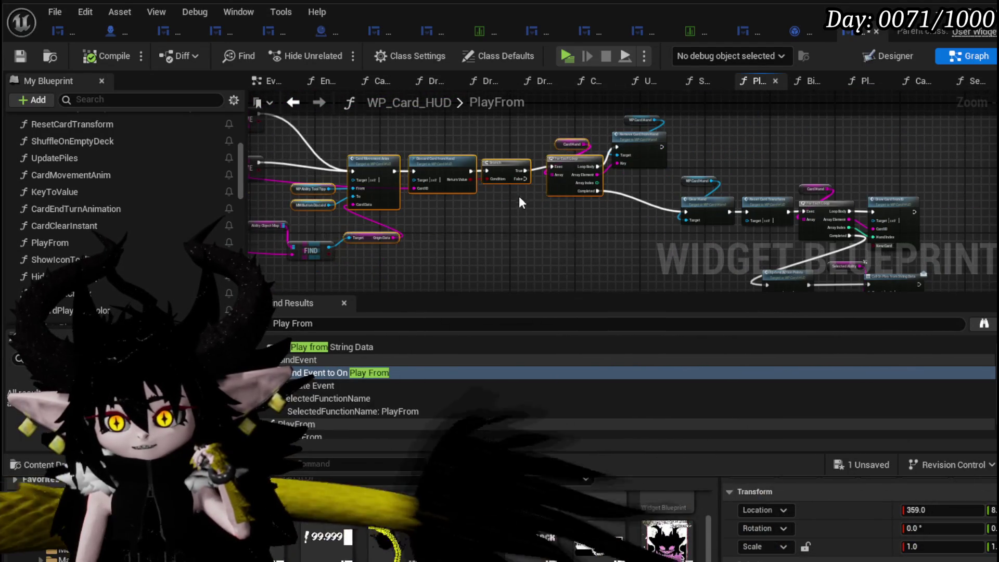
pyautogui.scroll(4, 527, 199)
pyautogui.moveTo(527, 198)
pyautogui.mouseDown()
pyautogui.moveTo(410, 265)
pyautogui.moveTo(344, 265)
pyautogui.mouseUp()
pyautogui.moveTo(585, 228)
pyautogui.mouseDown()
pyautogui.moveTo(478, 162)
pyautogui.moveTo(407, 140)
pyautogui.moveTo(342, 146)
pyautogui.mouseUp()
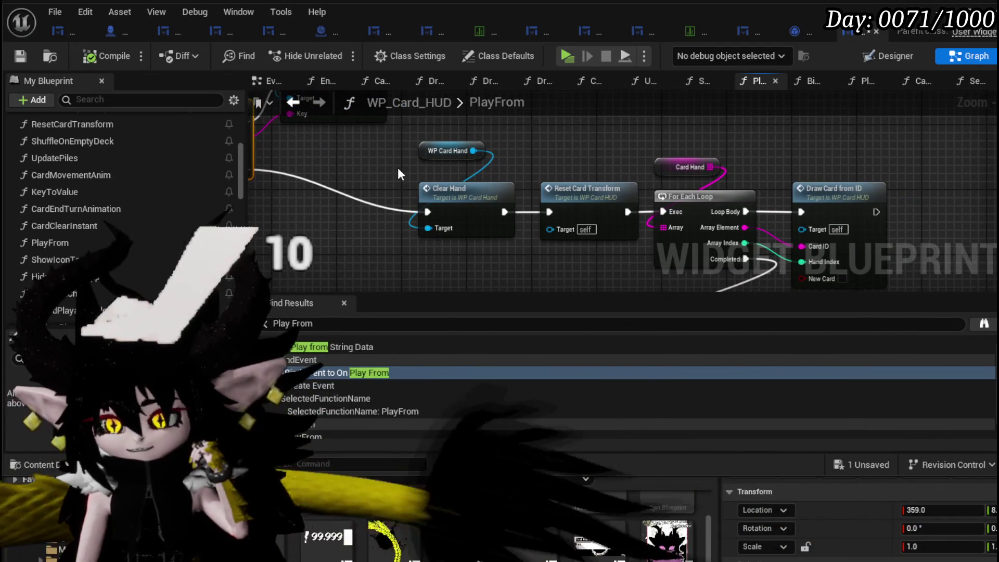
pyautogui.scroll(-1, 391, 166)
pyautogui.moveTo(391, 167); pyautogui.dragTo(339, 56)
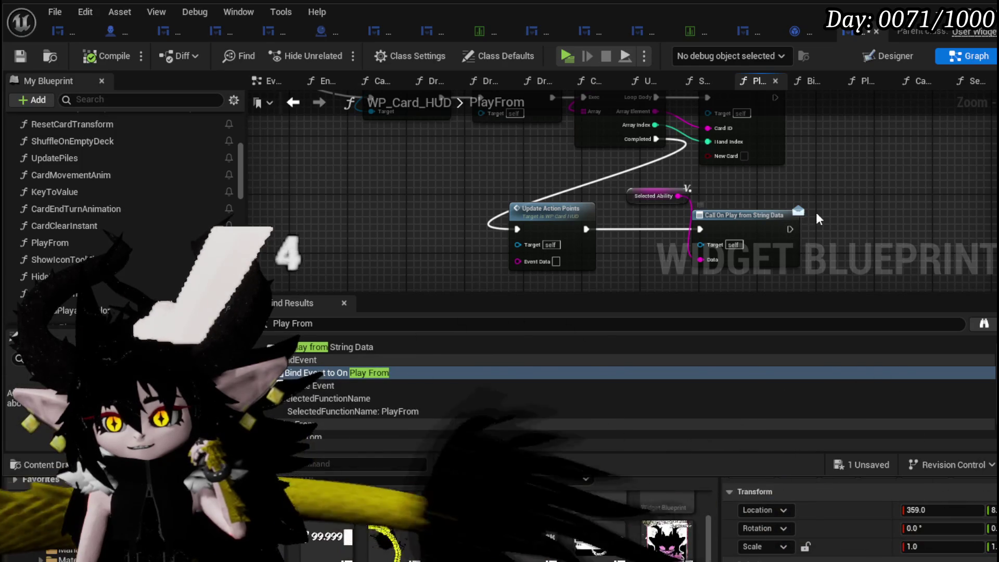
pyautogui.scroll(3, 627, 183)
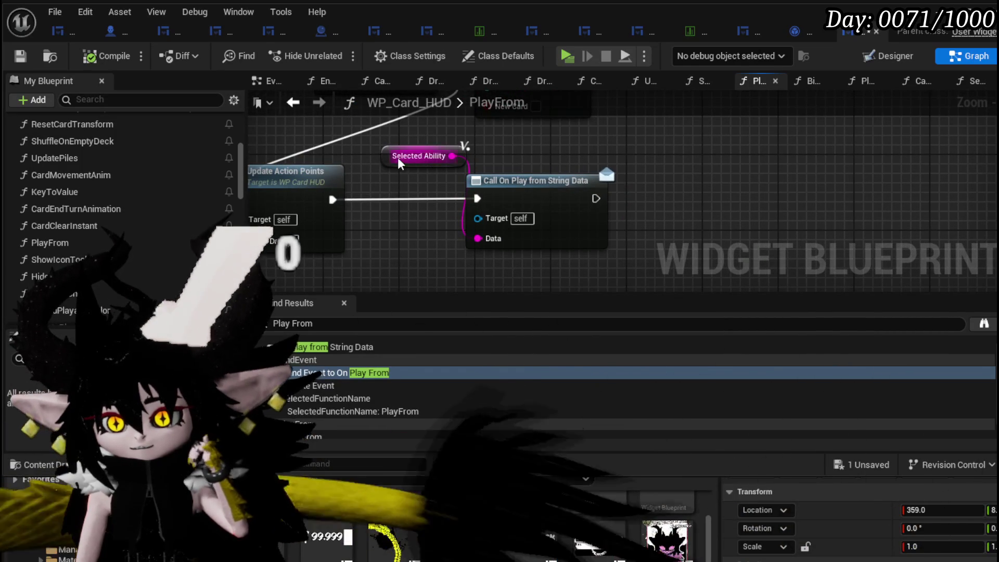
# Step: Place the Selected Ability getter above Call On Play from String Data, then review back to Switch on String
pyautogui.moveTo(416, 156); pyautogui.dragTo(511, 156)
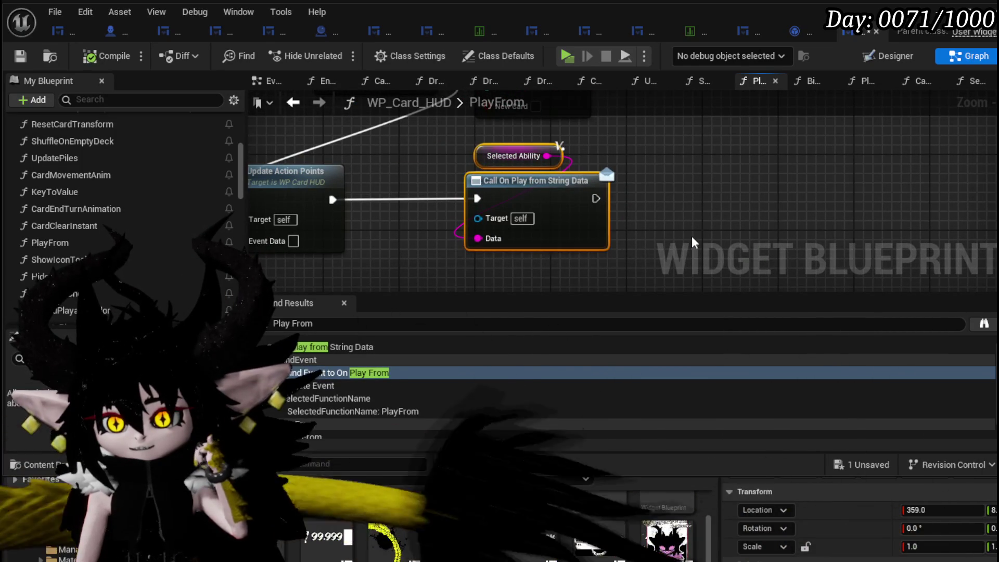
pyautogui.click(665, 223)
pyautogui.scroll(-4, 663, 215)
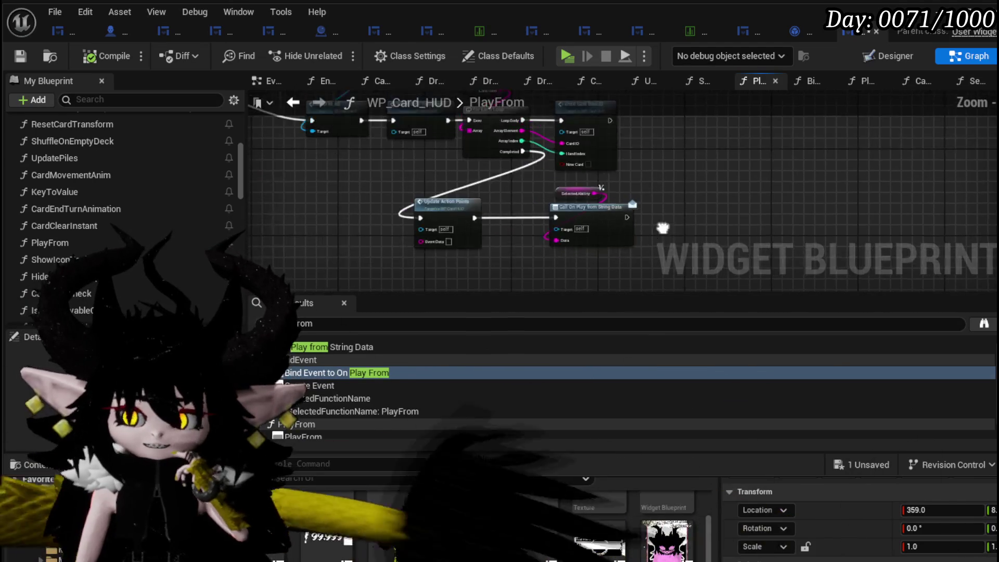
pyautogui.scroll(2, 508, 195)
pyautogui.moveTo(595, 171); pyautogui.dragTo(791, 280)
pyautogui.moveTo(452, 202)
pyautogui.mouseDown()
pyautogui.moveTo(525, 243)
pyautogui.moveTo(464, 176)
pyautogui.moveTo(512, 243)
pyautogui.moveTo(694, 220)
pyautogui.mouseUp()
pyautogui.moveTo(411, 163)
pyautogui.mouseDown()
pyautogui.moveTo(489, 170)
pyautogui.moveTo(559, 211)
pyautogui.moveTo(706, 194)
pyautogui.mouseUp()
pyautogui.moveTo(457, 148)
pyautogui.mouseDown()
pyautogui.moveTo(587, 190)
pyautogui.moveTo(542, 234)
pyautogui.moveTo(602, 286)
pyautogui.moveTo(523, 172)
pyautogui.moveTo(638, 213)
pyautogui.moveTo(619, 190)
pyautogui.moveTo(523, 188)
pyautogui.moveTo(513, 208)
pyautogui.moveTo(538, 239)
pyautogui.moveTo(406, 217)
pyautogui.moveTo(473, 202)
pyautogui.moveTo(488, 134)
pyautogui.moveTo(557, 139)
pyautogui.moveTo(546, 227)
pyautogui.moveTo(339, 259)
pyautogui.mouseUp()
pyautogui.click(603, 197)
pyautogui.scroll(-3, 429, 220)
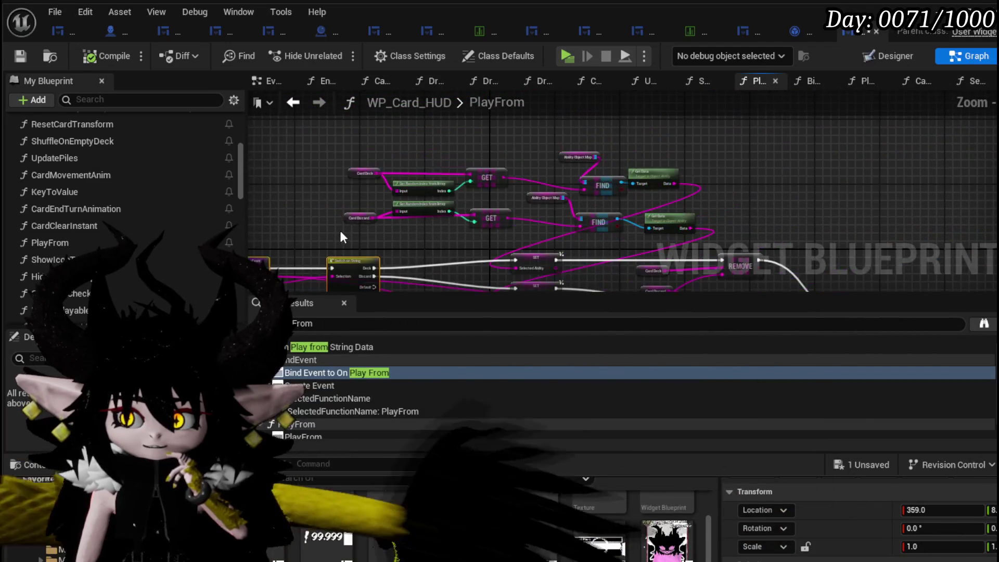
# Step: Reposition the GET, FIND and Get Data lookup nodes and the Ability Object Map group
pyautogui.moveTo(696, 138); pyautogui.dragTo(696, 139)
pyautogui.moveTo(660, 218)
pyautogui.mouseDown()
pyautogui.moveTo(467, 170)
pyautogui.moveTo(473, 190)
pyautogui.mouseUp()
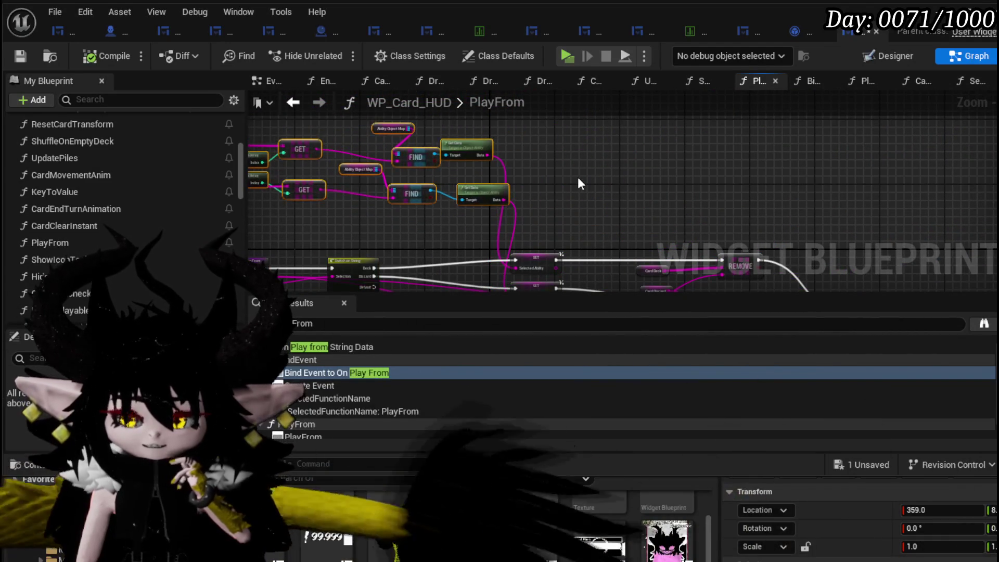
pyautogui.click(20, 56)
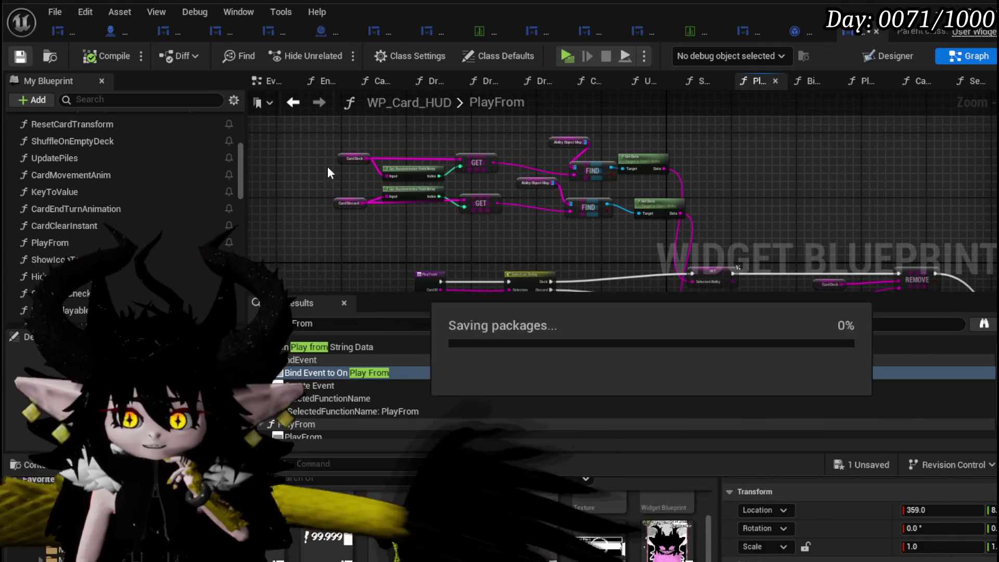
pyautogui.scroll(3, 407, 207)
pyautogui.moveTo(337, 229)
pyautogui.mouseDown()
pyautogui.moveTo(543, 183)
pyautogui.moveTo(569, 216)
pyautogui.moveTo(448, 211)
pyautogui.mouseUp()
pyautogui.moveTo(428, 222)
pyautogui.mouseDown()
pyautogui.moveTo(492, 189)
pyautogui.moveTo(659, 148)
pyautogui.mouseUp()
pyautogui.moveTo(531, 183)
pyautogui.mouseDown()
pyautogui.moveTo(479, 215)
pyautogui.moveTo(460, 207)
pyautogui.mouseUp()
pyautogui.click(463, 170)
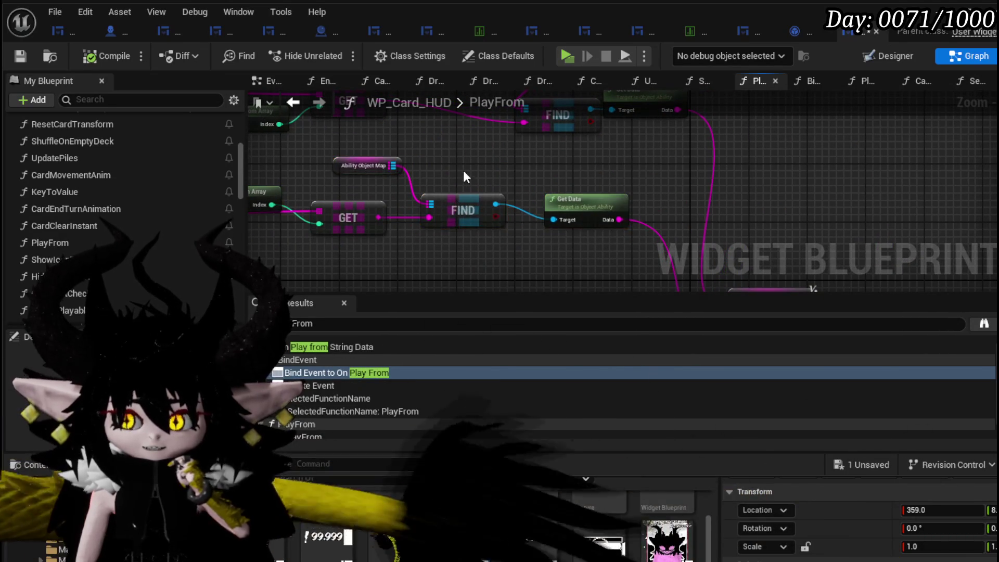
# Step: Save the card HUD blueprint, pan through the PlayFrom graph, and return to the level editor
pyautogui.moveTo(463, 171); pyautogui.dragTo(524, 186)
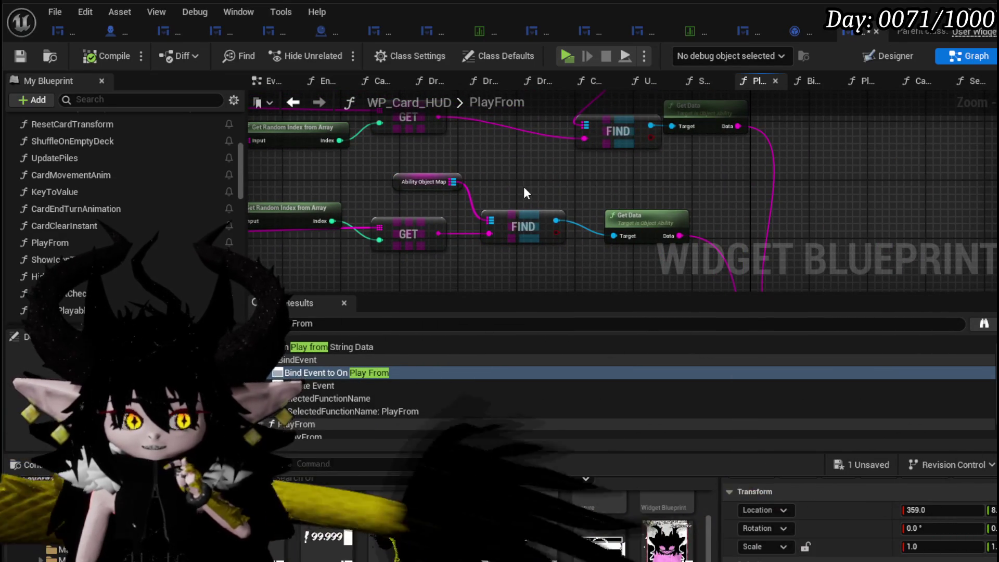
pyautogui.click(20, 55)
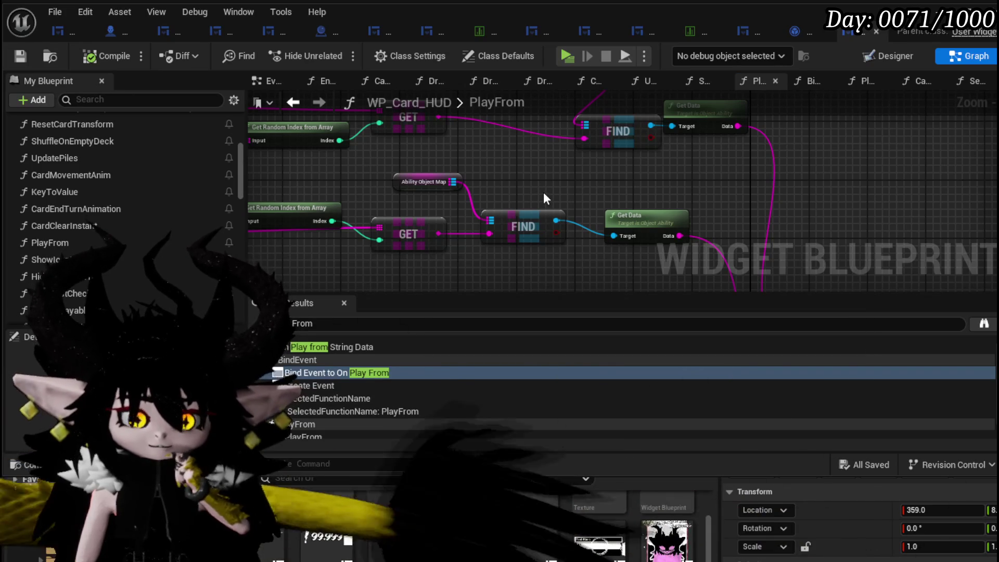
pyautogui.moveTo(513, 184); pyautogui.dragTo(661, 189)
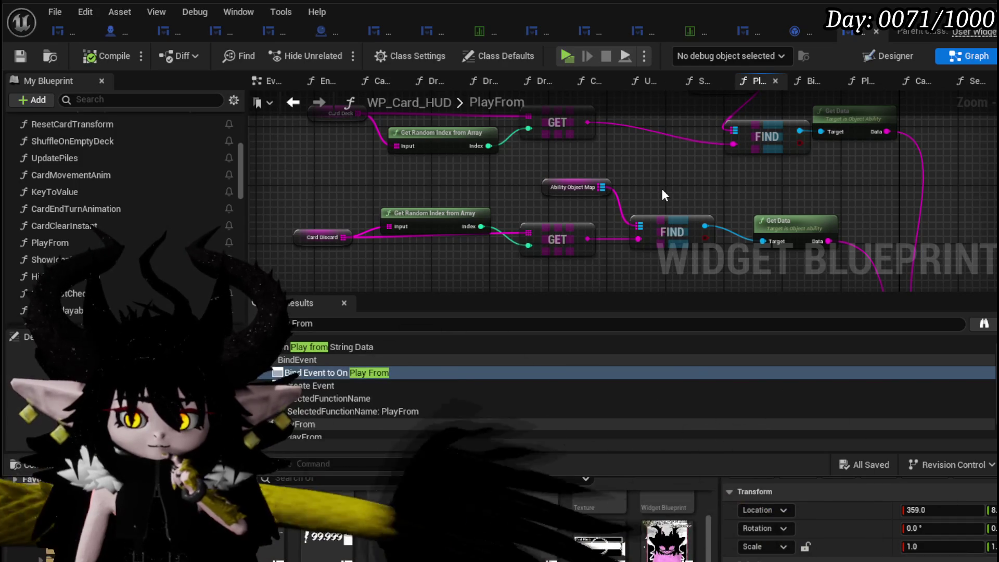
pyautogui.moveTo(663, 195)
pyautogui.mouseDown()
pyautogui.moveTo(485, 120)
pyautogui.moveTo(345, 163)
pyautogui.moveTo(356, 140)
pyautogui.mouseUp()
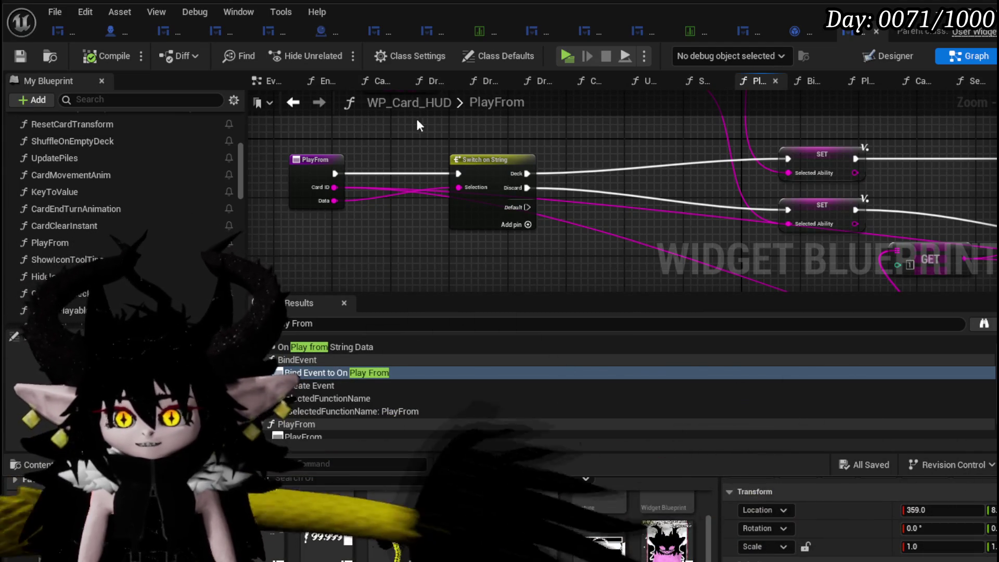
pyautogui.scroll(-2, 417, 115)
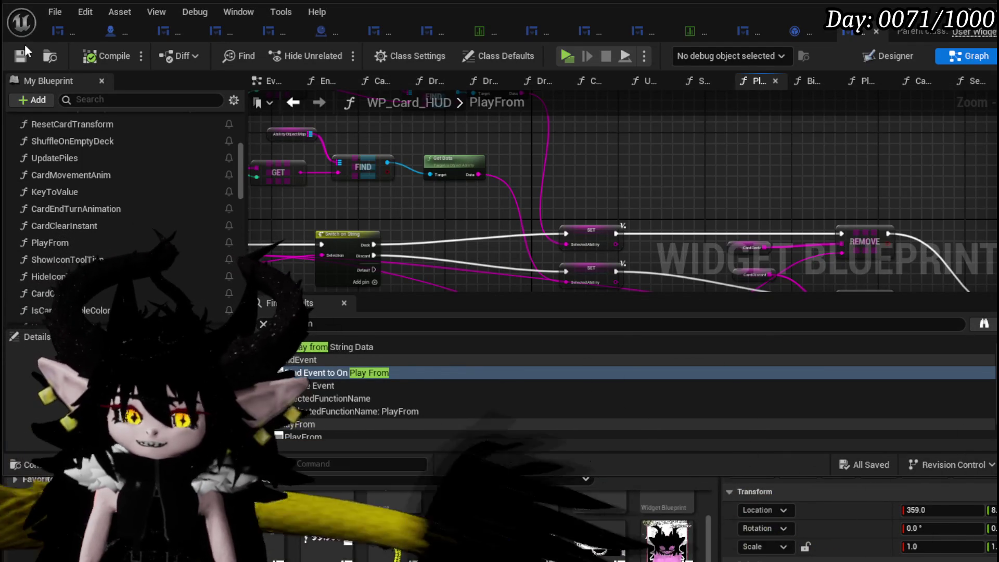
pyautogui.hotkey('alt', 'Tab')
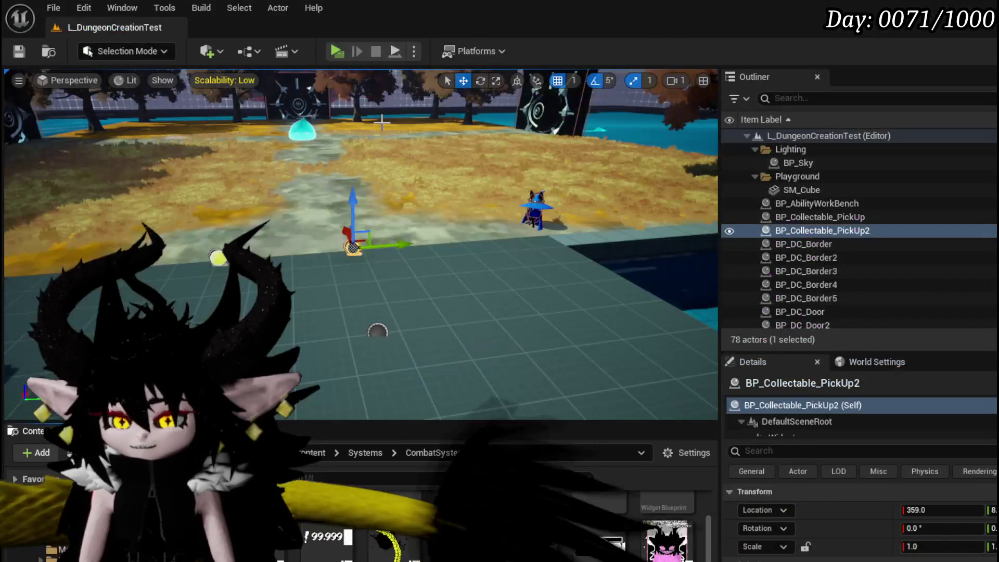
# Step: Launch the game preview and load the Status core deck at the ability workbench
pyautogui.hotkey('alt', 'p')
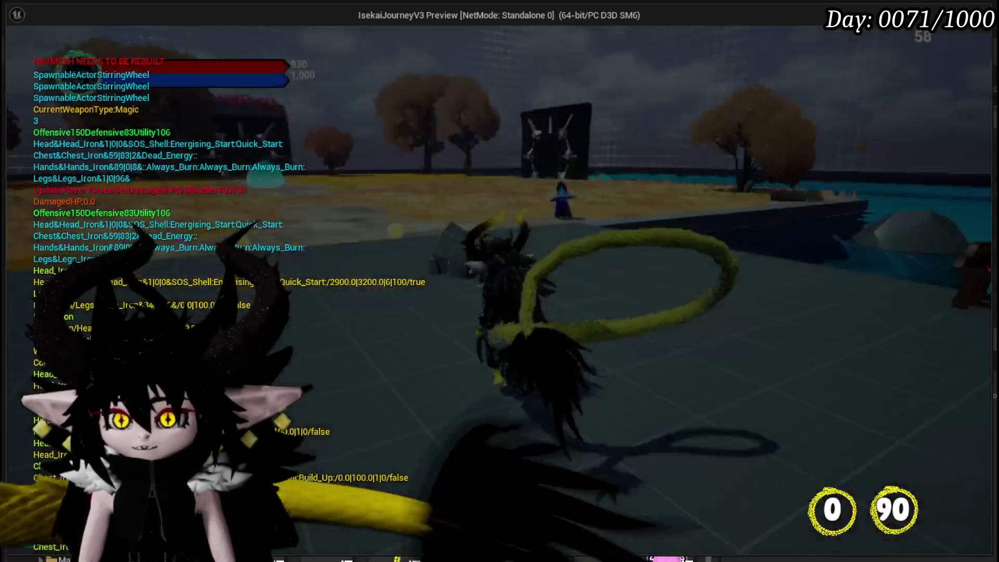
pyautogui.press('e')
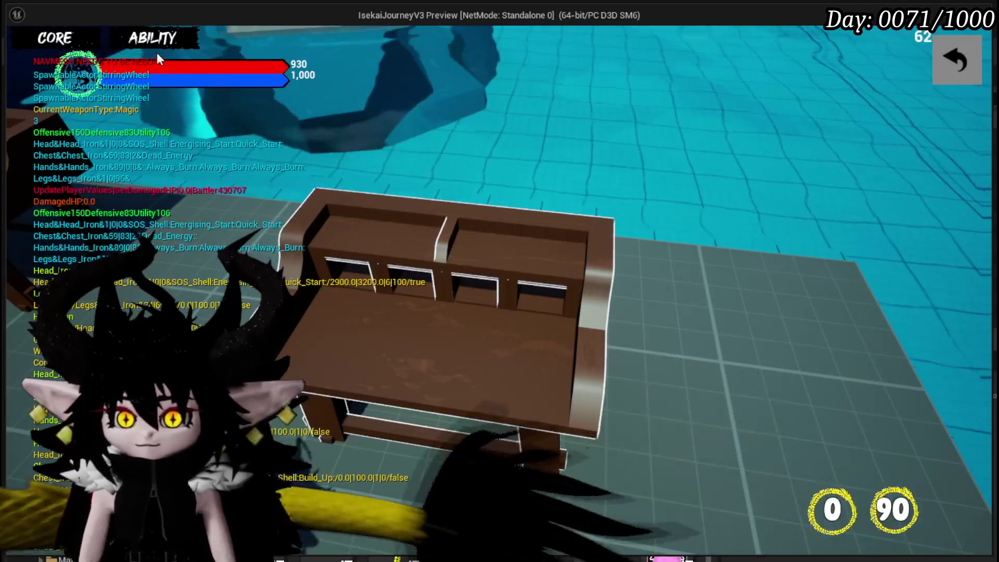
pyautogui.click(155, 40)
pyautogui.click(132, 107)
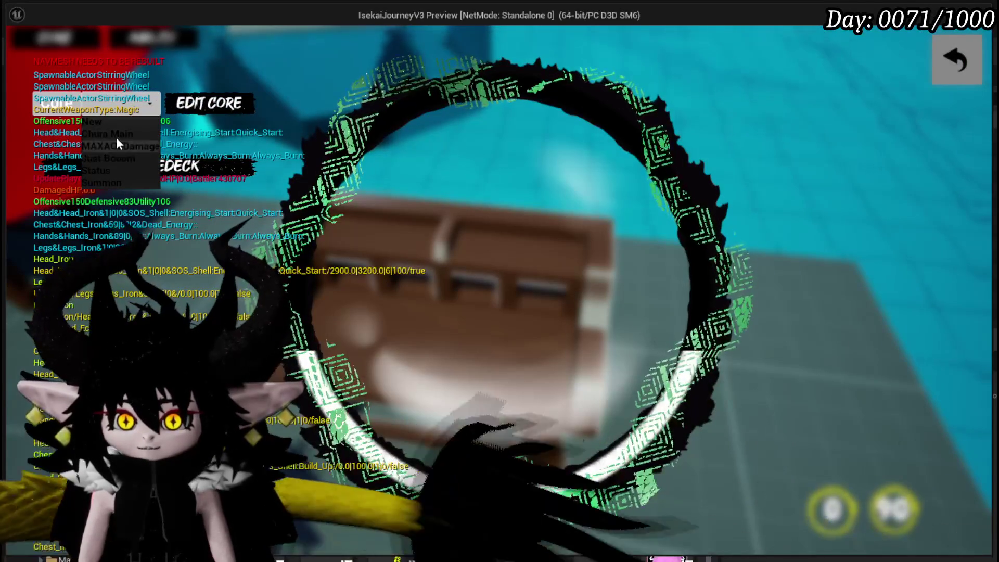
pyautogui.click(110, 176)
# Step: Browse the Status deck and open the Giga Burn card for editing
pyautogui.scroll(-5, 497, 200)
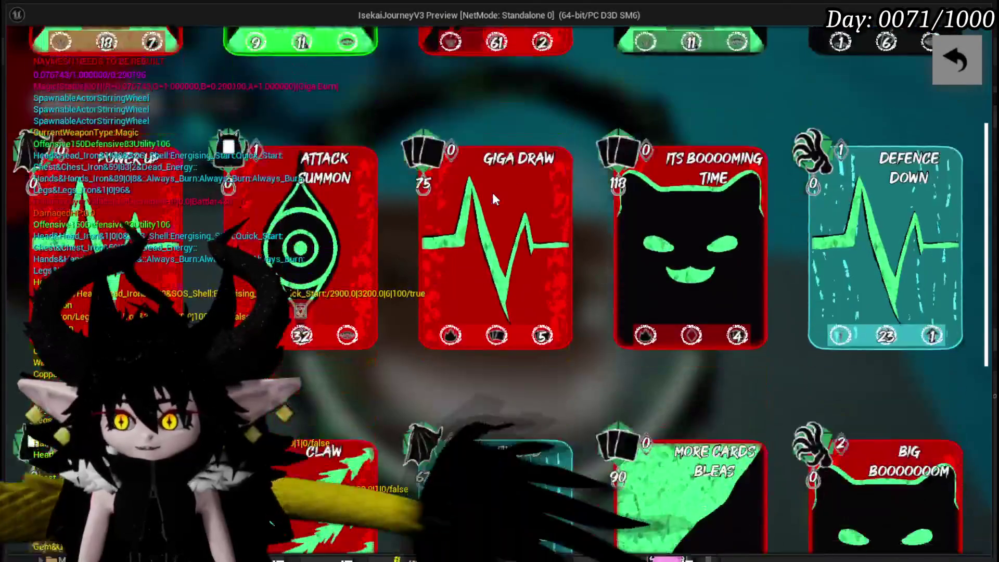
pyautogui.scroll(-2, 491, 193)
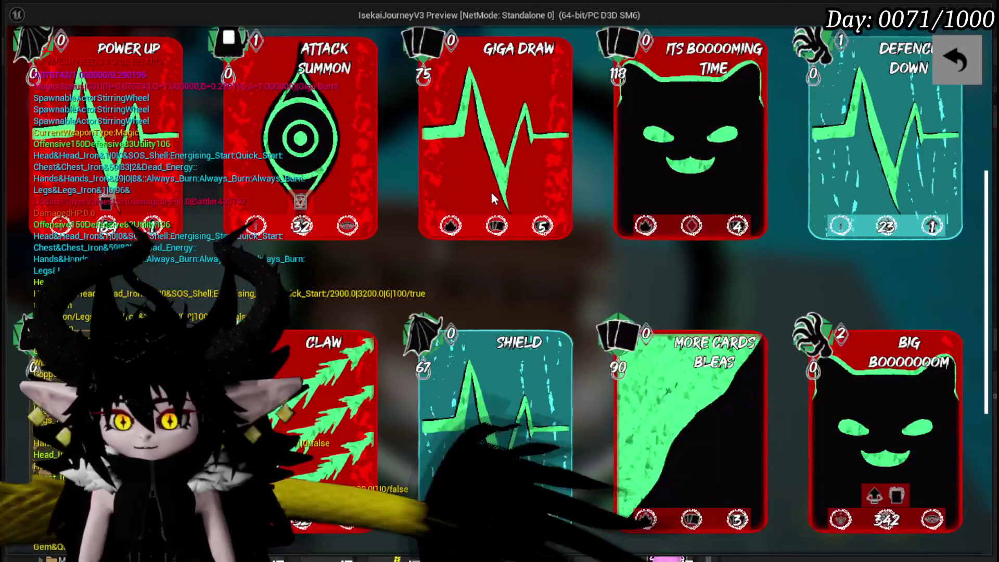
pyautogui.scroll(2, 491, 193)
pyautogui.scroll(-1, 491, 194)
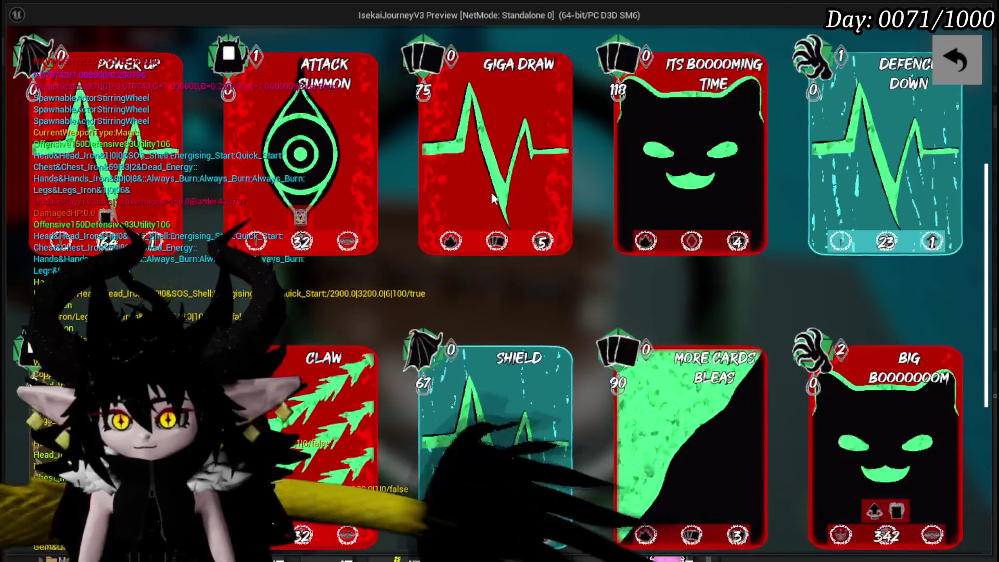
pyautogui.scroll(-3, 491, 193)
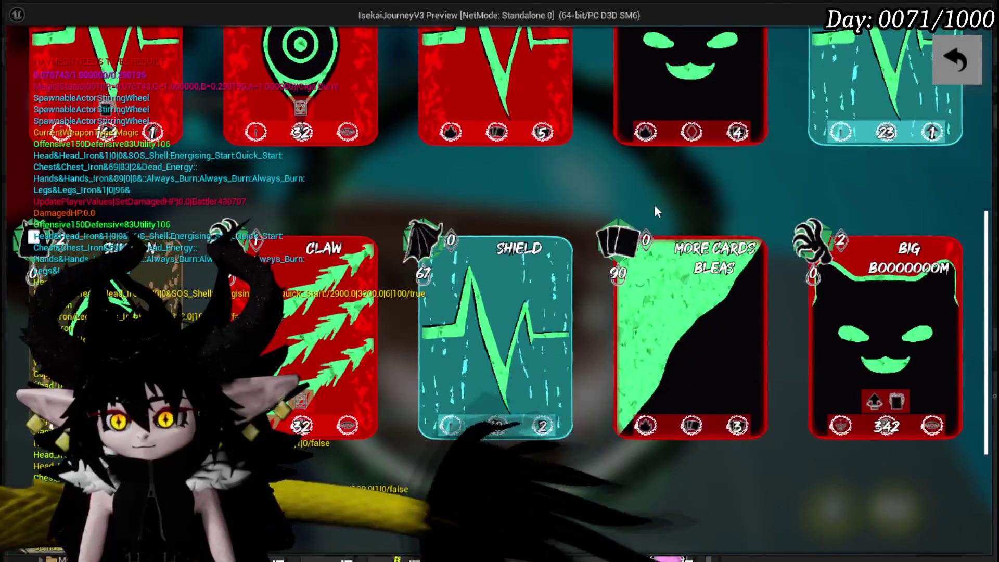
pyautogui.scroll(3, 654, 208)
pyautogui.scroll(-6, 654, 208)
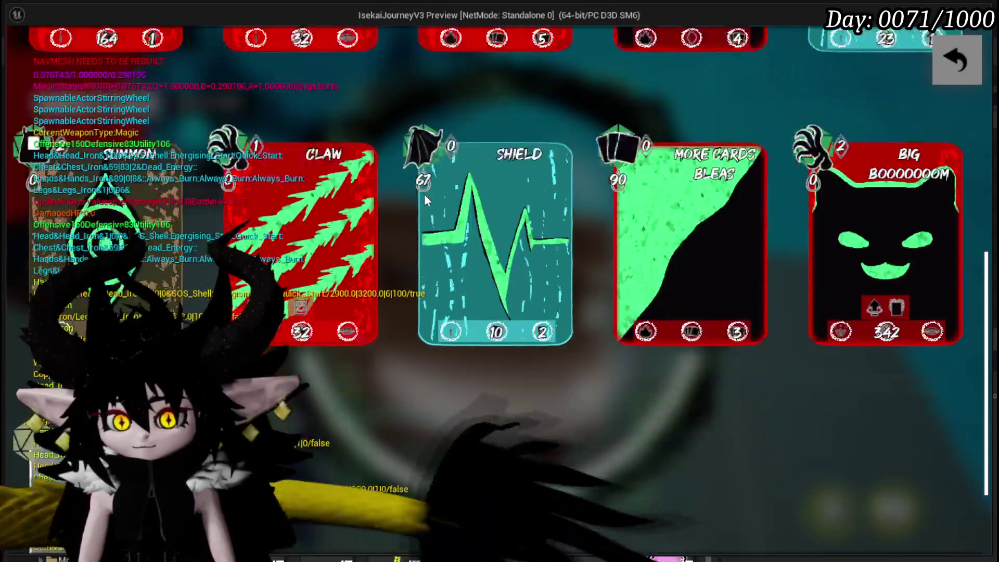
pyautogui.scroll(10, 496, 367)
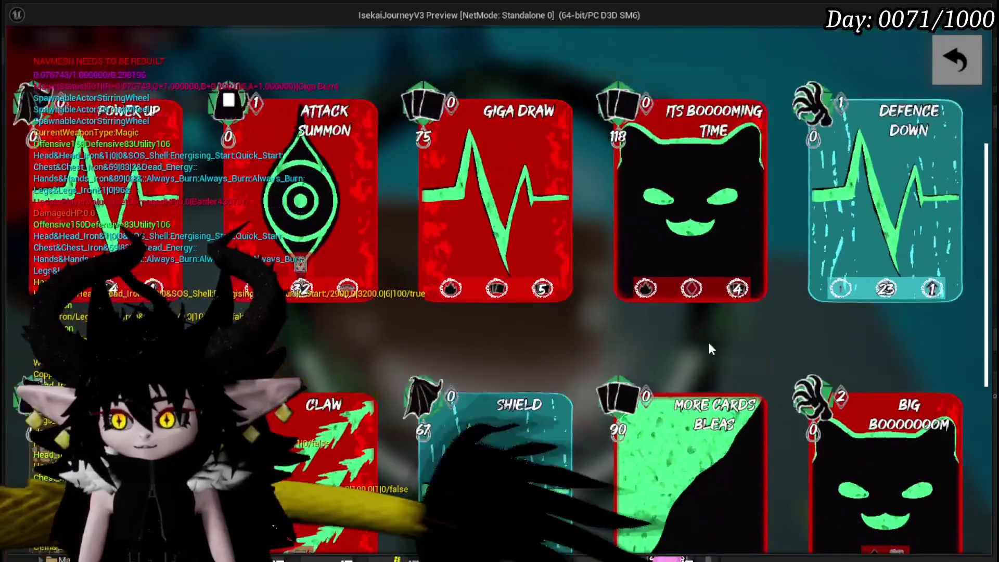
pyautogui.scroll(3, 843, 308)
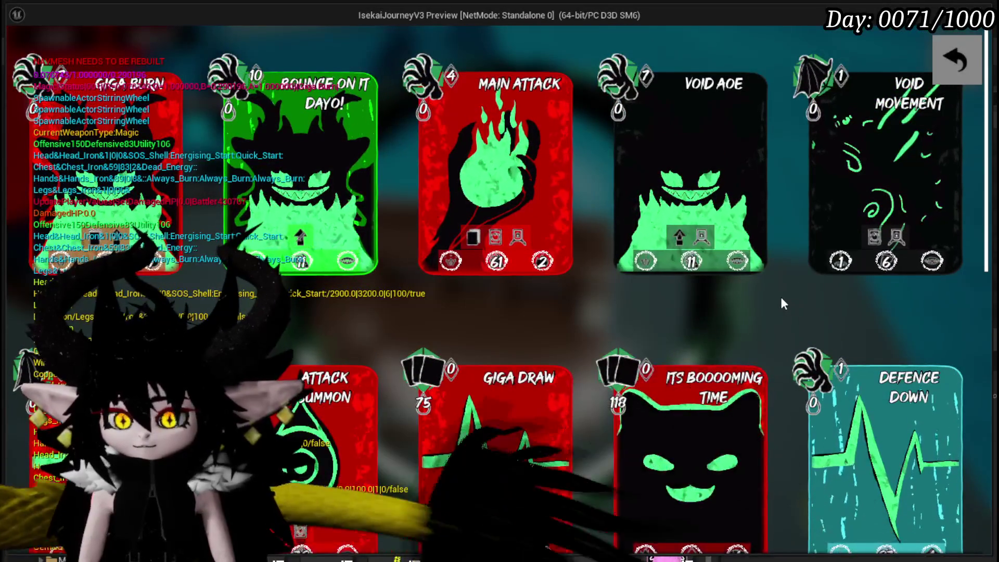
pyautogui.click(107, 145)
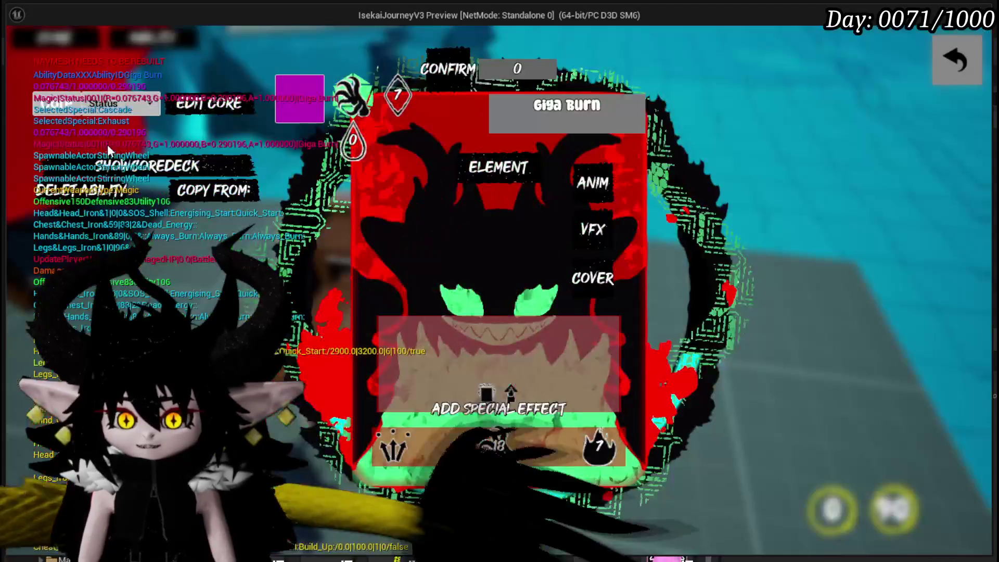
# Step: Rename the card to 'Play From DECK' and set its type to a card action
pyautogui.click(541, 117)
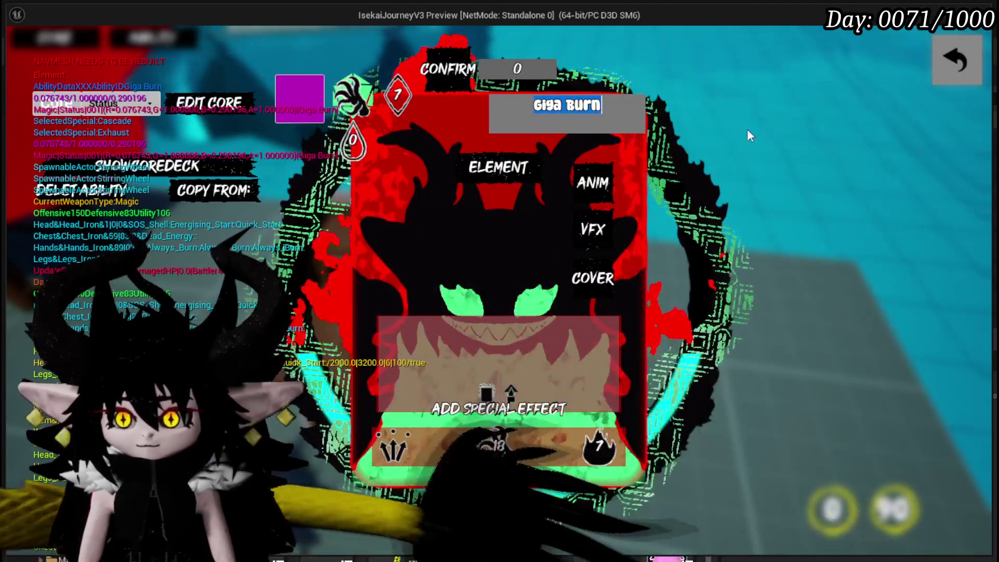
pyautogui.write('P')
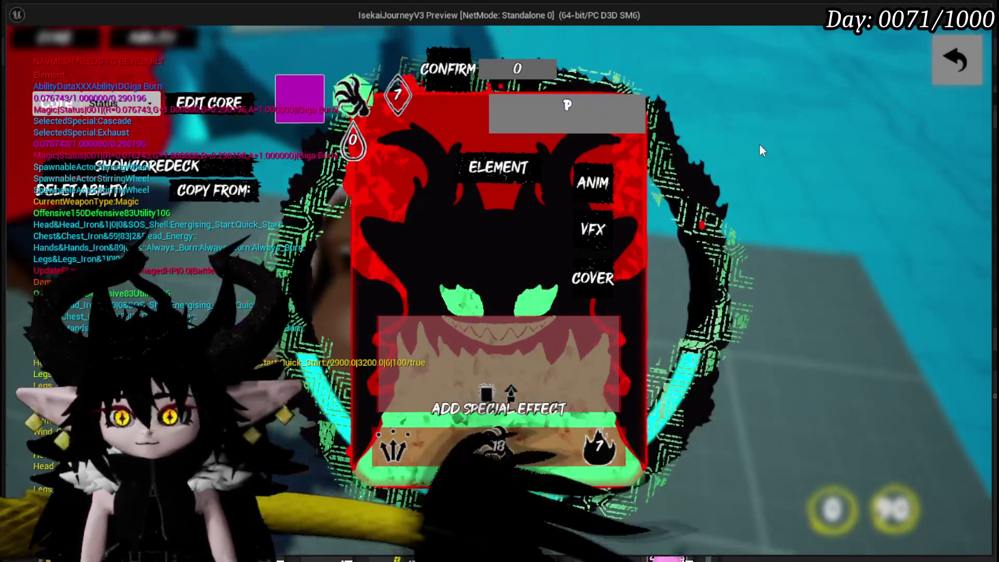
pyautogui.write('lay From ')
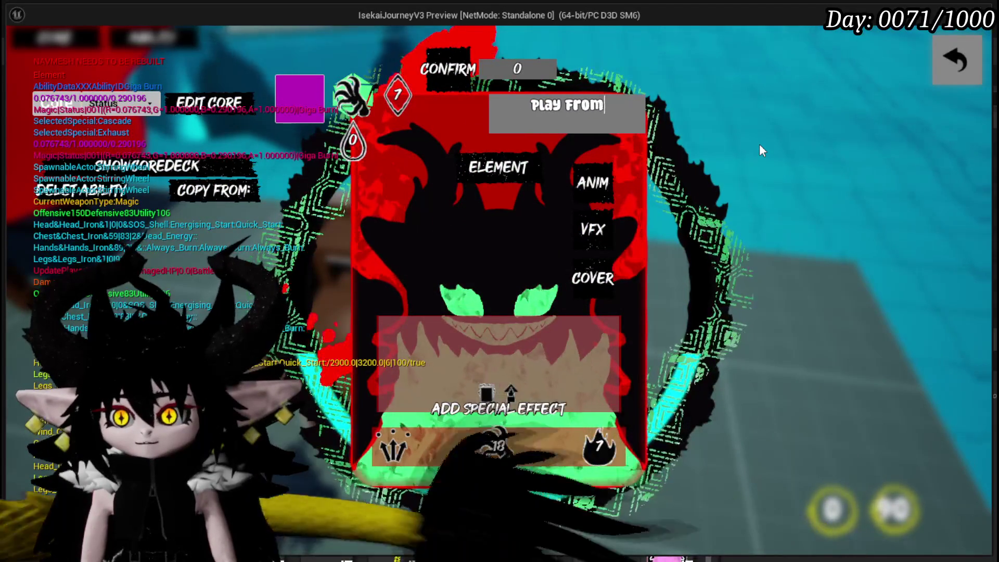
pyautogui.write('D')
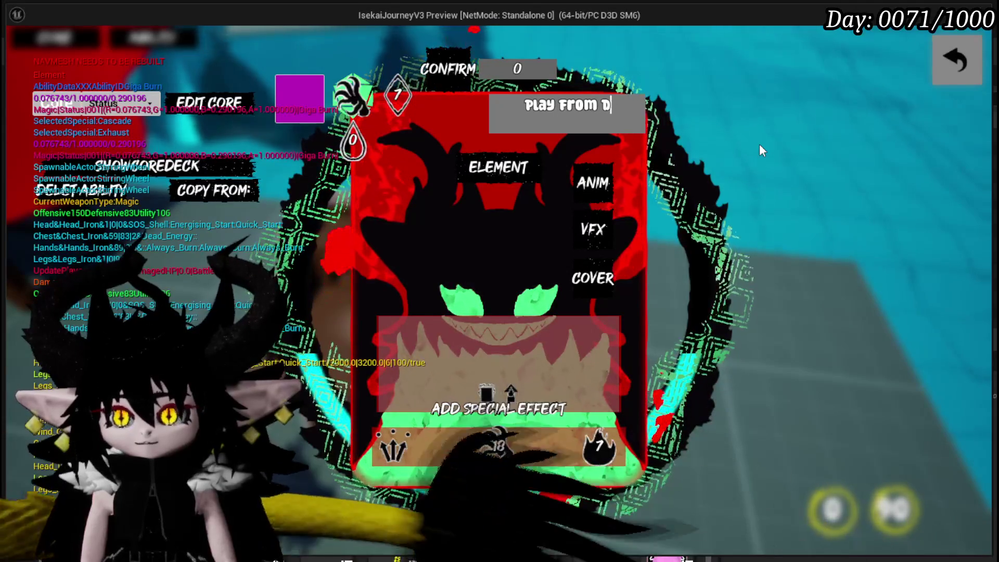
pyautogui.write('ECK')
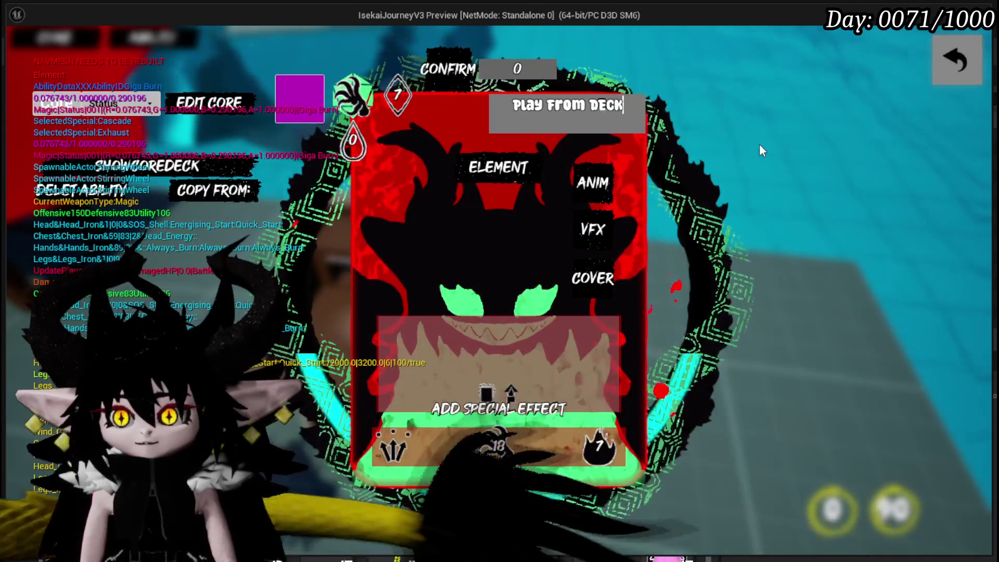
pyautogui.click(592, 182)
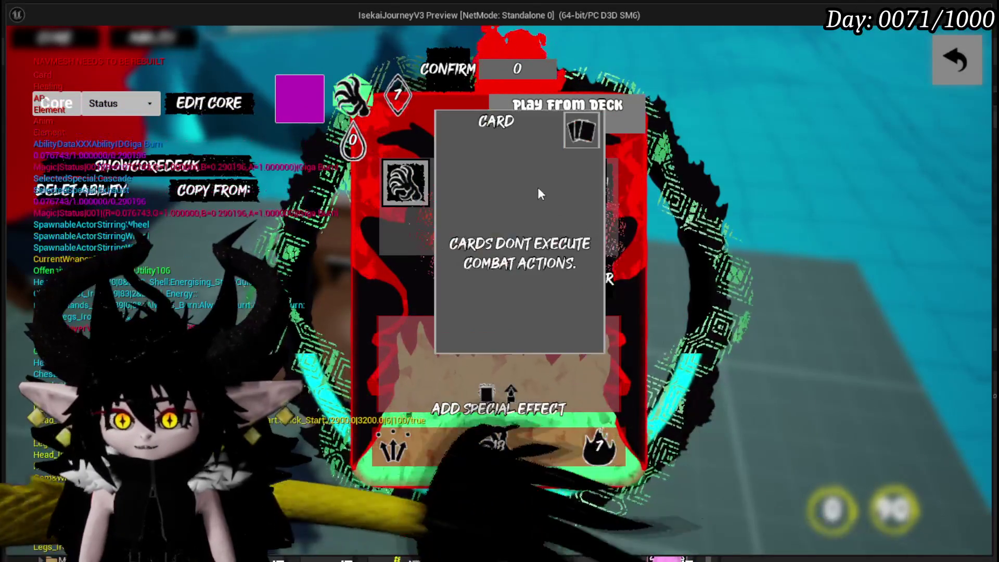
pyautogui.click(538, 186)
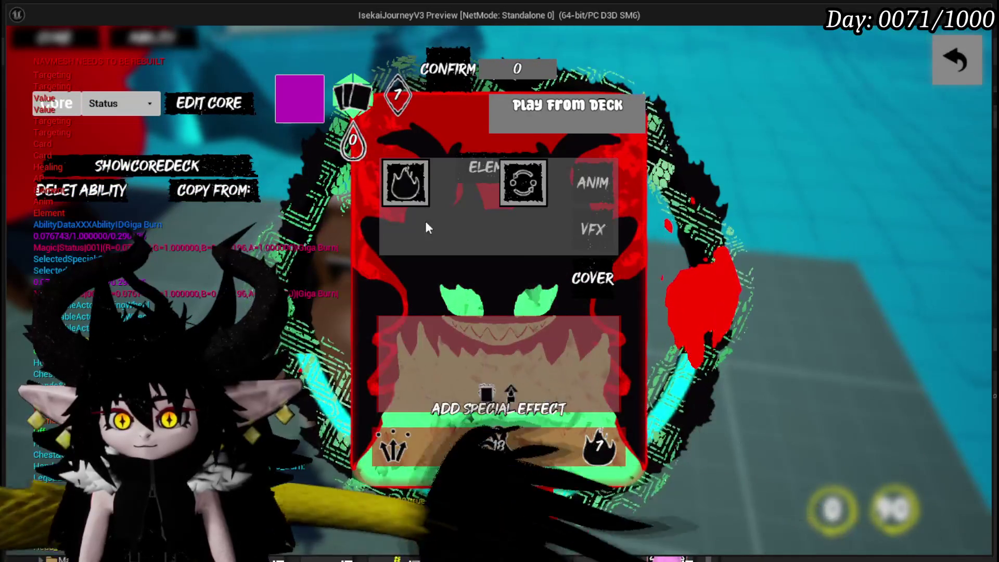
# Step: Make the card play an ability from the deck, adding the Exhaust and Cascade effects
pyautogui.moveTo(405, 182)
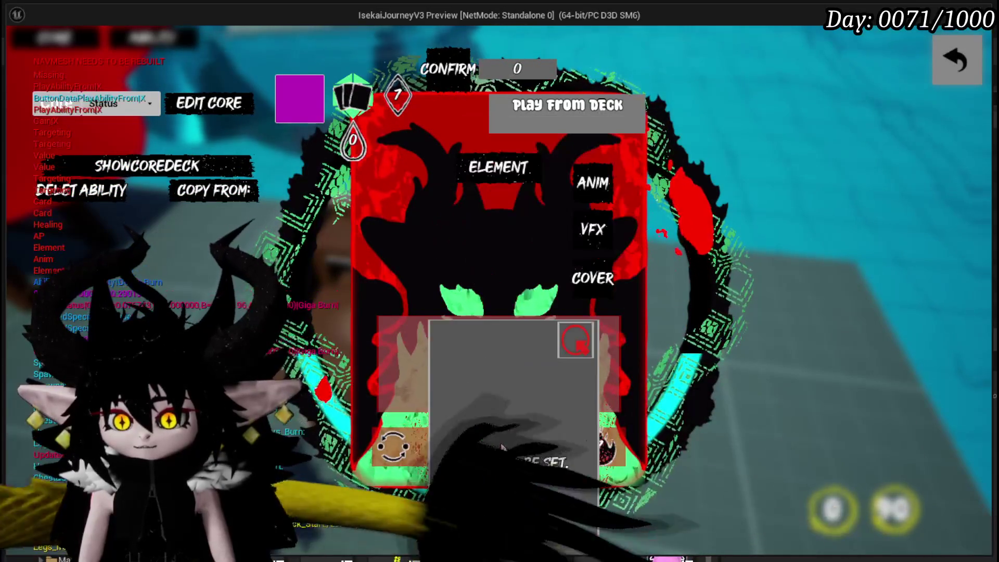
pyautogui.click(500, 440)
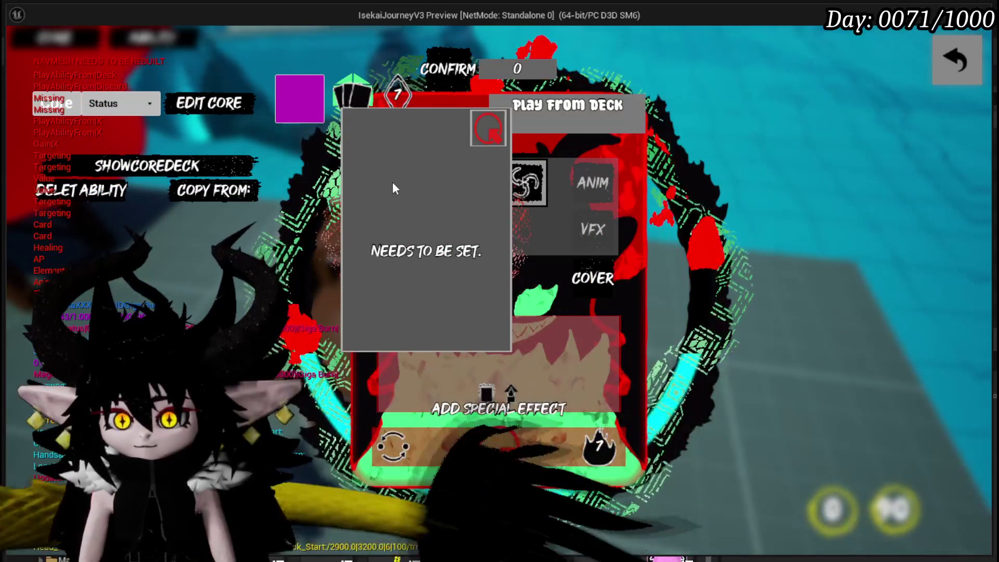
pyautogui.click(499, 446)
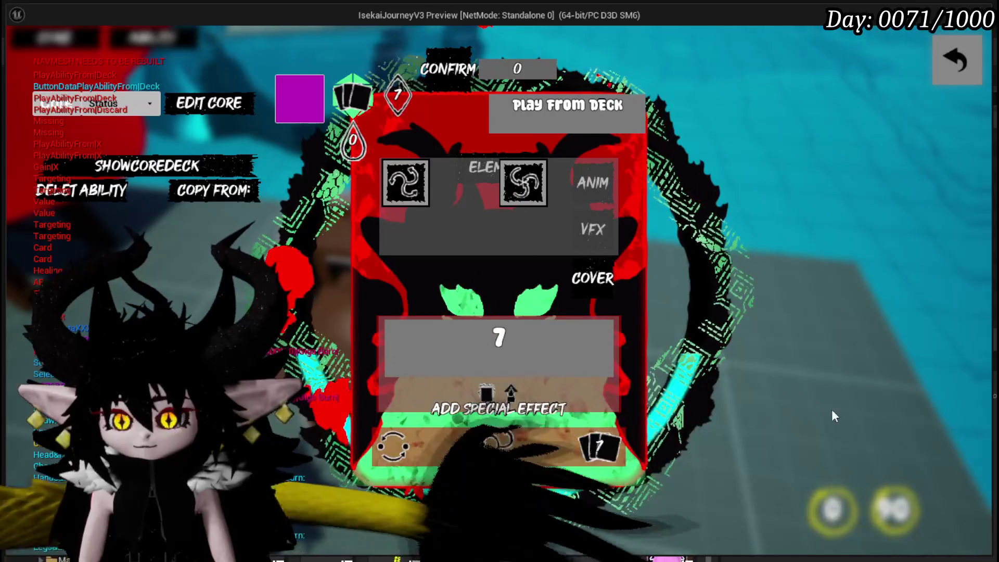
pyautogui.click(487, 394)
pyautogui.click(497, 392)
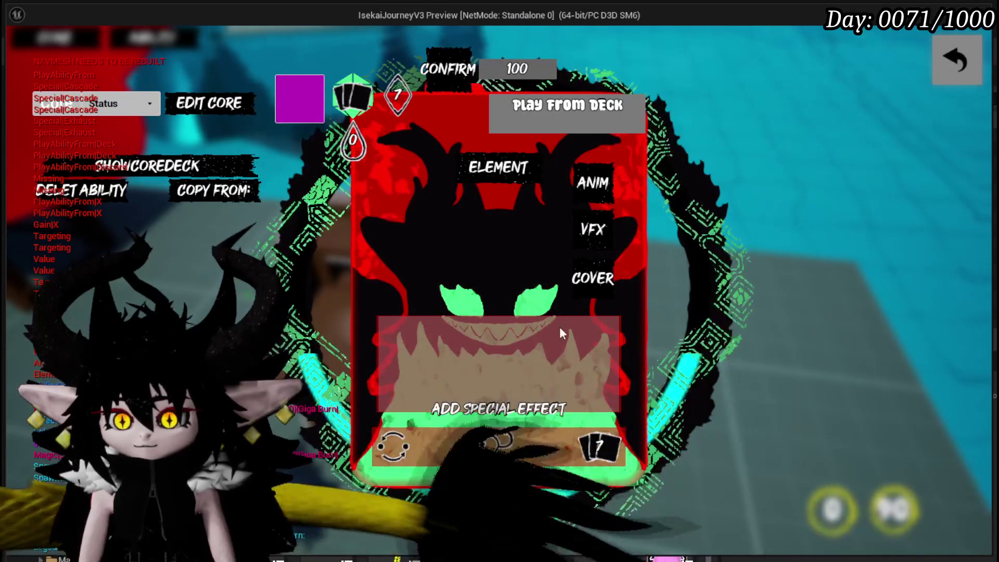
pyautogui.click(398, 95)
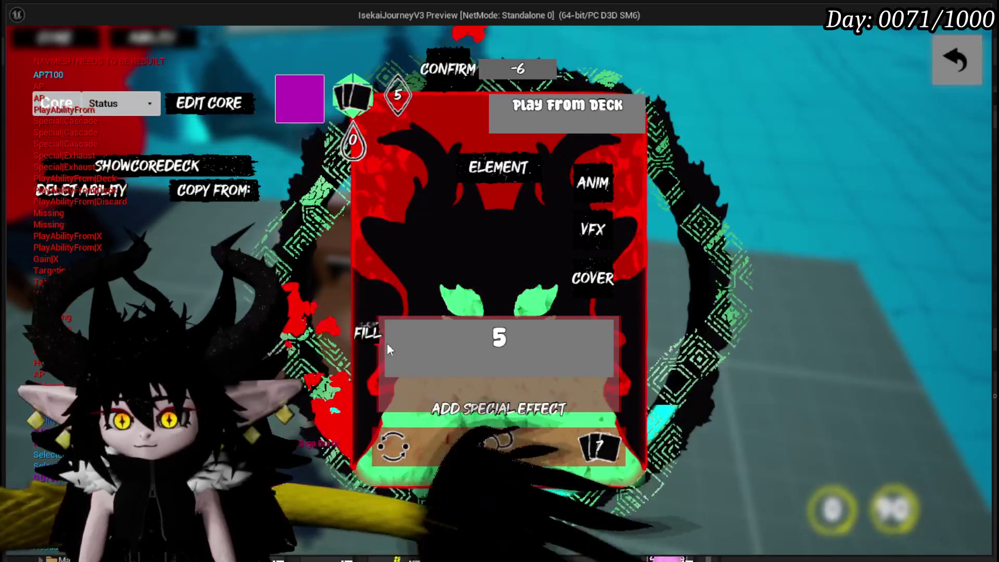
# Step: Choose the play-from-pile special effect and set its Fill value to 1
pyautogui.click(498, 167)
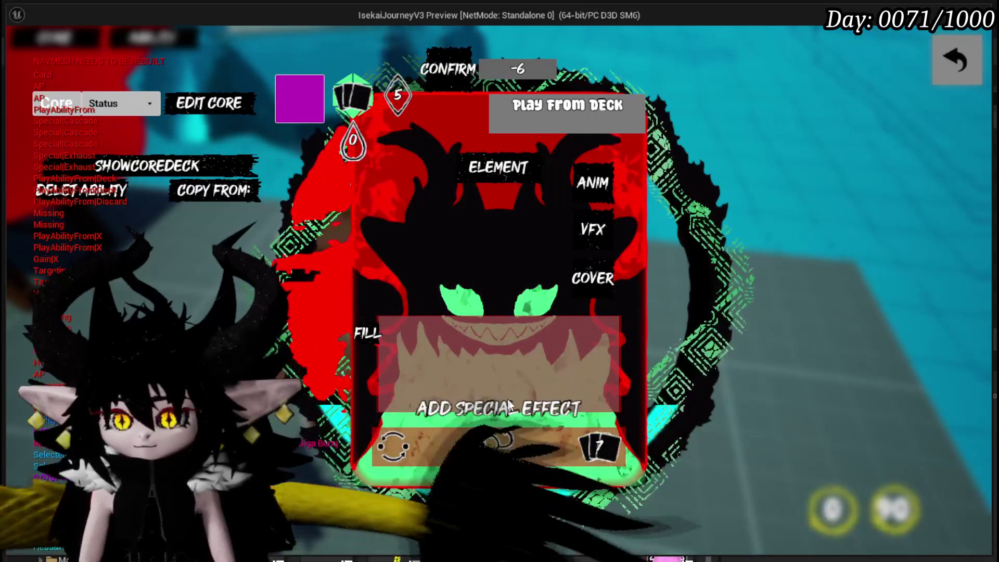
pyautogui.click(602, 436)
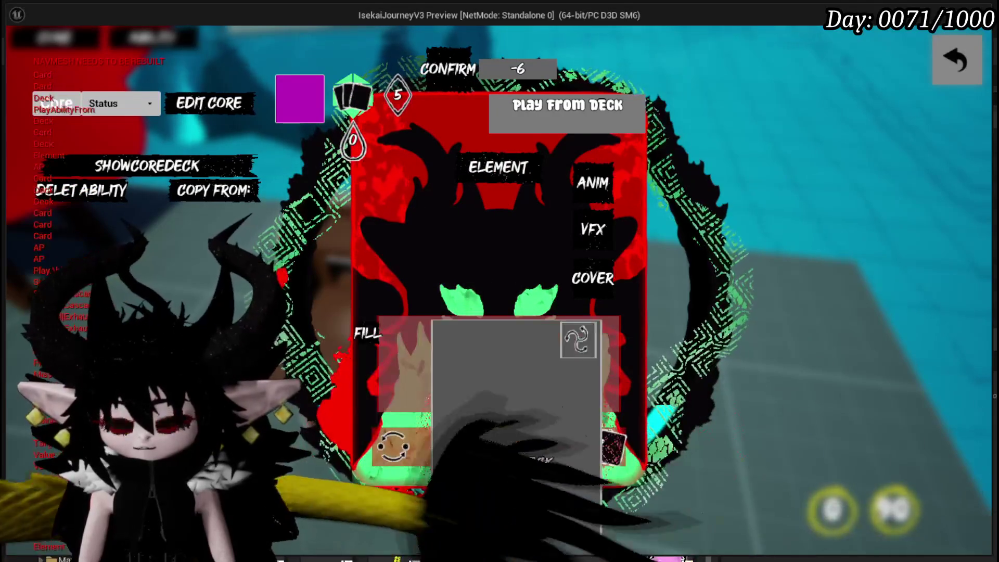
pyautogui.click(467, 438)
pyautogui.click(390, 183)
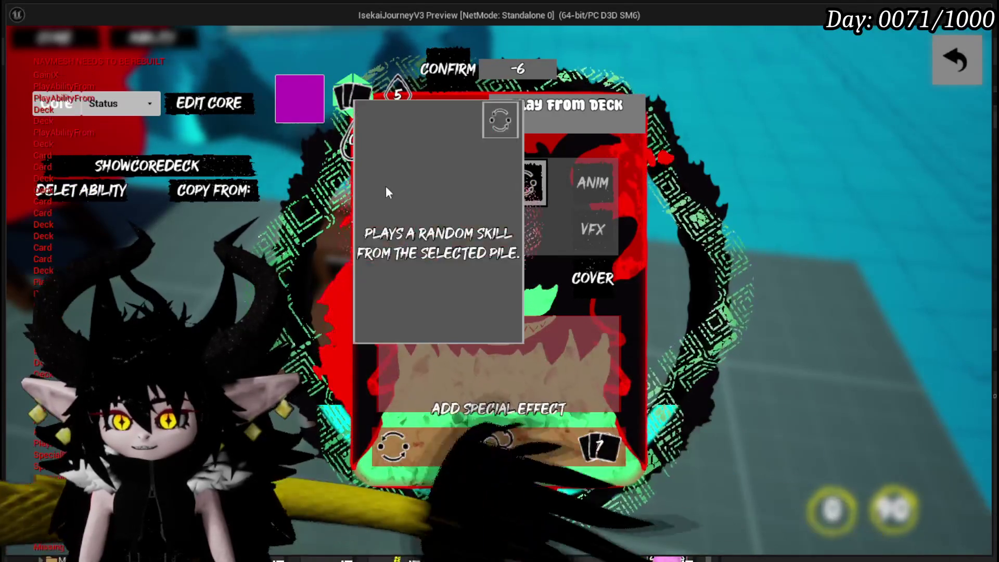
pyautogui.click(598, 445)
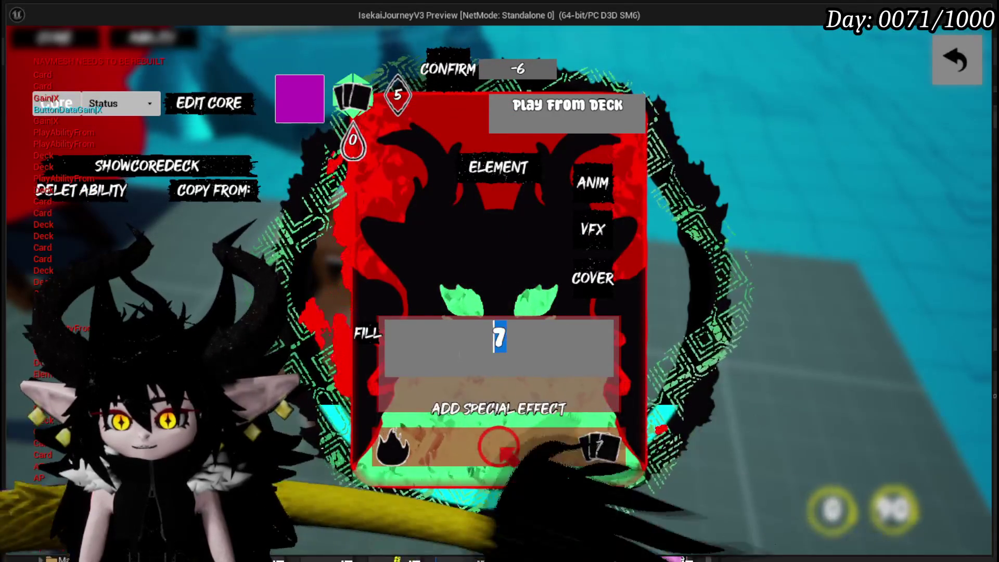
pyautogui.write('1')
pyautogui.press('Return')
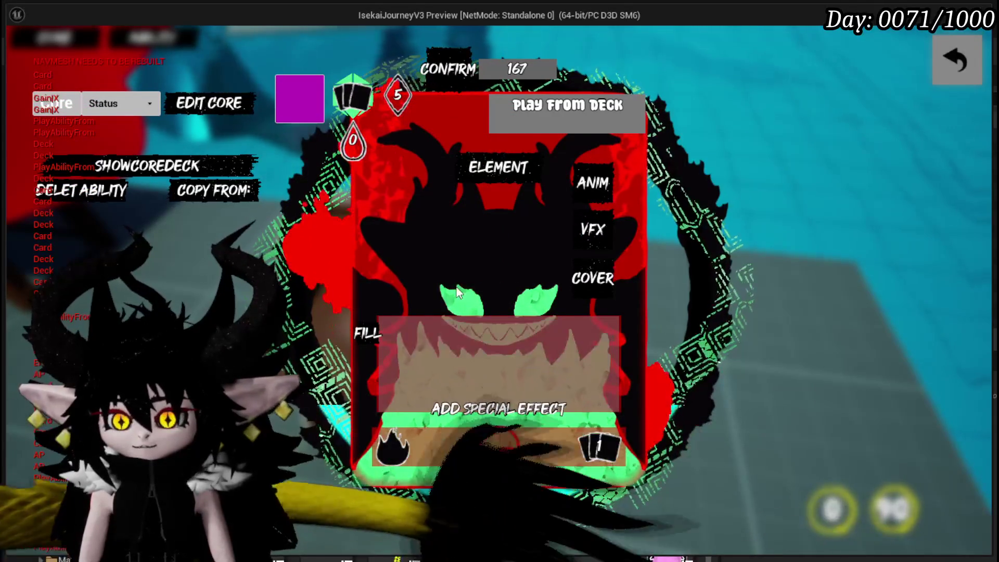
# Step: Change the card's element to cycle and lower its cost to 1
pyautogui.moveTo(608, 445)
pyautogui.moveTo(482, 207)
pyautogui.click(522, 184)
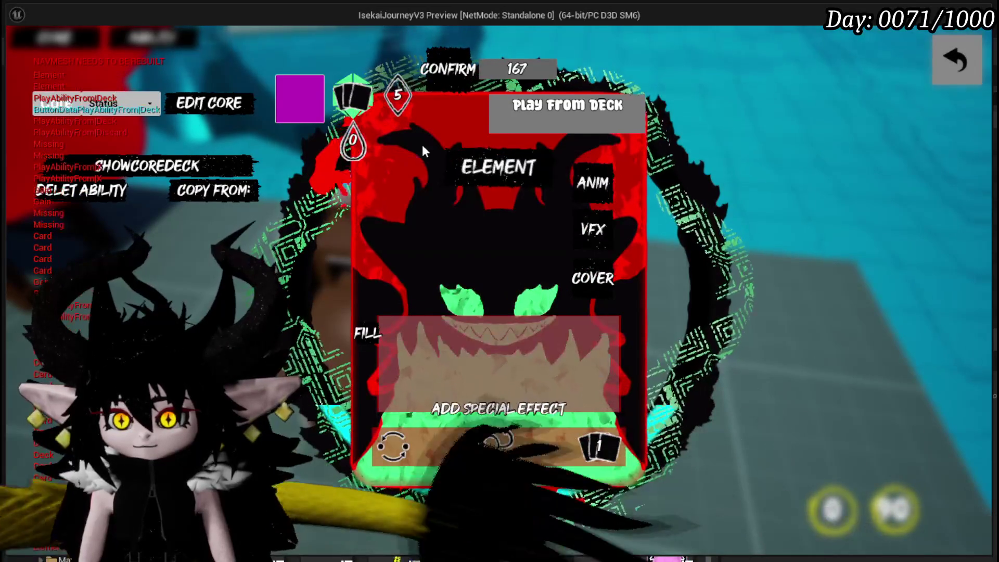
pyautogui.click(396, 98)
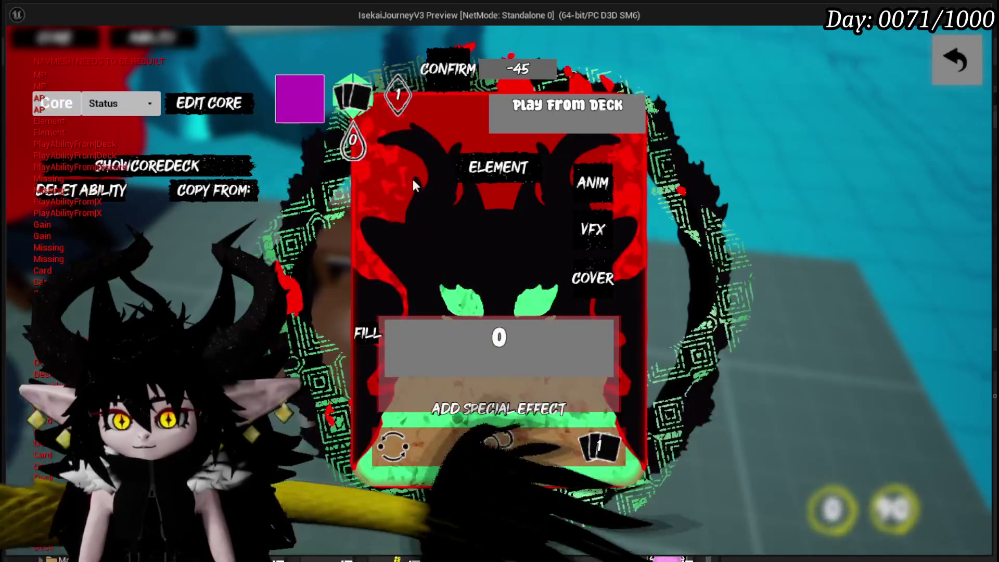
# Step: Set the ability point cost to 0 and print the current card data
pyautogui.write('0')
pyautogui.press('Return')
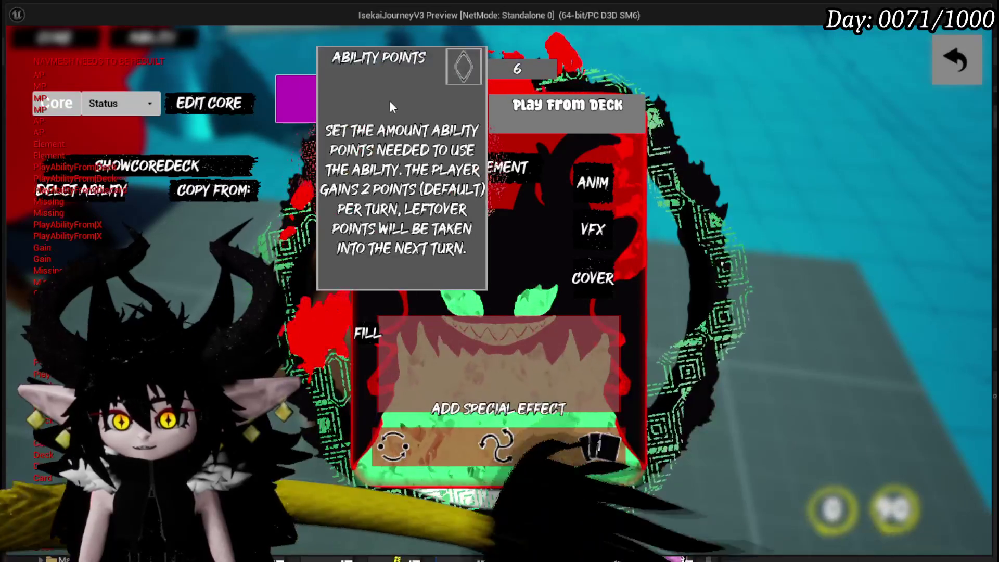
pyautogui.click(360, 337)
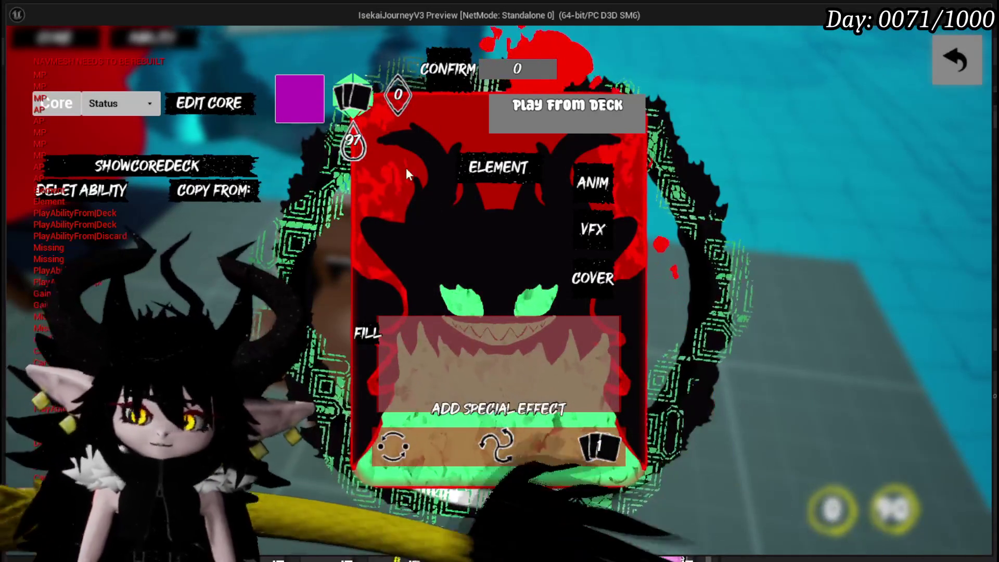
pyautogui.click(307, 110)
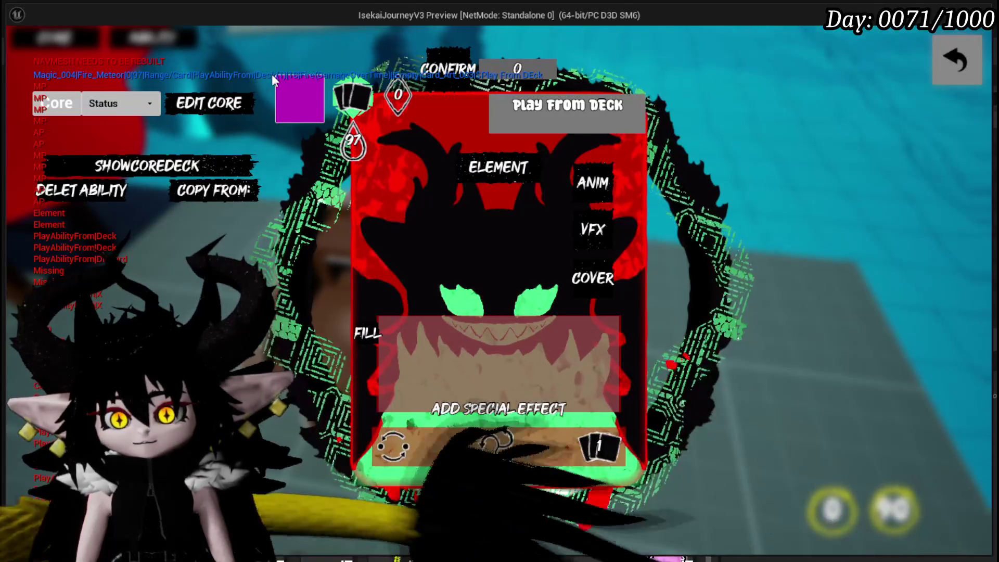
# Step: Give the card the cat cover art and close the card editor and core menu
pyautogui.click(631, 284)
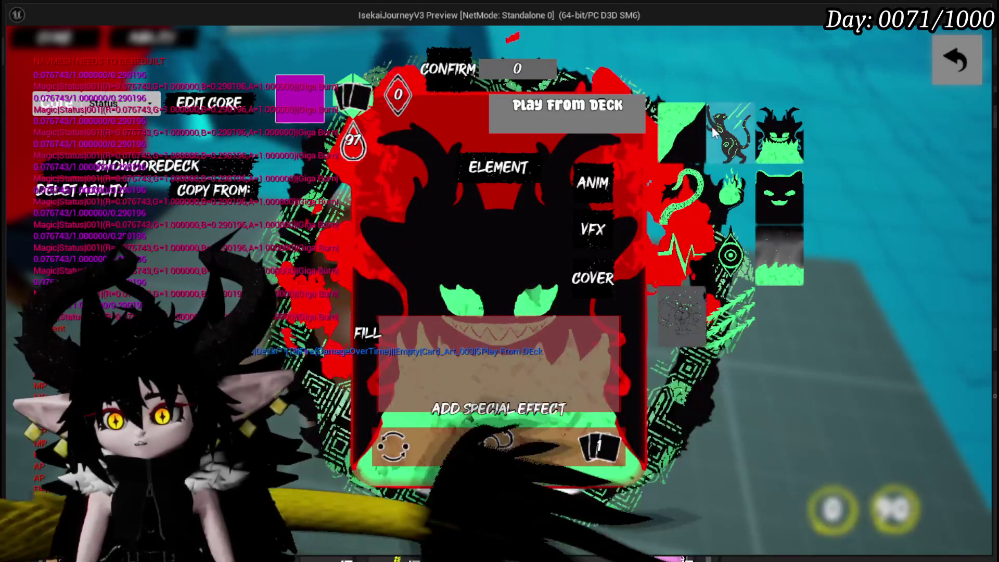
pyautogui.click(711, 128)
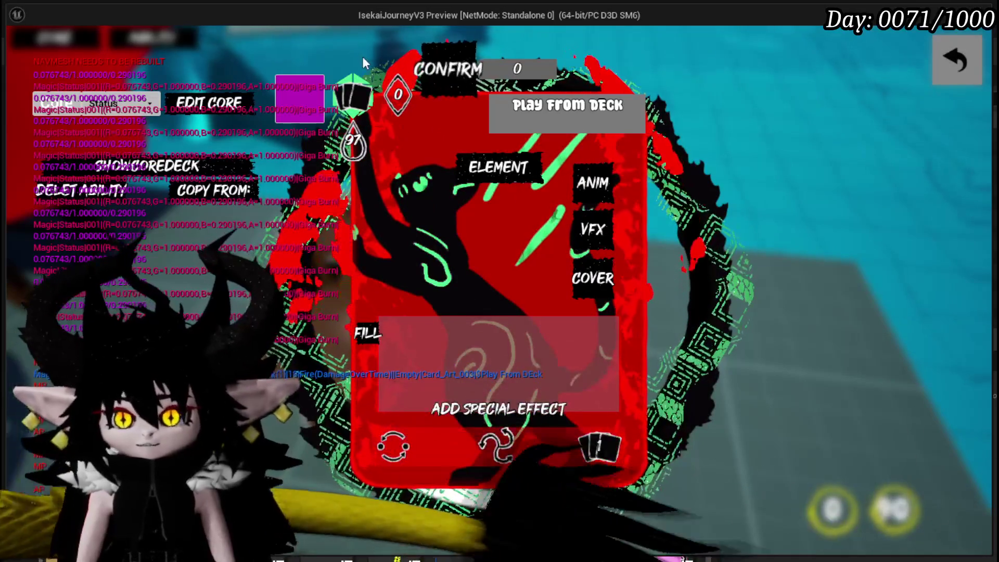
pyautogui.click(434, 64)
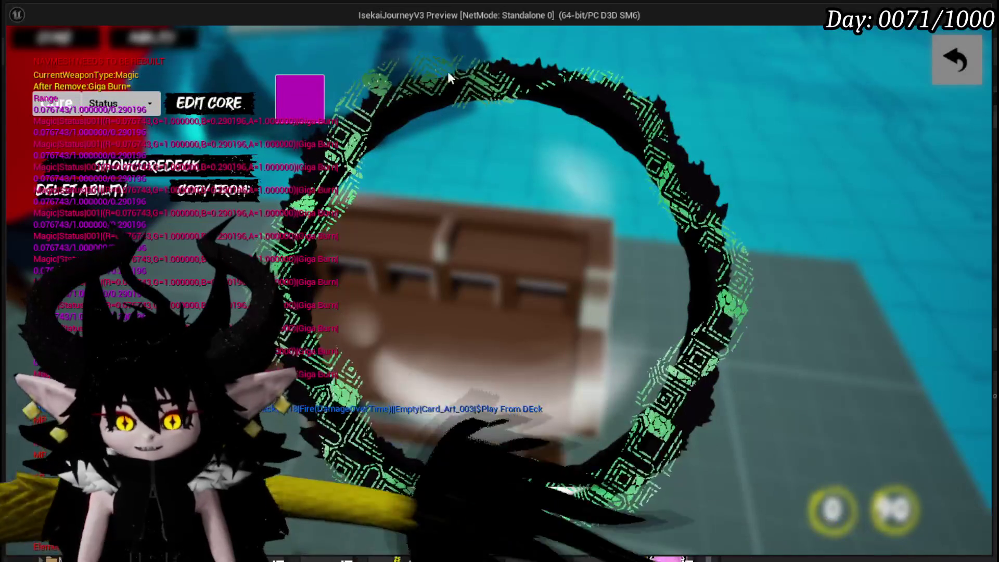
pyautogui.click(964, 59)
# Step: Return to gameplay and save the game from the pause settings menu
pyautogui.click(963, 58)
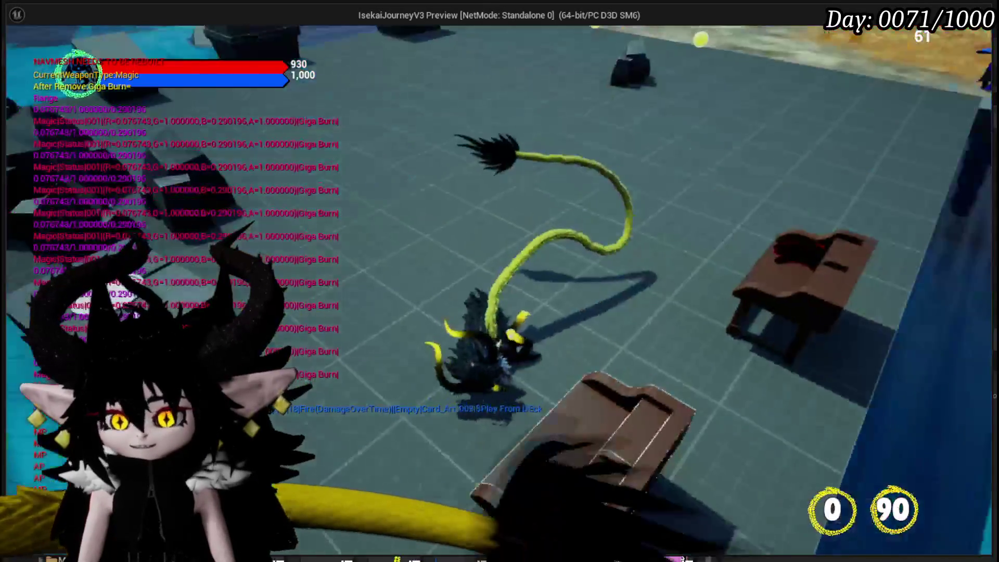
pyautogui.press('Escape')
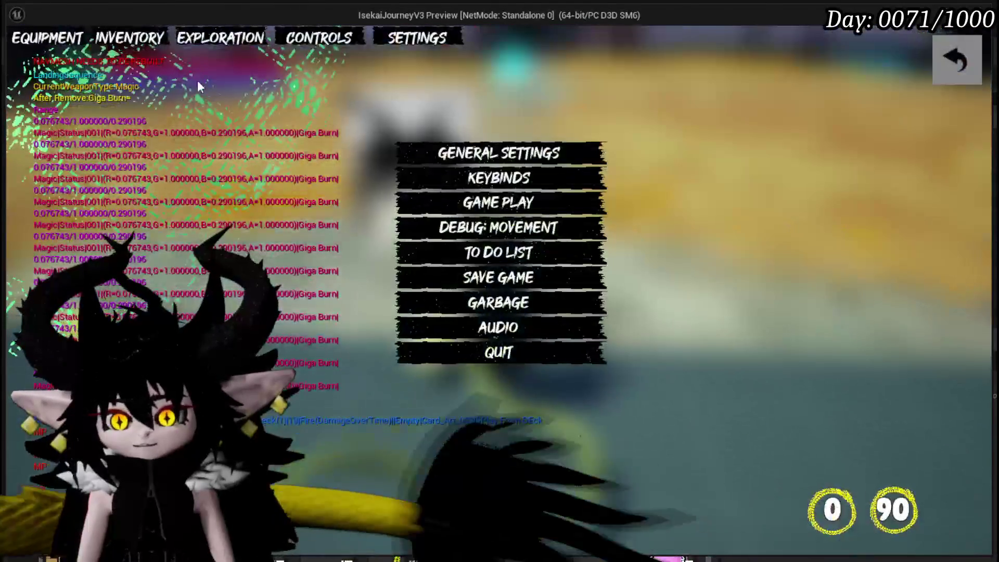
pyautogui.click(442, 276)
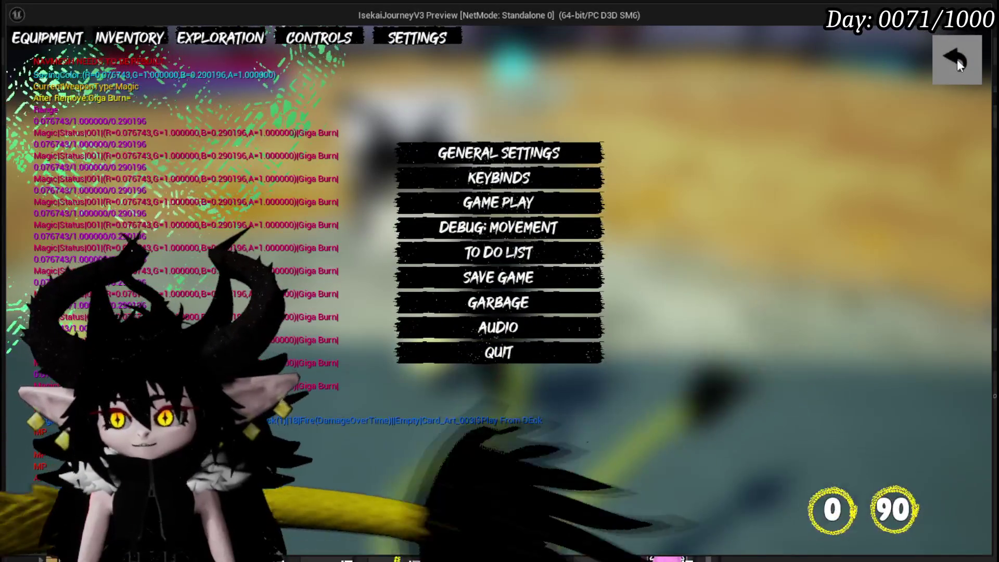
pyautogui.click(956, 59)
# Step: Walk into the slime to start a battle and review the full deck
pyautogui.press('w')
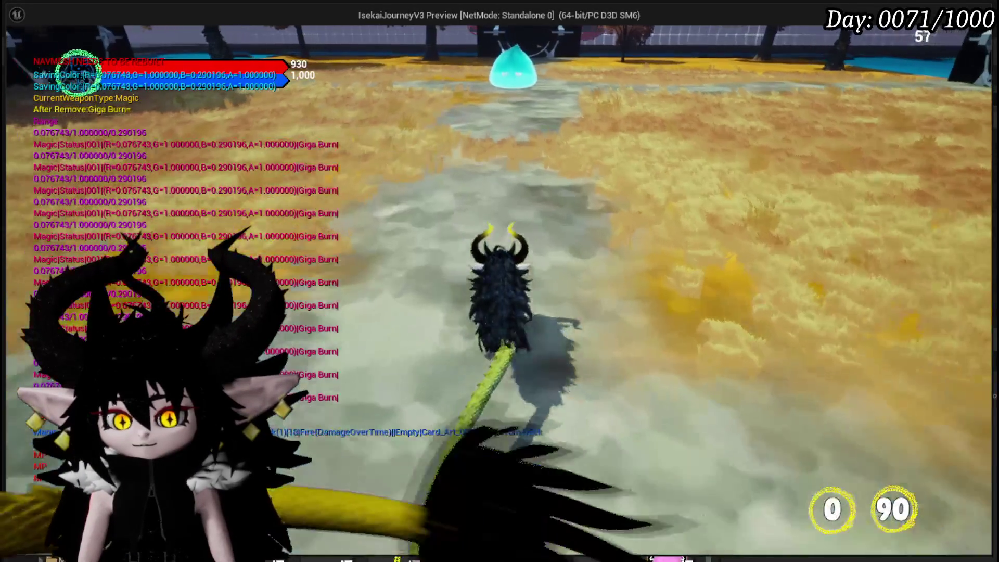
pyautogui.press('w')
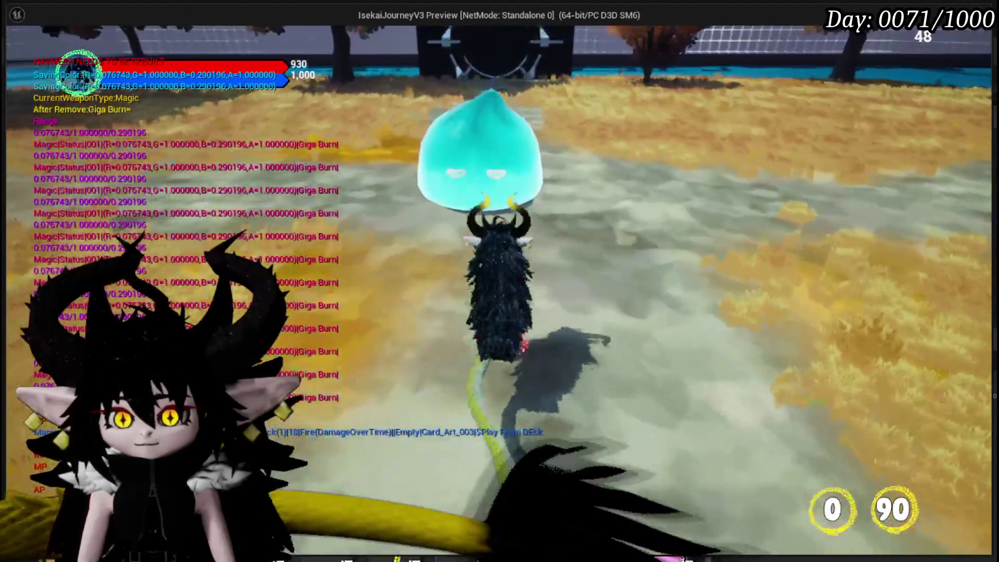
pyautogui.press('w')
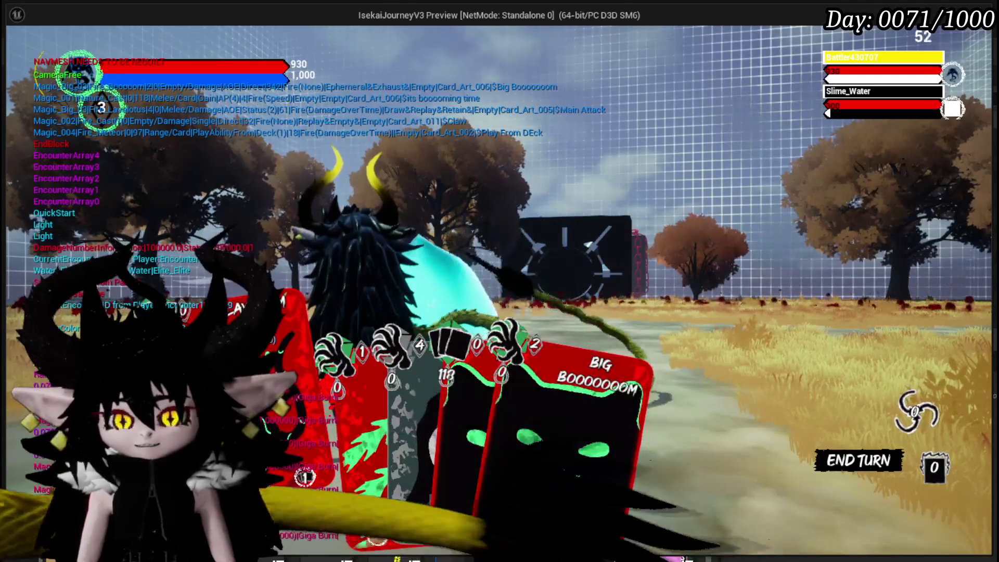
pyautogui.press('Tab')
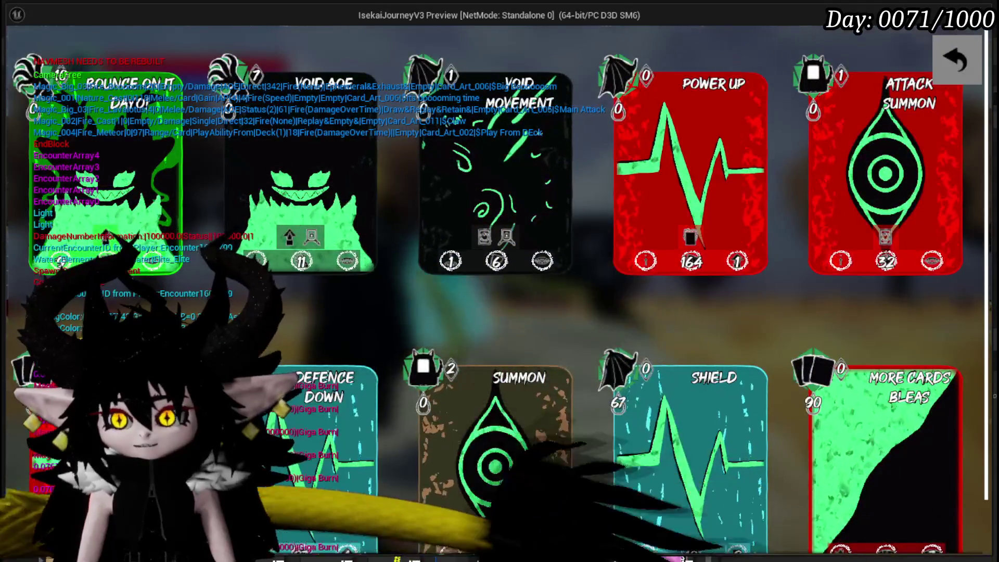
pyautogui.scroll(-1, 499, 281)
pyautogui.scroll(-1, 754, 163)
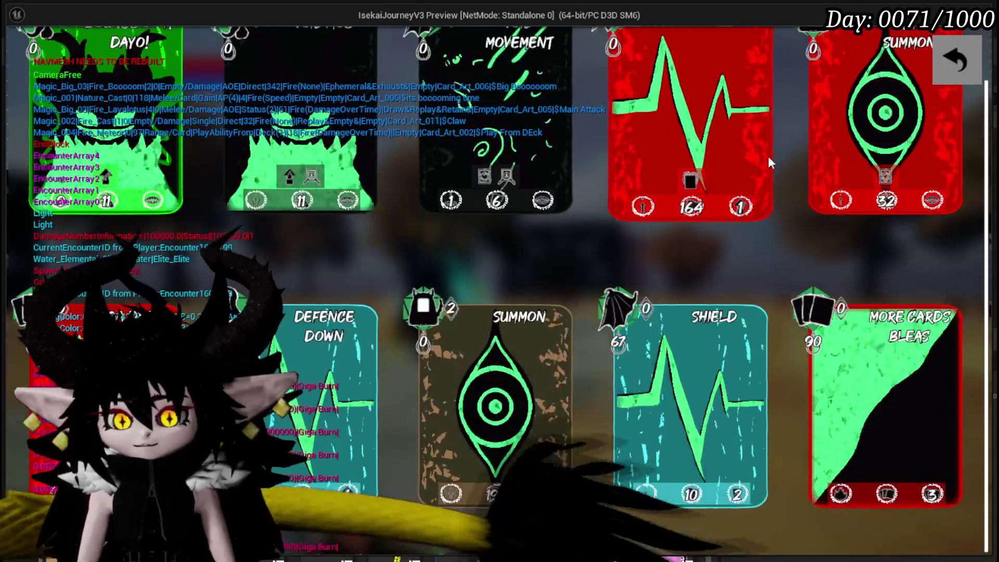
pyautogui.click(946, 60)
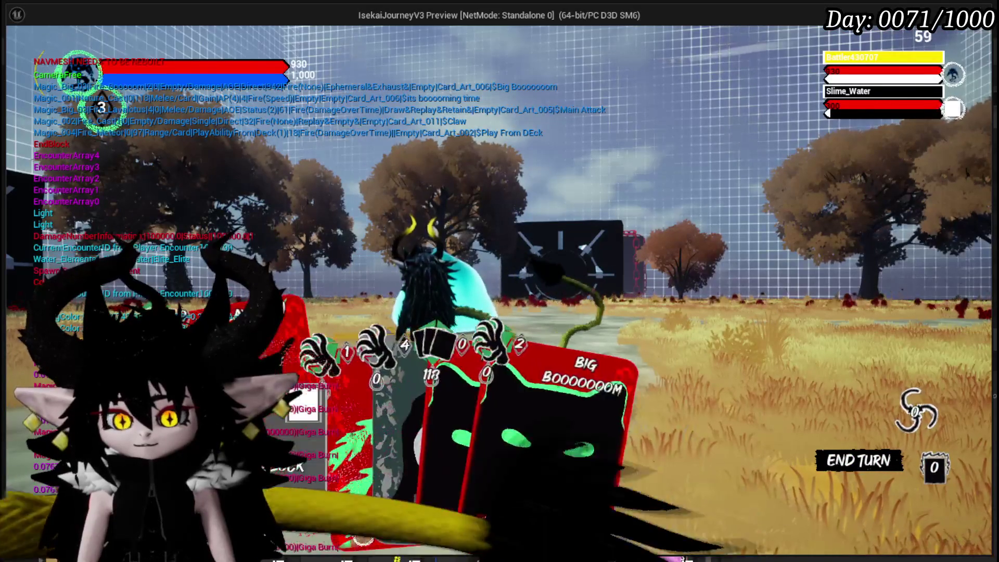
# Step: Play the Play From Deck card, check its card selection, then stop the preview
pyautogui.click(718, 333)
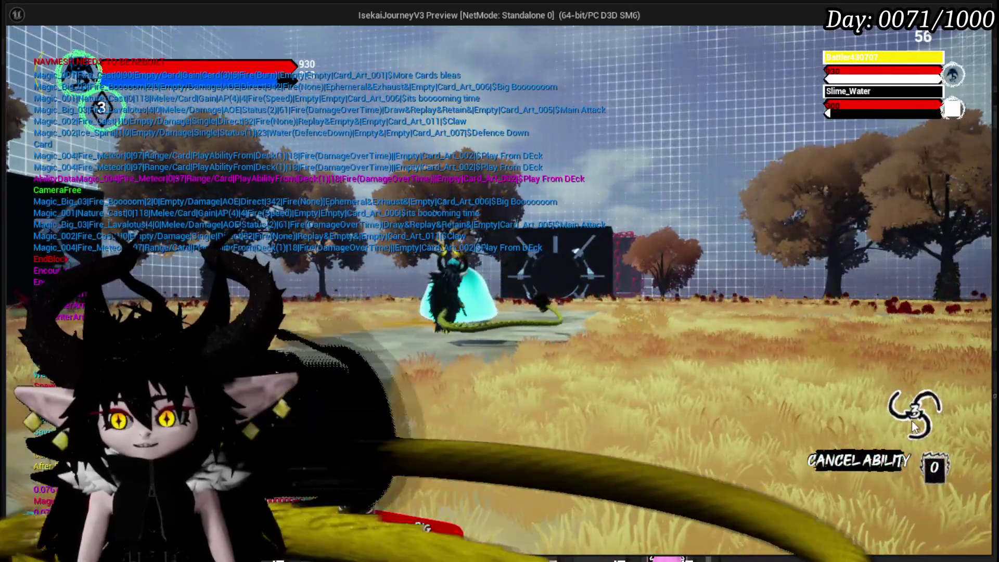
pyautogui.click(912, 424)
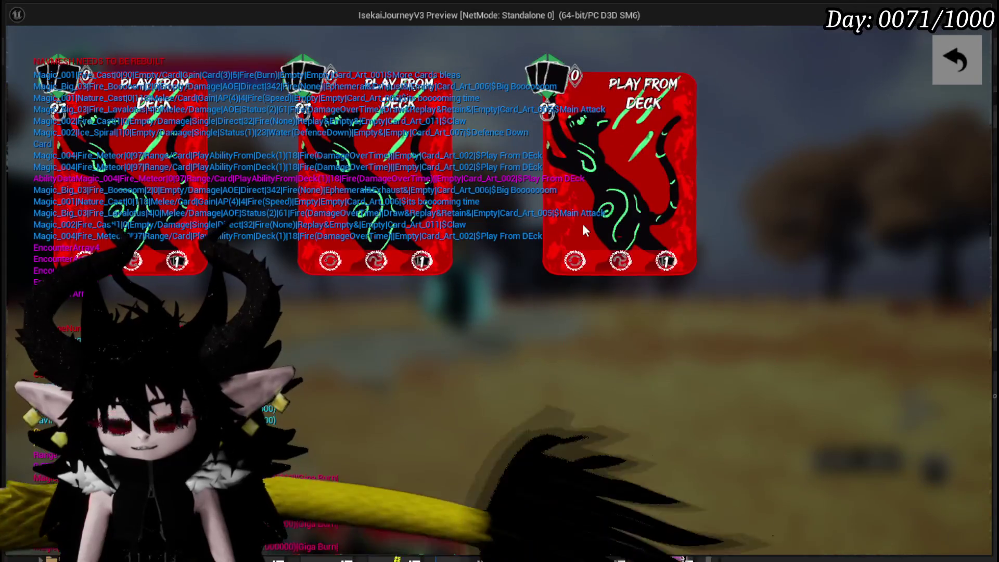
pyautogui.click(960, 60)
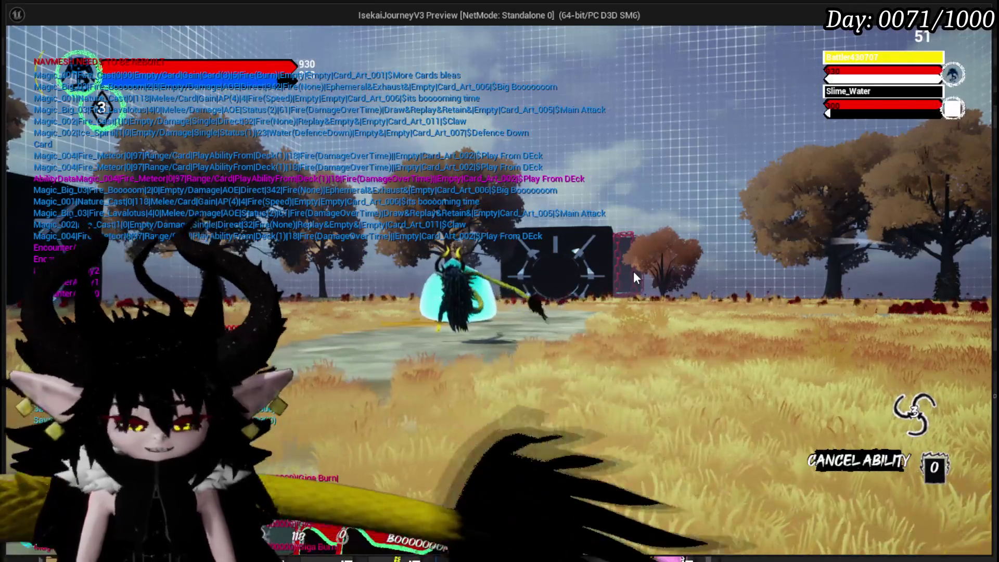
pyautogui.press('Escape')
pyautogui.click(24, 54)
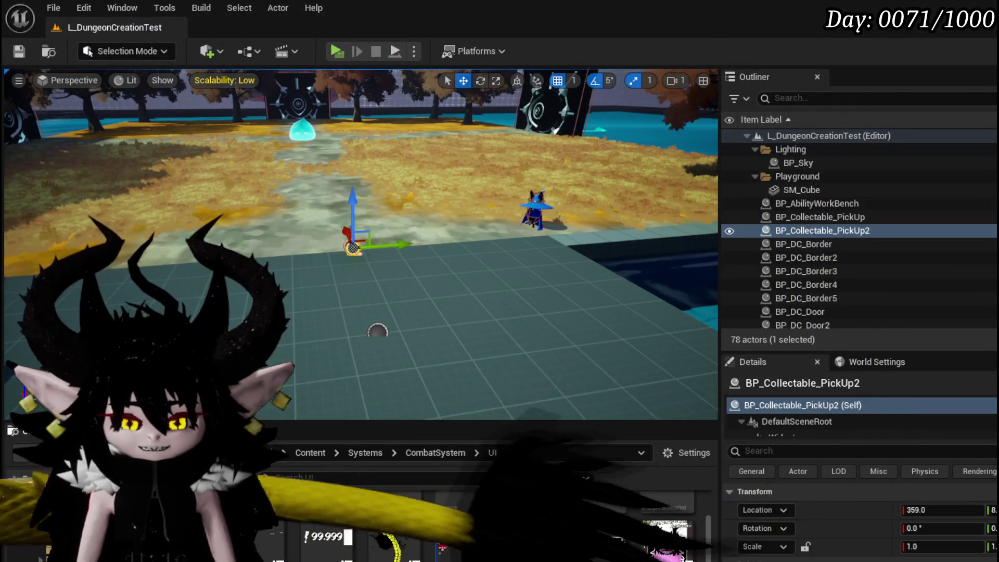
# Step: Return to the WP_Card_HUD PlayFrom graph and select the SET Selected Ability node
pyautogui.hotkey('alt', 'Tab')
pyautogui.moveTo(464, 212); pyautogui.dragTo(548, 182)
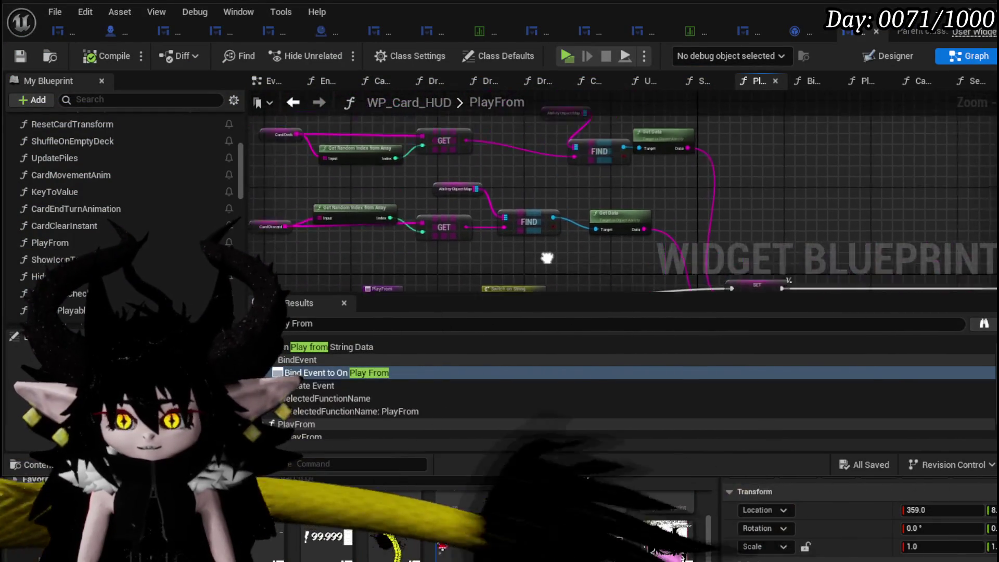
pyautogui.moveTo(340, 176); pyautogui.dragTo(422, 170)
pyautogui.moveTo(936, 213); pyautogui.dragTo(736, 184)
pyautogui.click(676, 171)
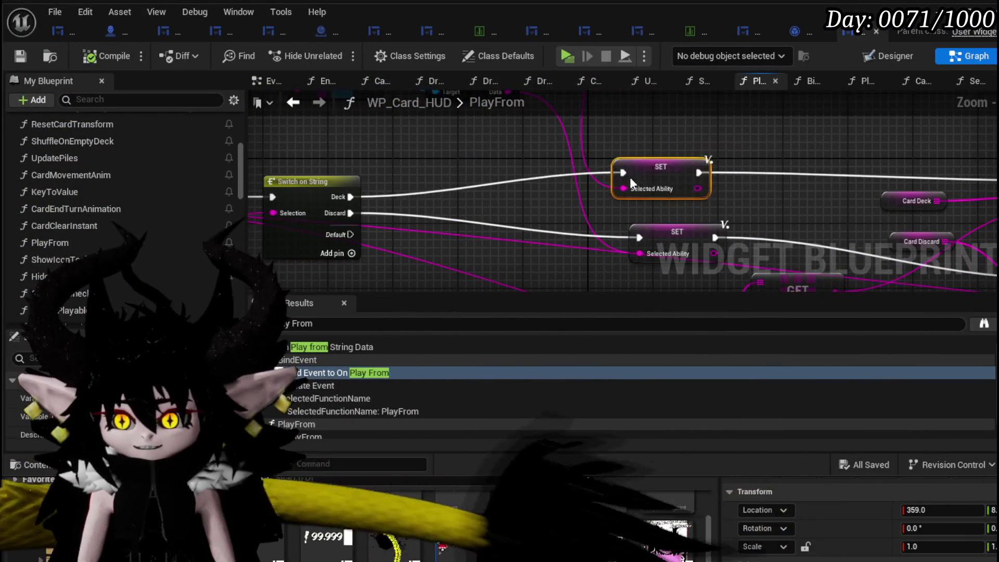
pyautogui.scroll(2, 634, 132)
pyautogui.scroll(-3, 713, 214)
pyautogui.scroll(4, 601, 204)
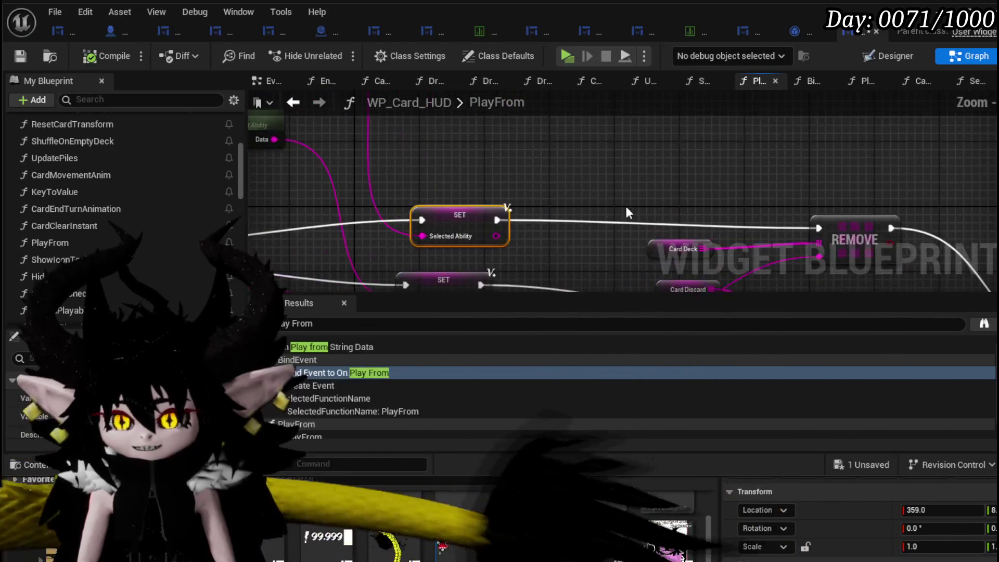
# Step: Toggle a breakpoint on the SET node, save WP_Card_HUD, and return to the level editor
pyautogui.moveTo(636, 175); pyautogui.dragTo(374, 177)
pyautogui.scroll(-3, 607, 188)
pyautogui.scroll(4, 615, 208)
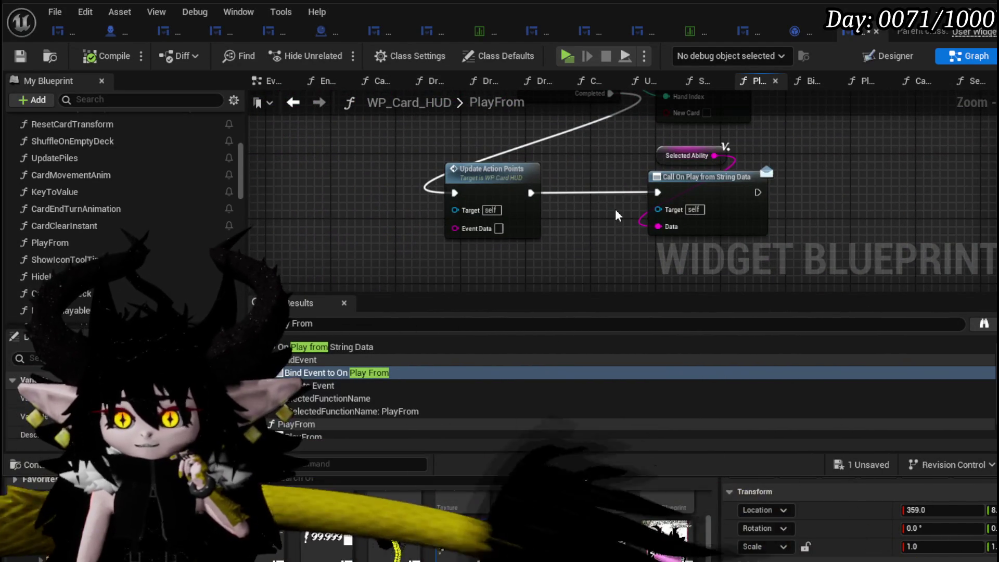
pyautogui.scroll(-3, 608, 162)
pyautogui.scroll(3, 609, 172)
pyautogui.scroll(-2, 616, 185)
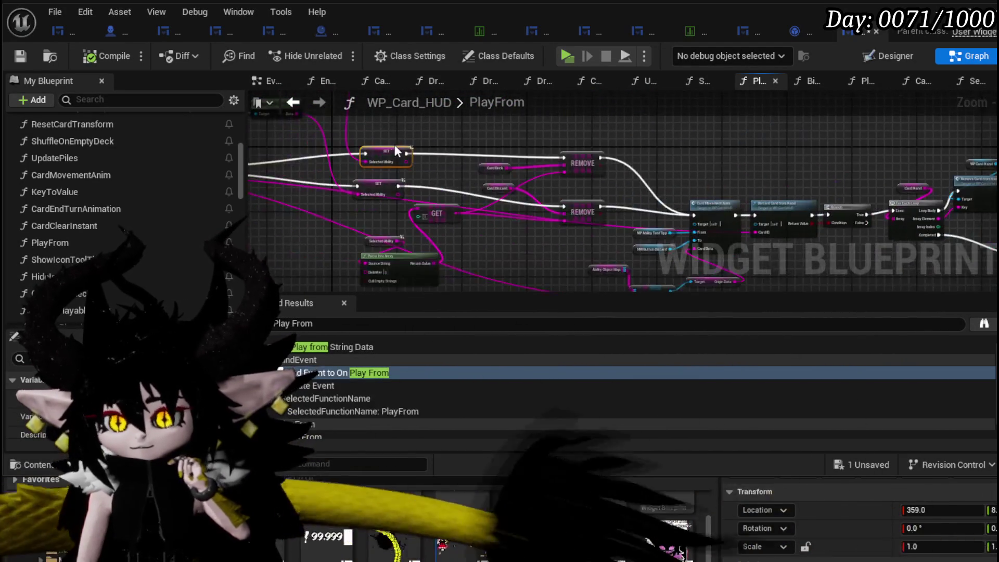
pyautogui.scroll(3, 628, 200)
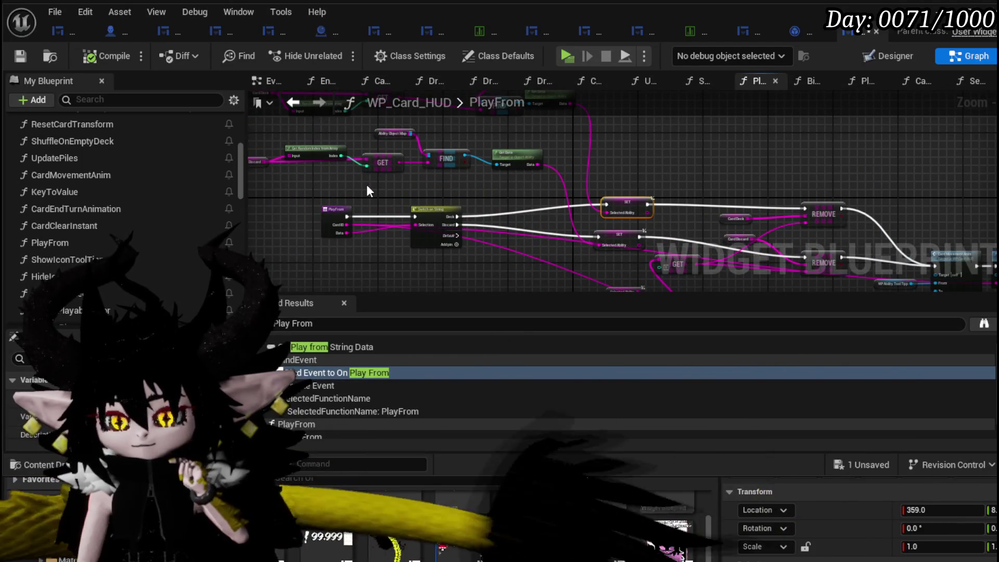
pyautogui.rightClick(636, 204)
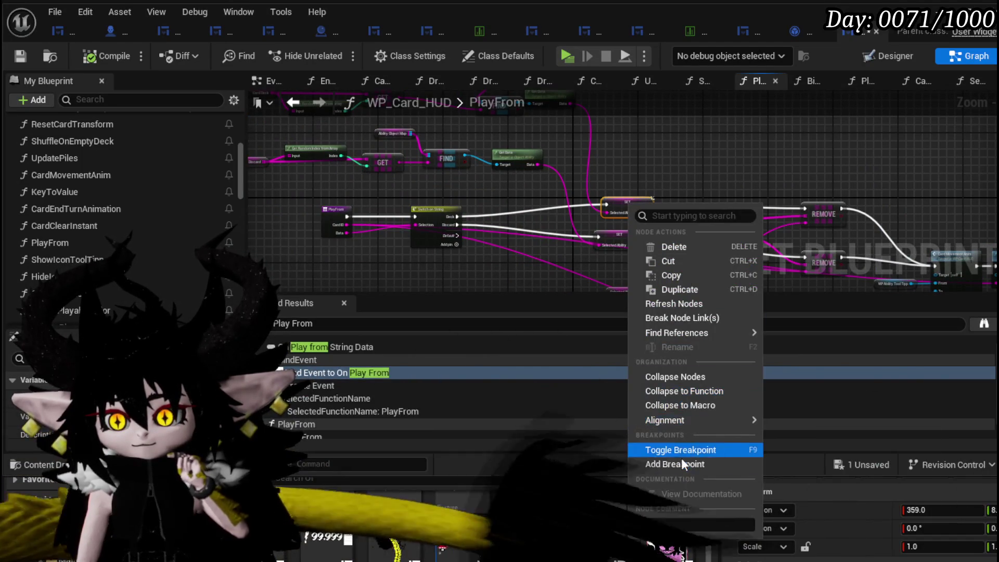
pyautogui.click(674, 450)
pyautogui.click(21, 57)
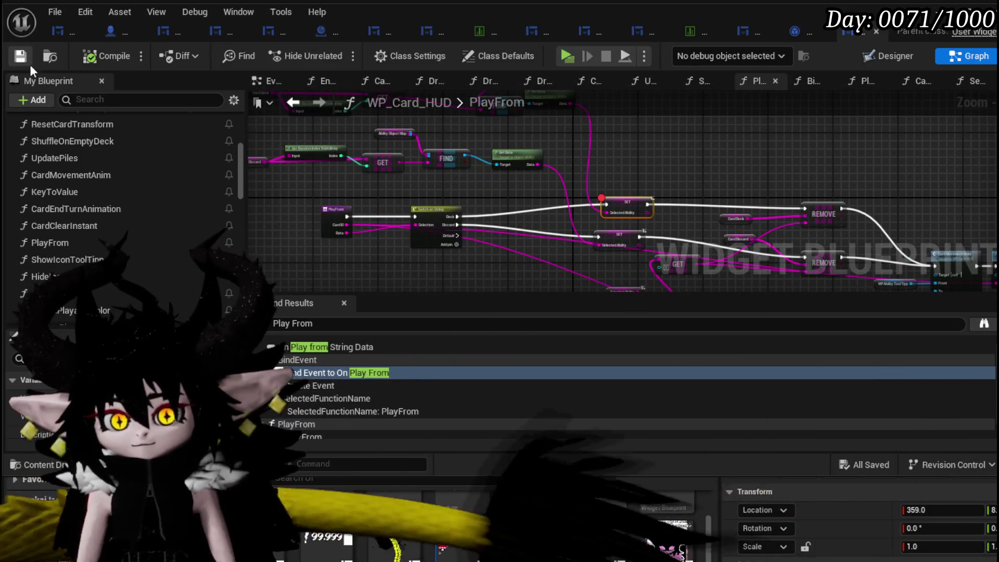
pyautogui.click(629, 55)
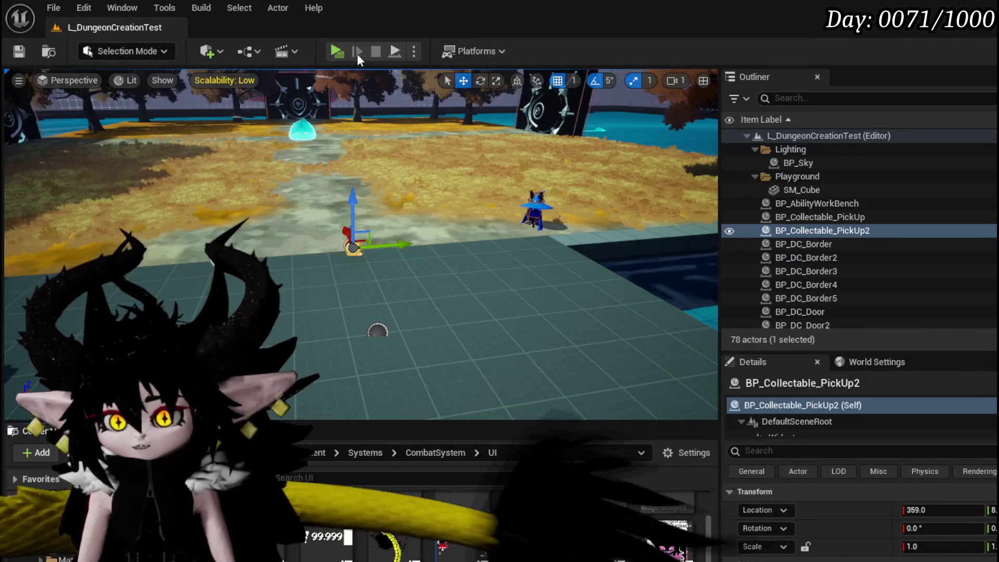
# Step: Start a play session, move toward the slime, and cast a card ability
pyautogui.hotkey('alt', 'p')
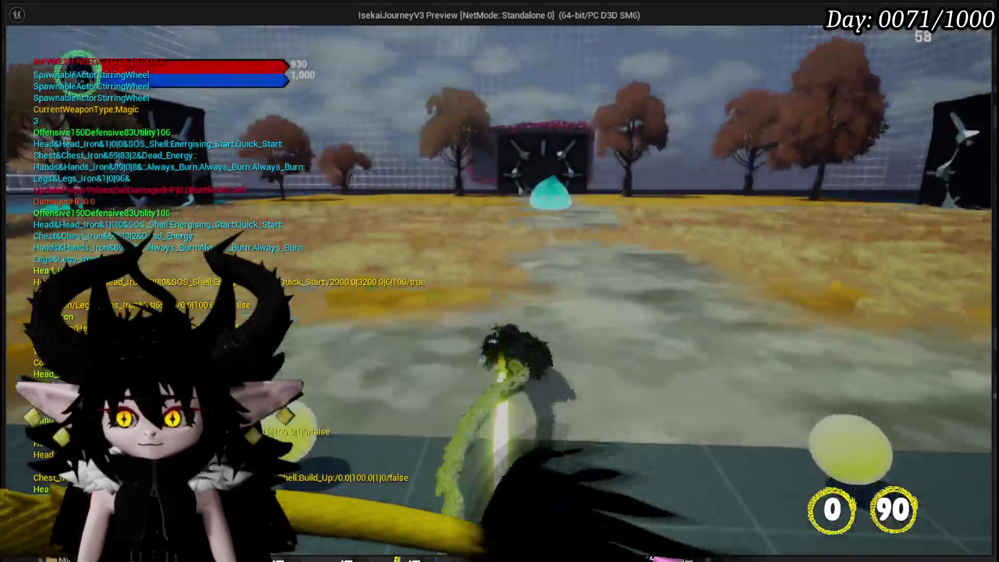
pyautogui.press('w')
pyautogui.press('1')
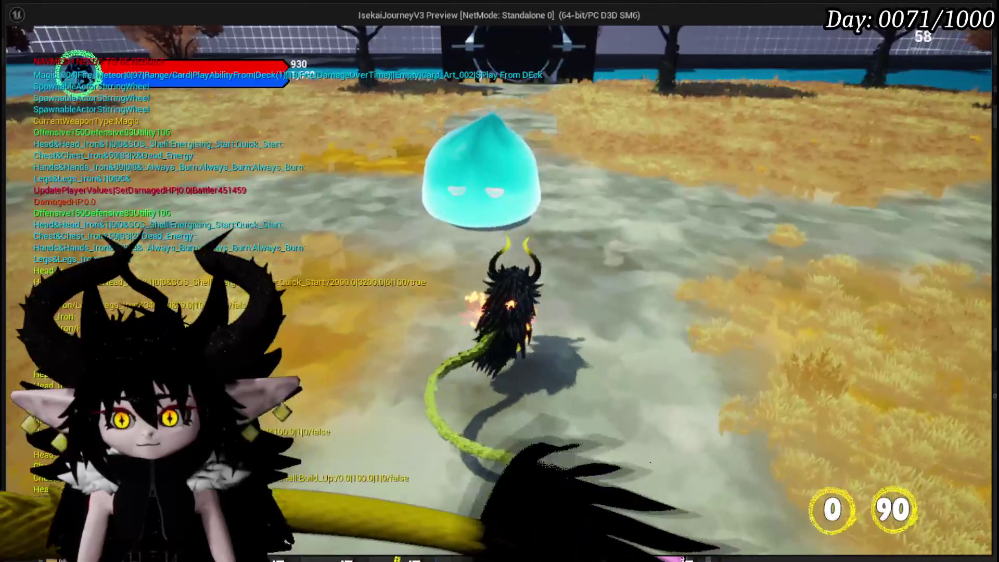
pyautogui.press('2')
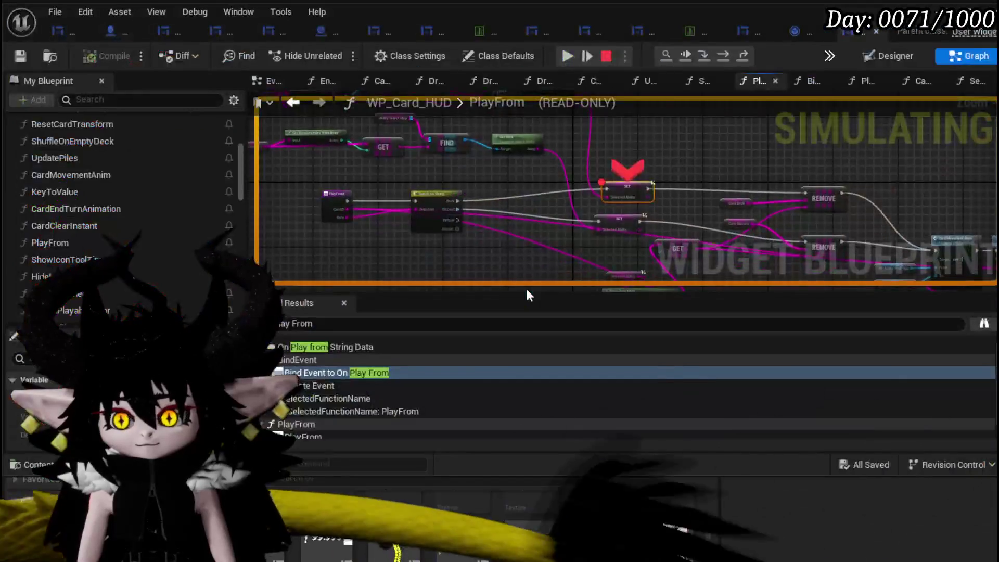
# Step: At the breakpoint, inspect the Selected Ability and GET node values, then continue execution
pyautogui.moveTo(569, 200)
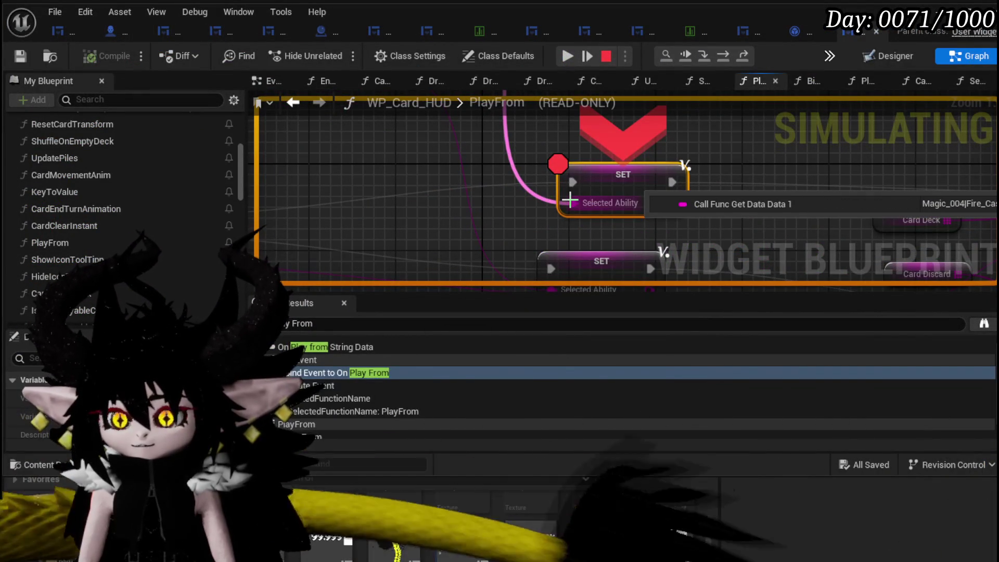
pyautogui.scroll(-4, 663, 275)
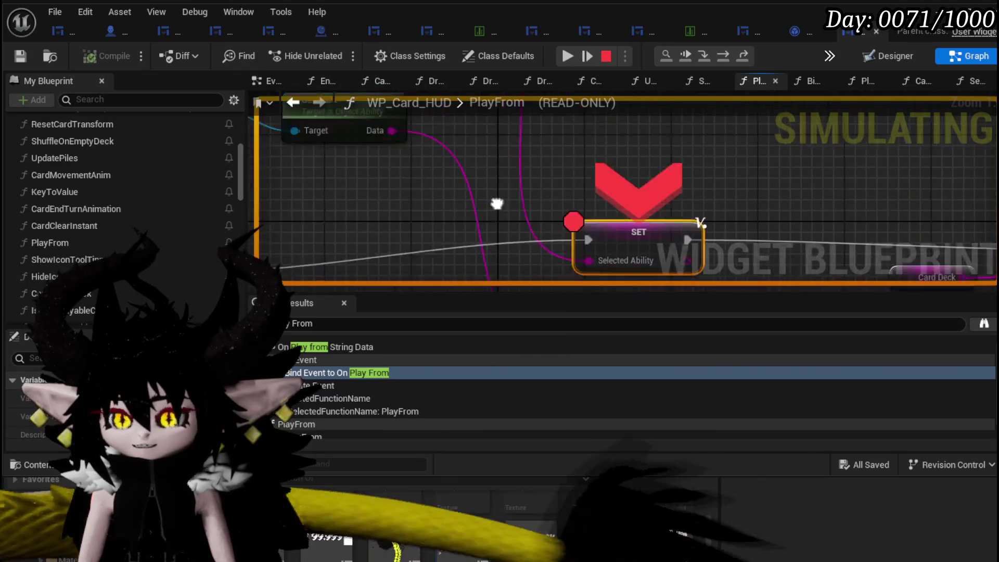
pyautogui.scroll(2, 607, 177)
pyautogui.moveTo(607, 177)
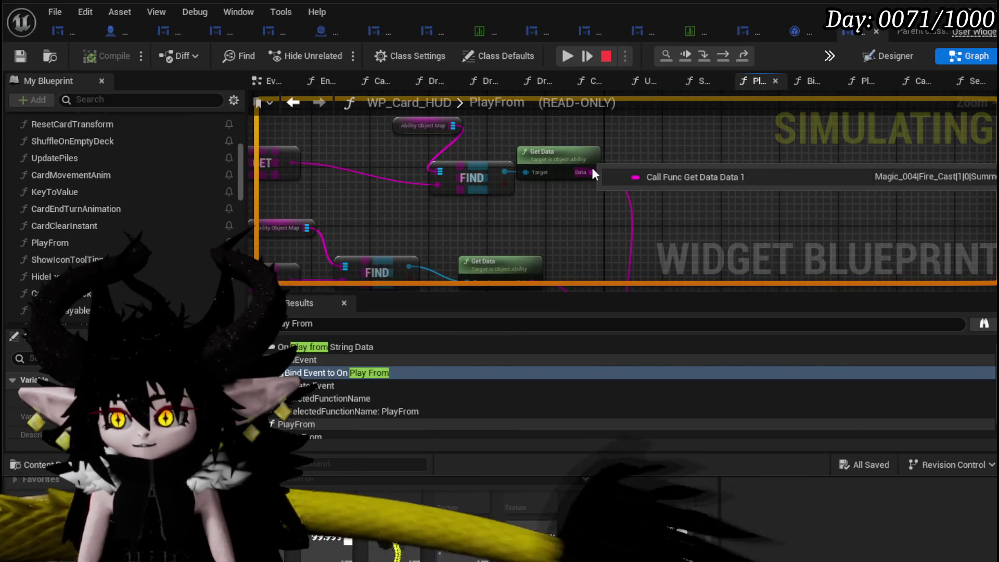
pyautogui.moveTo(560, 188)
pyautogui.mouseDown()
pyautogui.moveTo(924, 225)
pyautogui.moveTo(746, 232)
pyautogui.moveTo(571, 216)
pyautogui.mouseUp()
pyautogui.click(567, 59)
pyautogui.moveTo(610, 203)
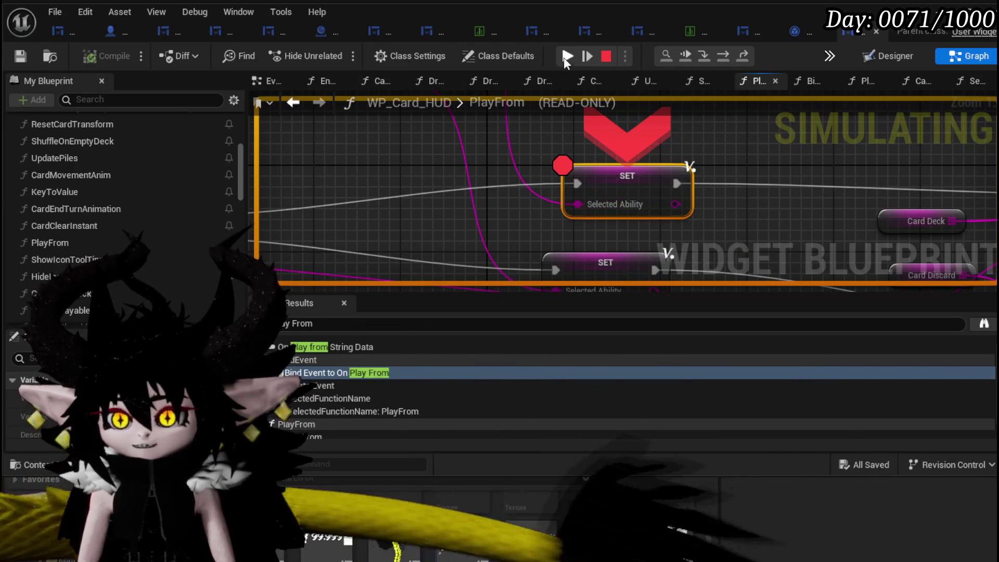
# Step: Resume from the breakpoint and pick a card in the Play From Deck selection
pyautogui.click(566, 57)
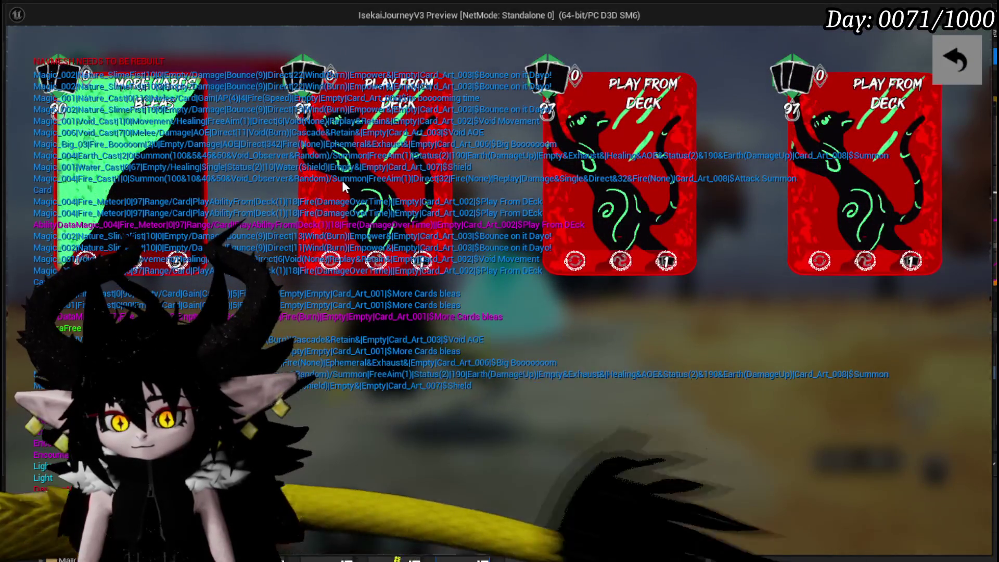
pyautogui.click(342, 180)
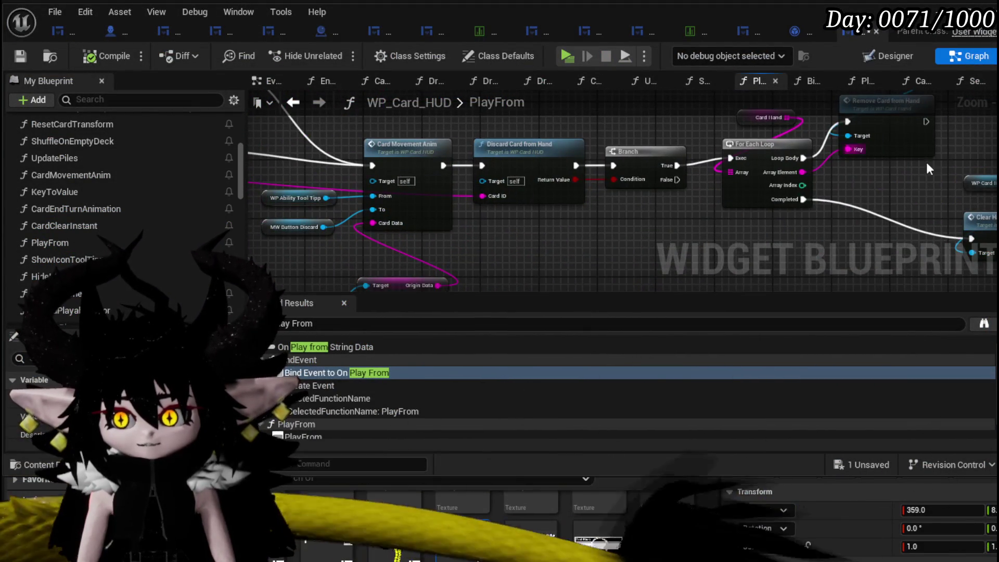
# Step: Detach Call On Play from String Data from Update Action Points and wire REMOVE's exec output into it
pyautogui.moveTo(507, 214); pyautogui.dragTo(517, 245)
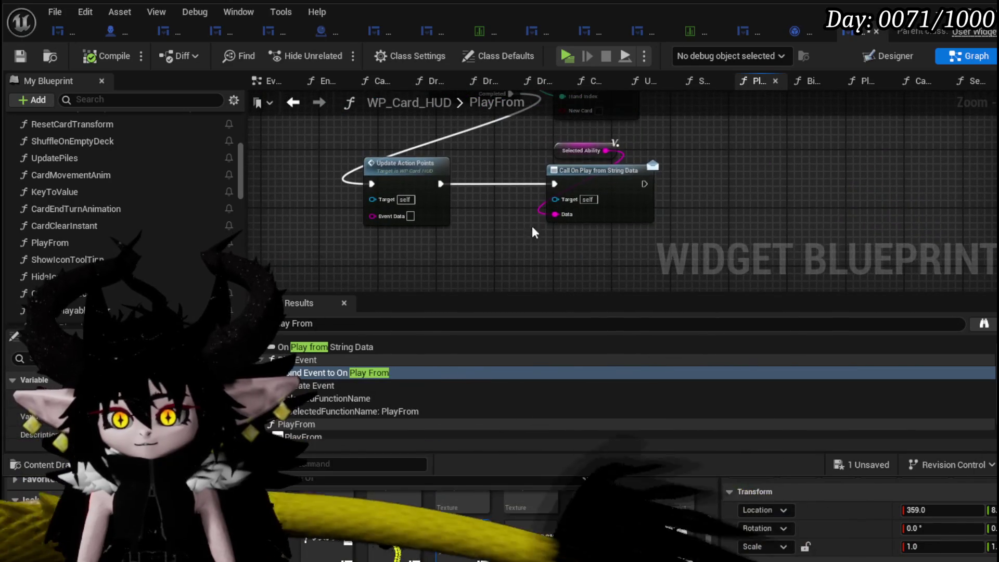
pyautogui.keyDown('alt'); pyautogui.click(440, 184); pyautogui.keyUp('alt')
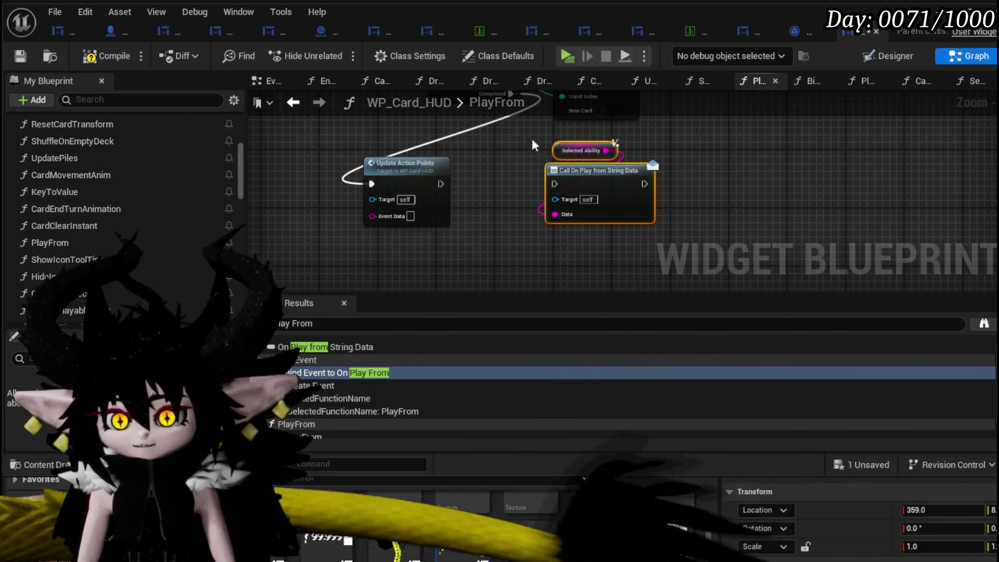
pyautogui.moveTo(538, 151)
pyautogui.mouseDown()
pyautogui.moveTo(497, 195)
pyautogui.moveTo(815, 58)
pyautogui.moveTo(551, 152)
pyautogui.mouseUp()
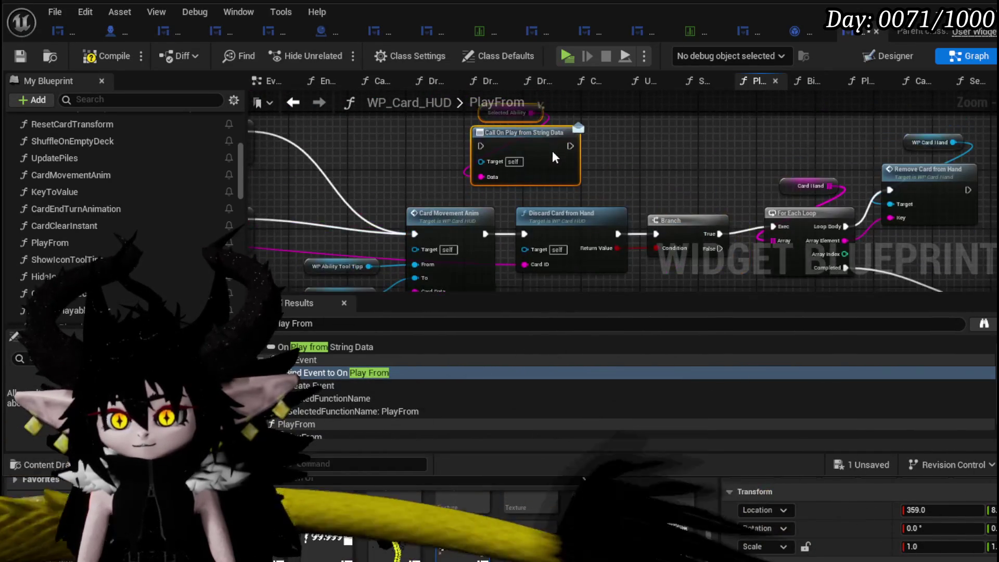
pyautogui.moveTo(415, 212); pyautogui.dragTo(563, 187)
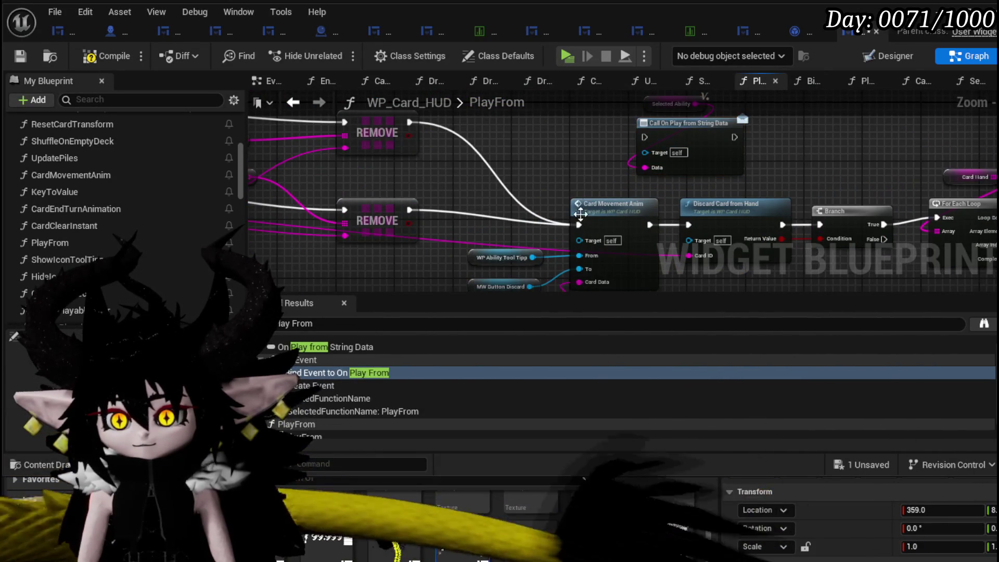
pyautogui.moveTo(577, 229)
pyautogui.mouseDown()
pyautogui.moveTo(646, 137)
pyautogui.moveTo(513, 134)
pyautogui.moveTo(520, 156)
pyautogui.moveTo(563, 154)
pyautogui.moveTo(509, 176)
pyautogui.mouseUp()
pyautogui.click(312, 130)
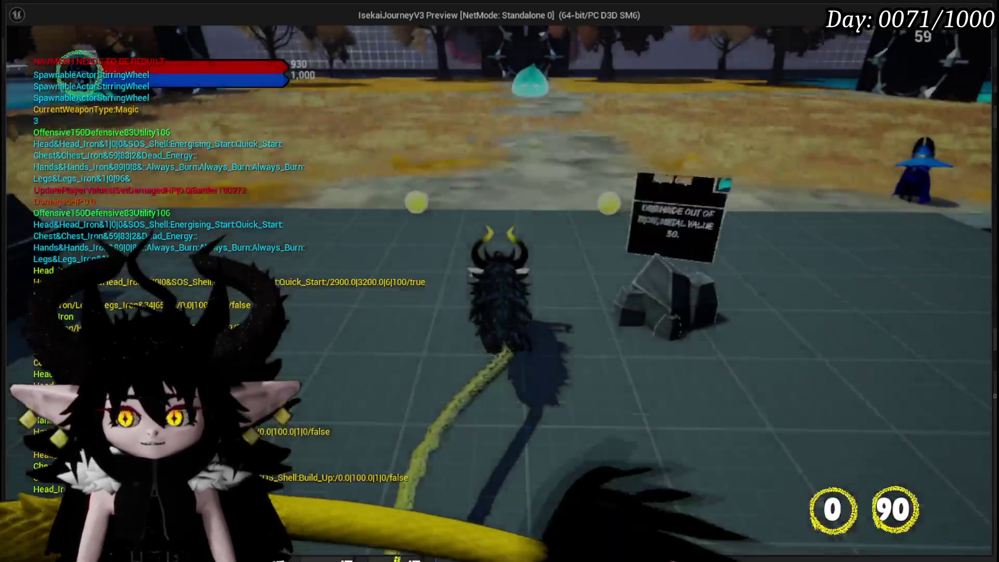
# Step: Walk toward the slime and play the Giga Draw and Fire_Meteor Play From Deck cards
pyautogui.press('w')
pyautogui.press('1')
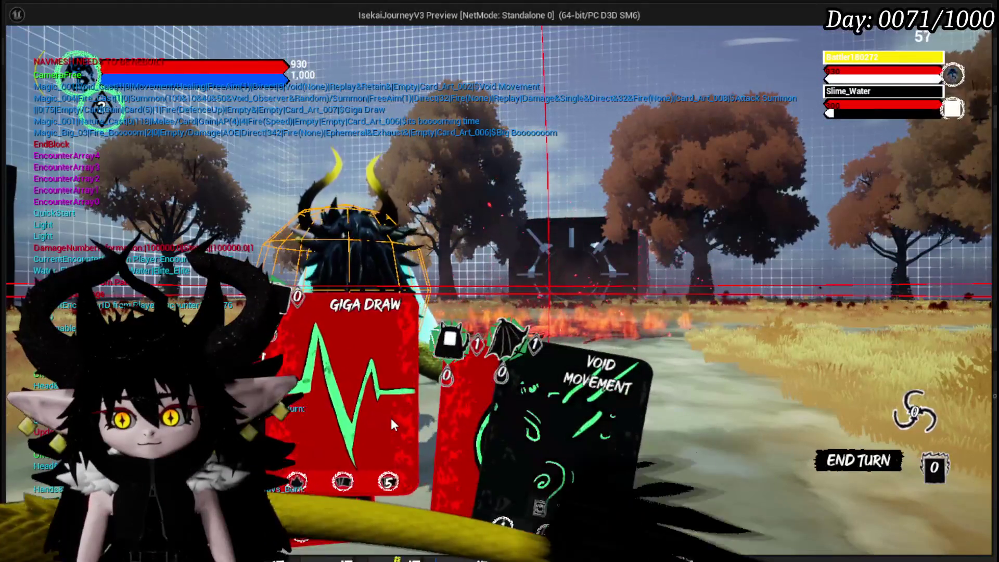
pyautogui.click(379, 384)
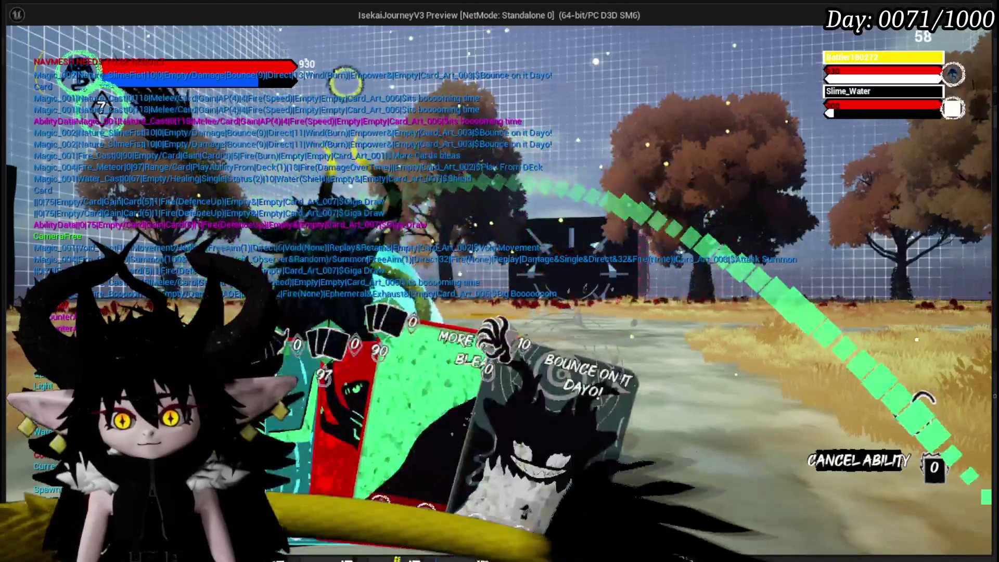
pyautogui.click(320, 393)
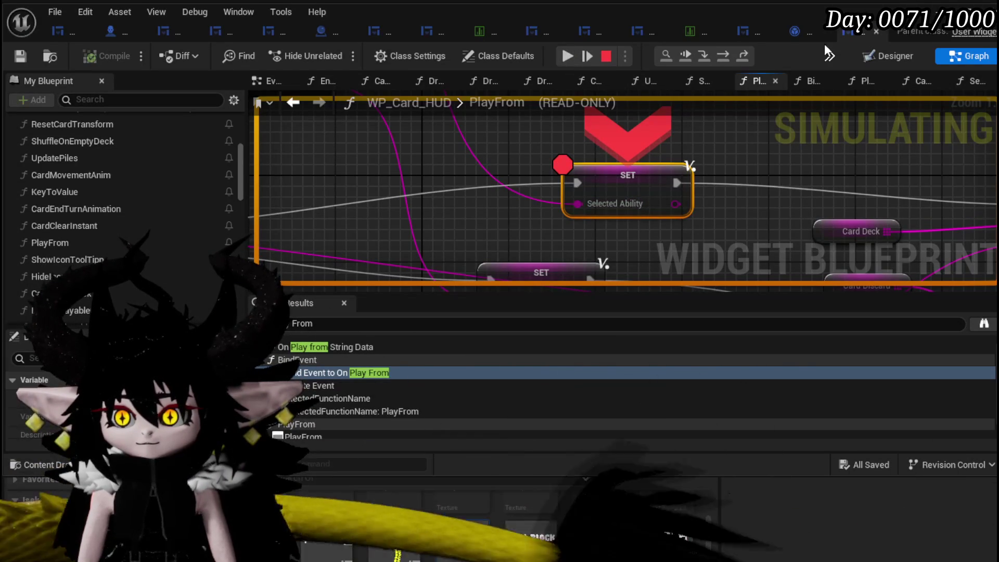
# Step: Step over from the SET breakpoint into Call On Play, resume, and stop the session
pyautogui.press('F5')
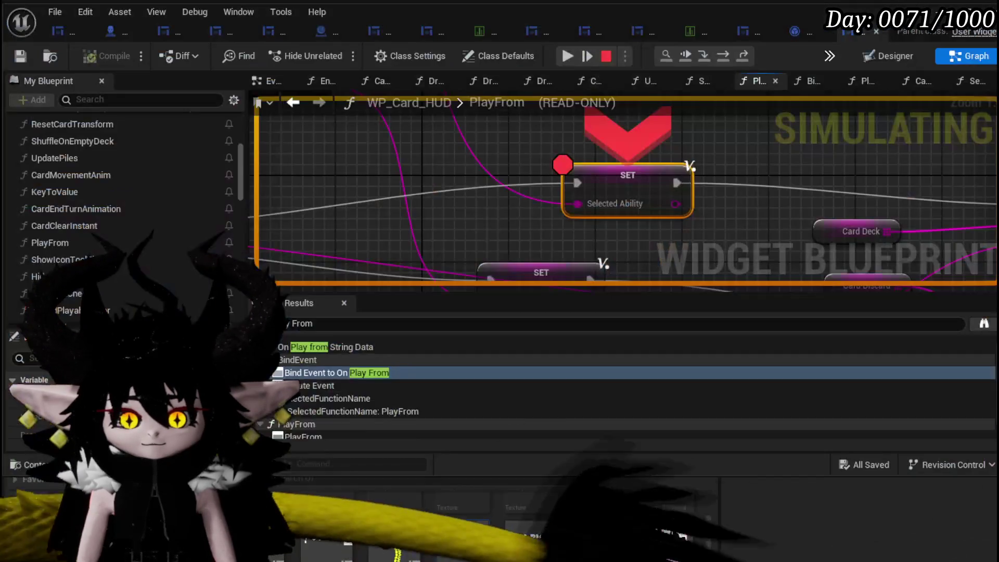
pyautogui.click(725, 59)
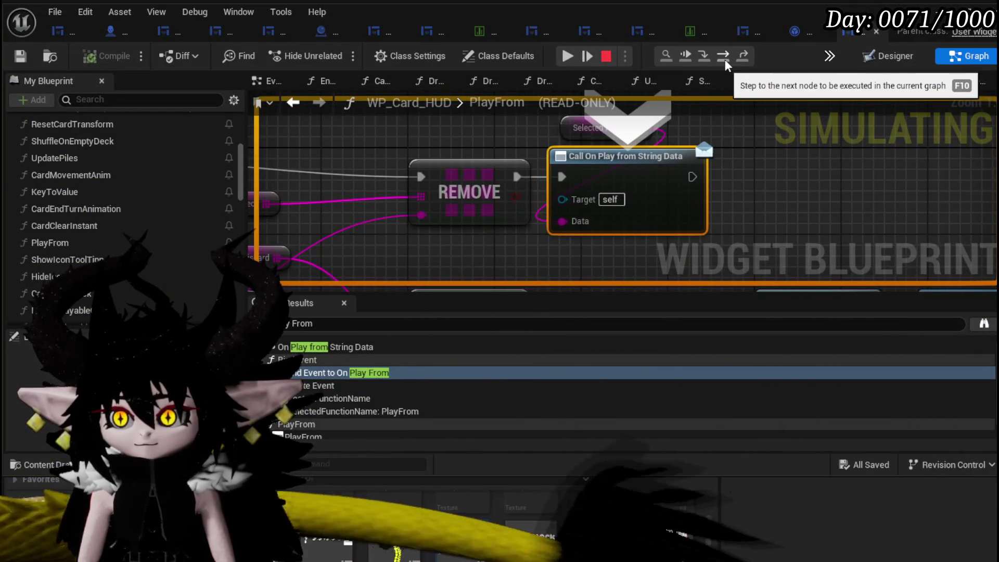
pyautogui.click(566, 60)
pyautogui.click(560, 60)
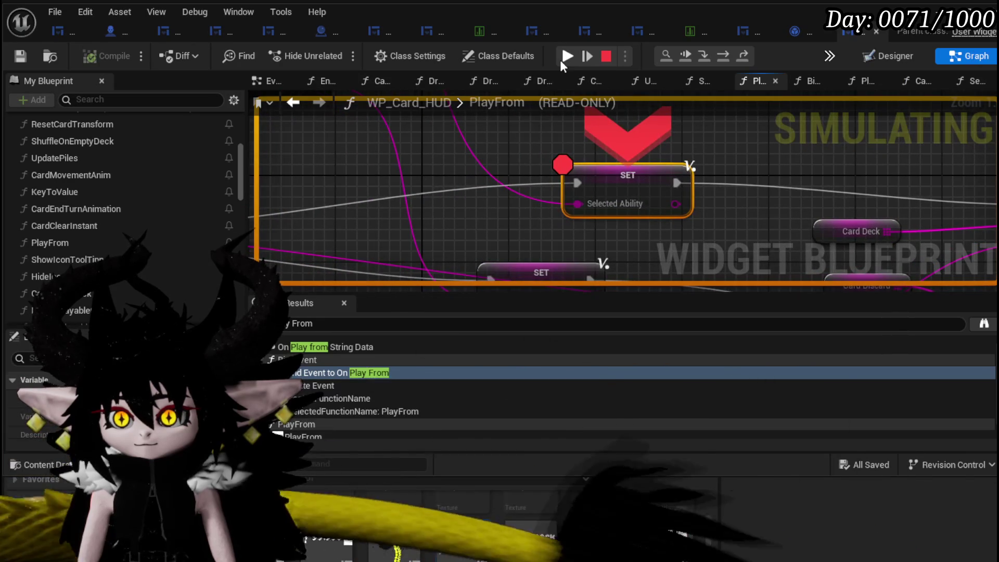
pyautogui.click(560, 60)
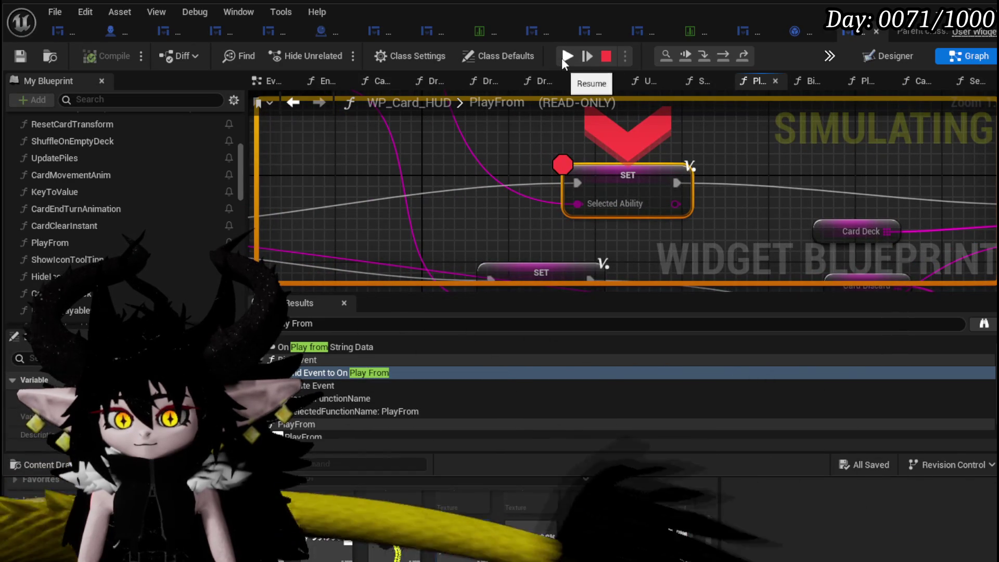
pyautogui.moveTo(665, 201)
pyautogui.moveTo(745, 163); pyautogui.dragTo(511, 182)
pyautogui.click(609, 55)
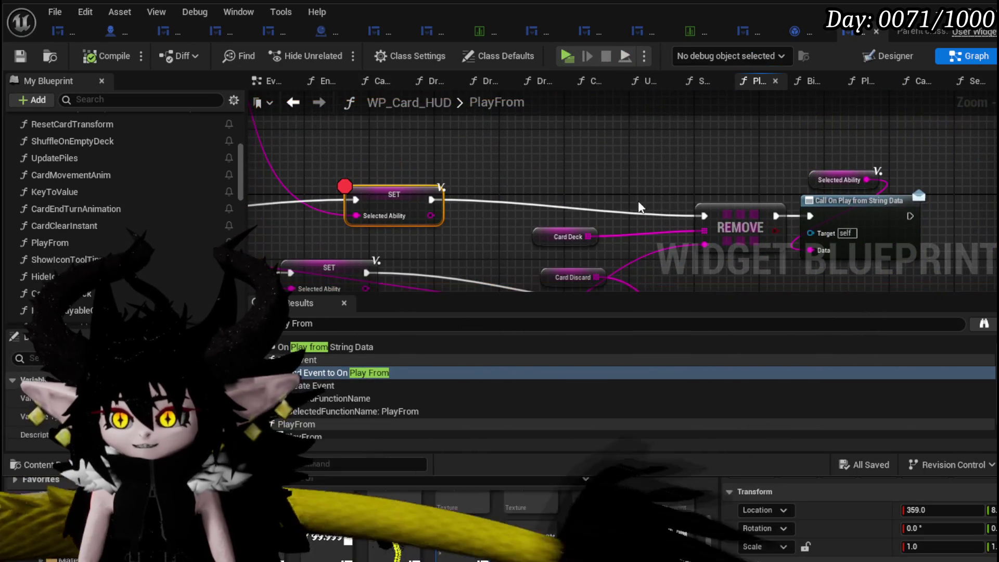
# Step: Move the Card Deck getter just left of REMOVE and save the blueprint
pyautogui.moveTo(701, 204); pyautogui.dragTo(487, 173)
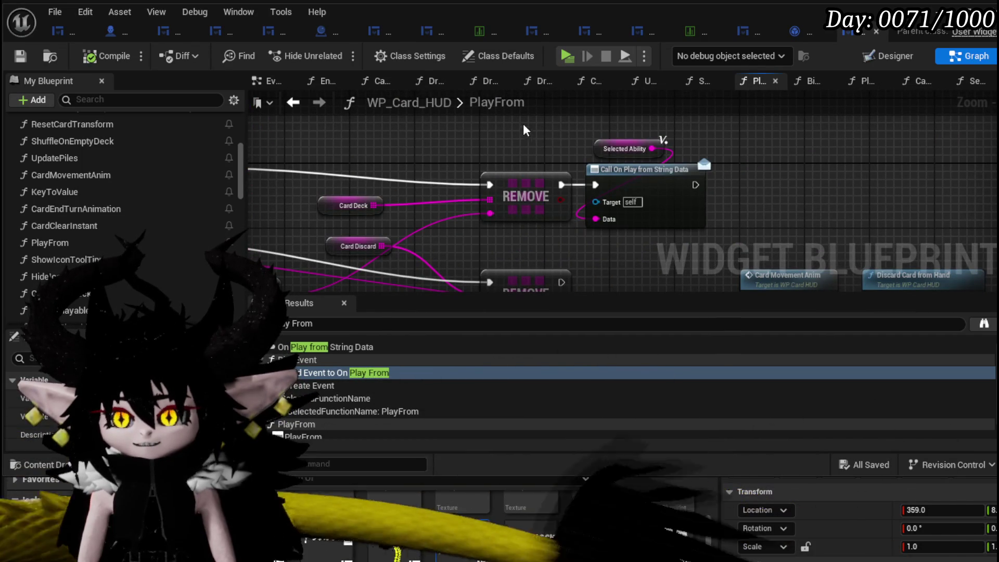
pyautogui.moveTo(672, 173)
pyautogui.mouseDown()
pyautogui.moveTo(593, 133)
pyautogui.moveTo(610, 161)
pyautogui.mouseUp()
pyautogui.click(363, 163)
pyautogui.moveTo(364, 176); pyautogui.dragTo(433, 187)
pyautogui.moveTo(423, 214); pyautogui.dragTo(439, 157)
pyautogui.moveTo(530, 146); pyautogui.dragTo(502, 145)
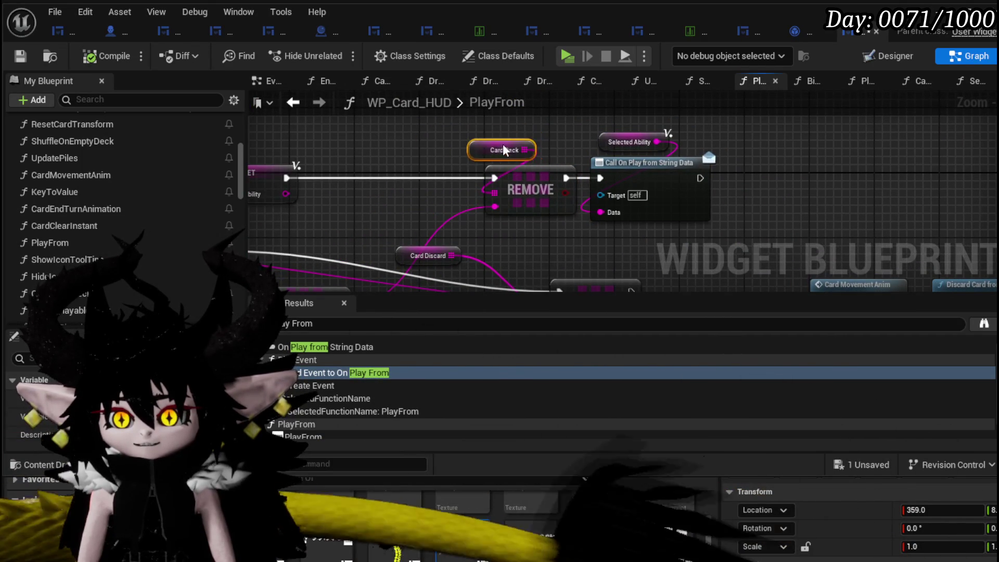
pyautogui.moveTo(385, 137); pyautogui.dragTo(347, 150)
pyautogui.click(20, 61)
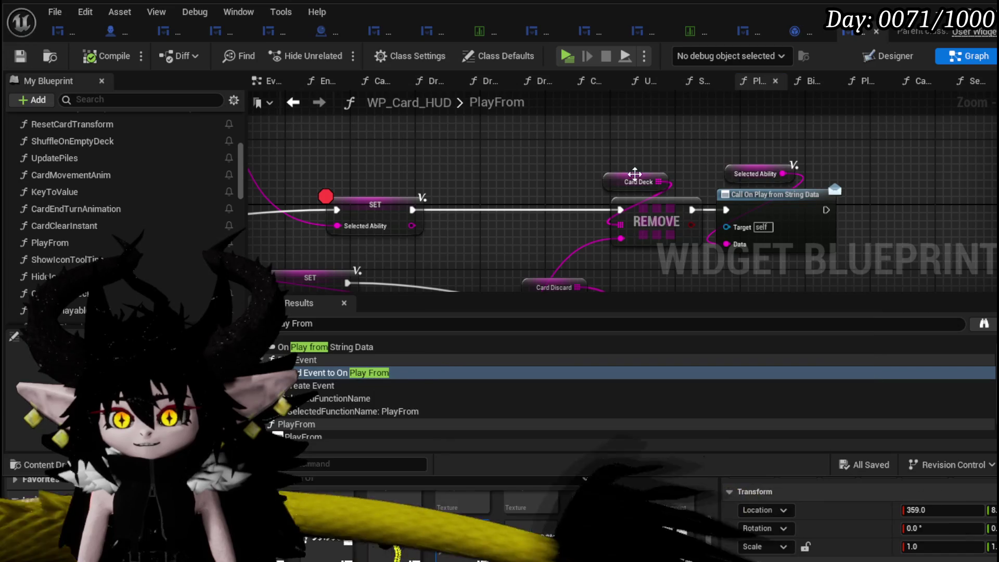
# Step: Select the nodes around Selected Ability and Call On Play, then switch to another widget blueprint's designer
pyautogui.moveTo(714, 152)
pyautogui.mouseDown()
pyautogui.moveTo(748, 156)
pyautogui.moveTo(590, 155)
pyautogui.mouseUp()
pyautogui.moveTo(724, 167); pyautogui.dragTo(724, 168)
pyautogui.click(641, 201)
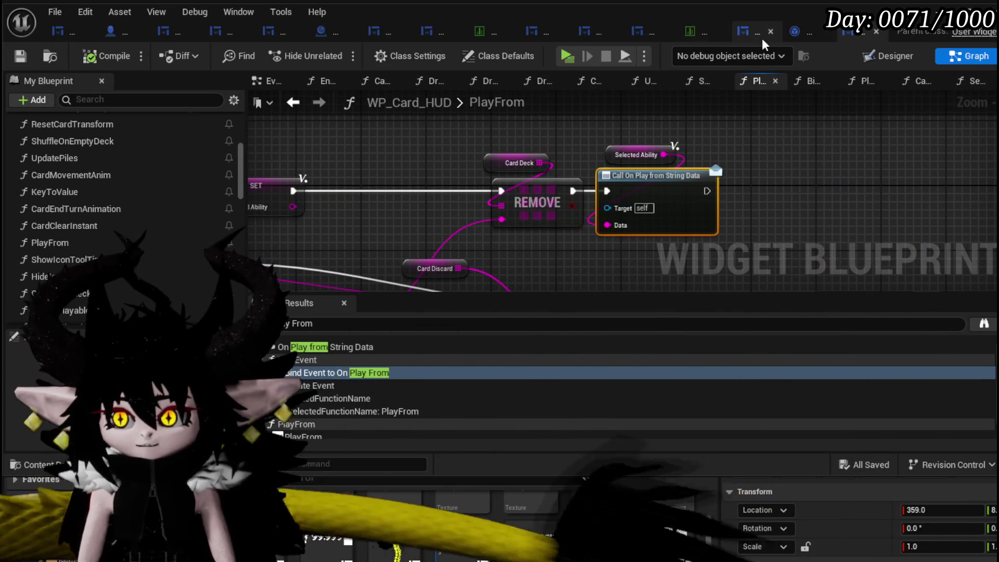
pyautogui.click(747, 35)
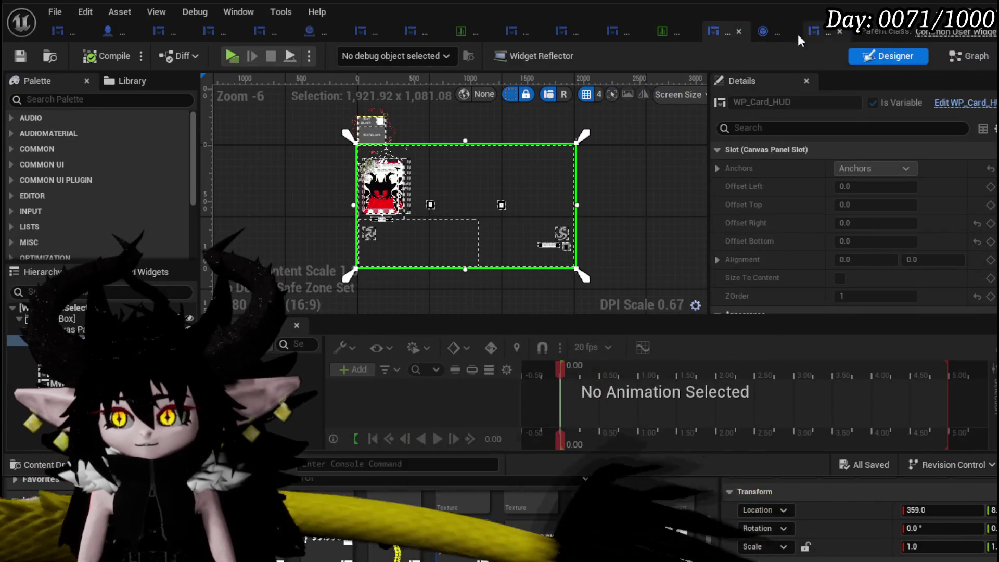
# Step: Search for 'Play From String Data' and jump to its Bind Event in SetOwner
pyautogui.click(808, 33)
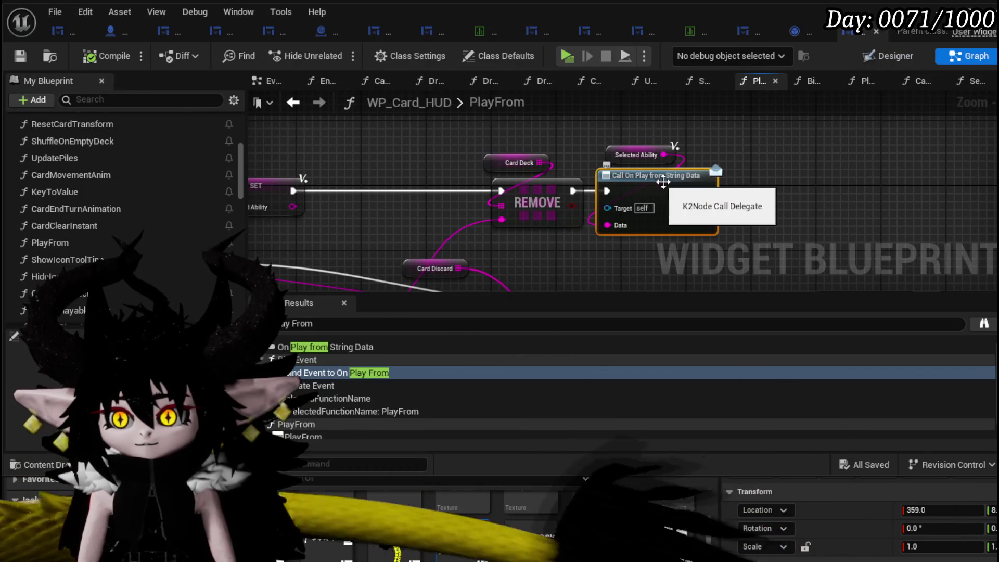
pyautogui.click(742, 32)
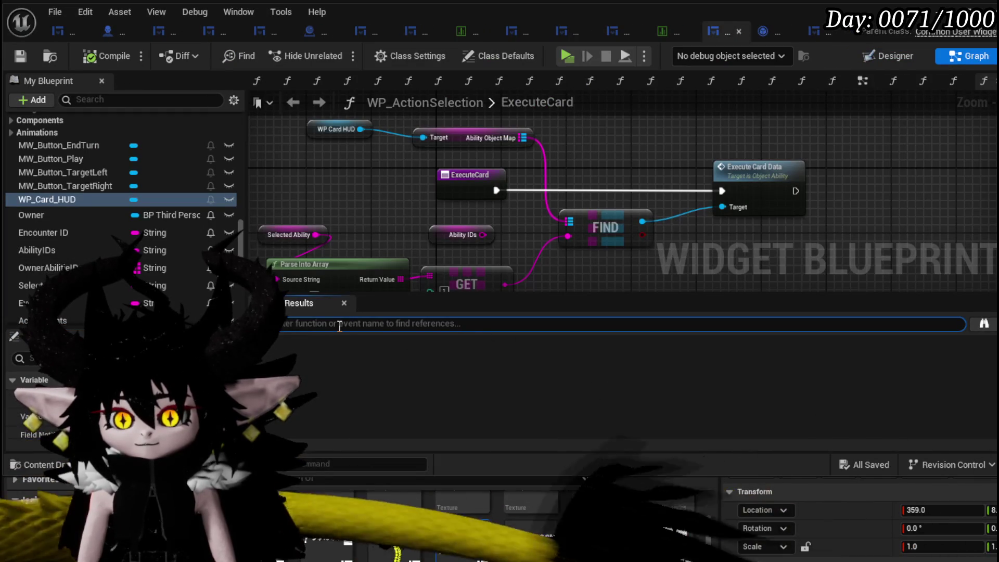
pyautogui.write('P')
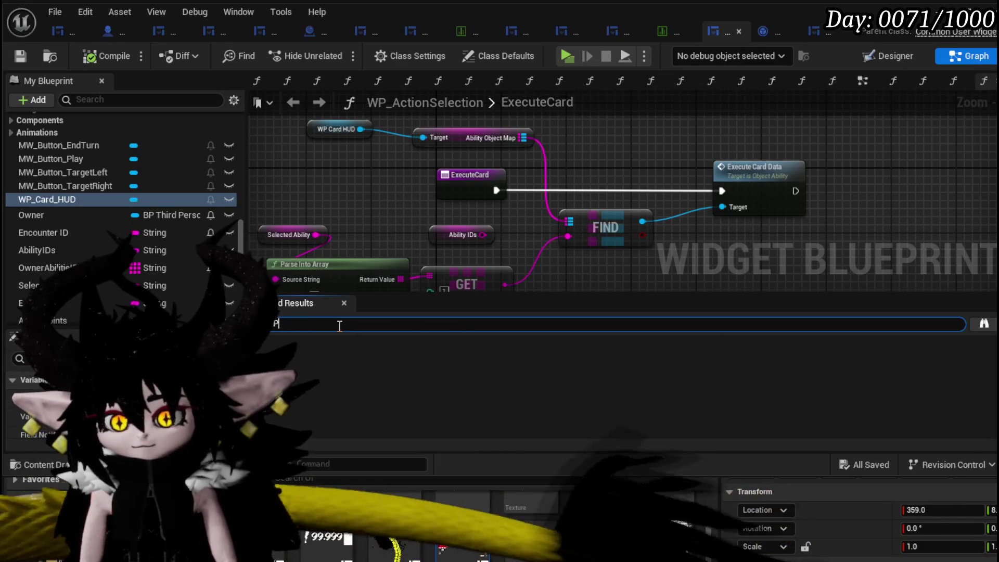
pyautogui.write('m StringData')
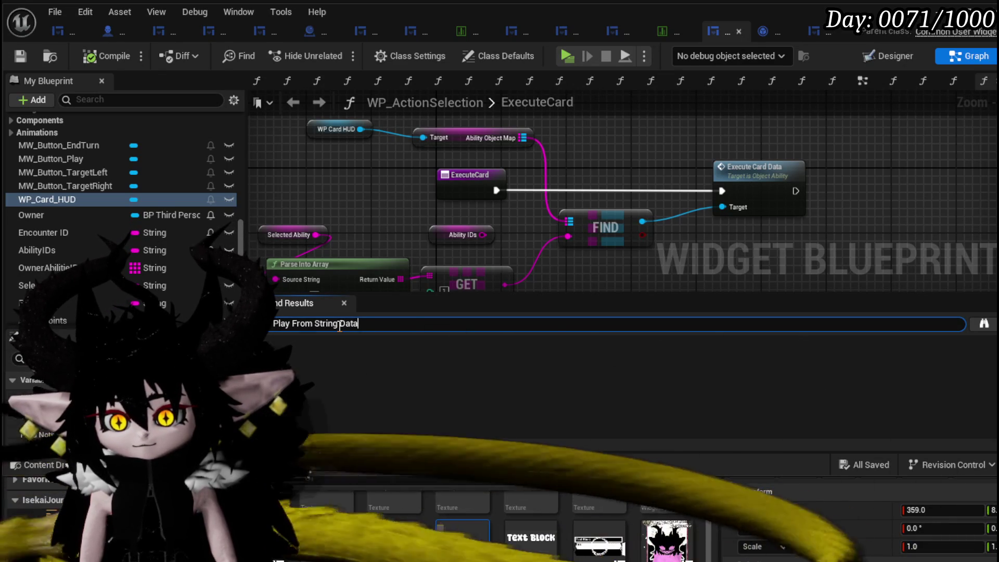
pyautogui.press('Return')
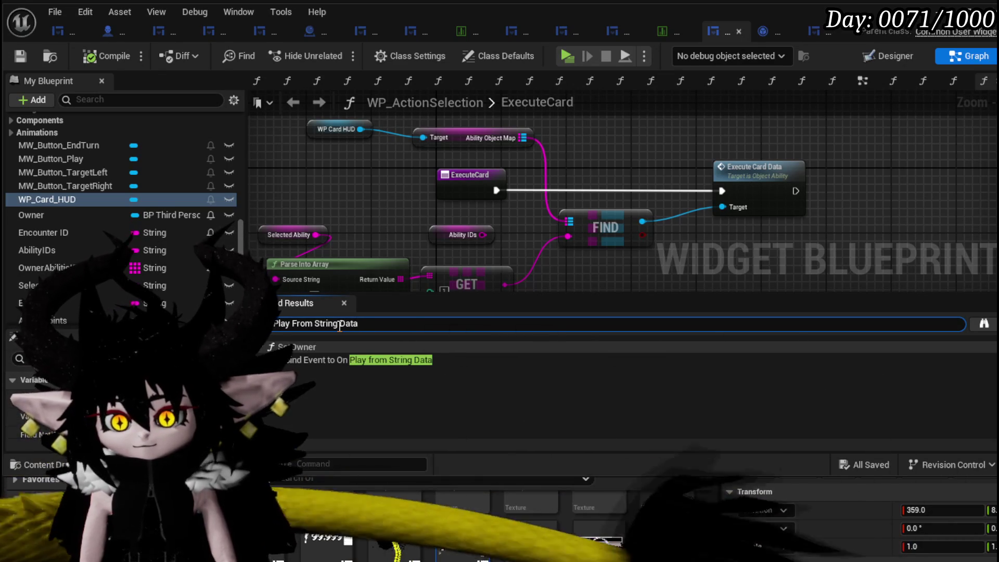
pyautogui.click(353, 361)
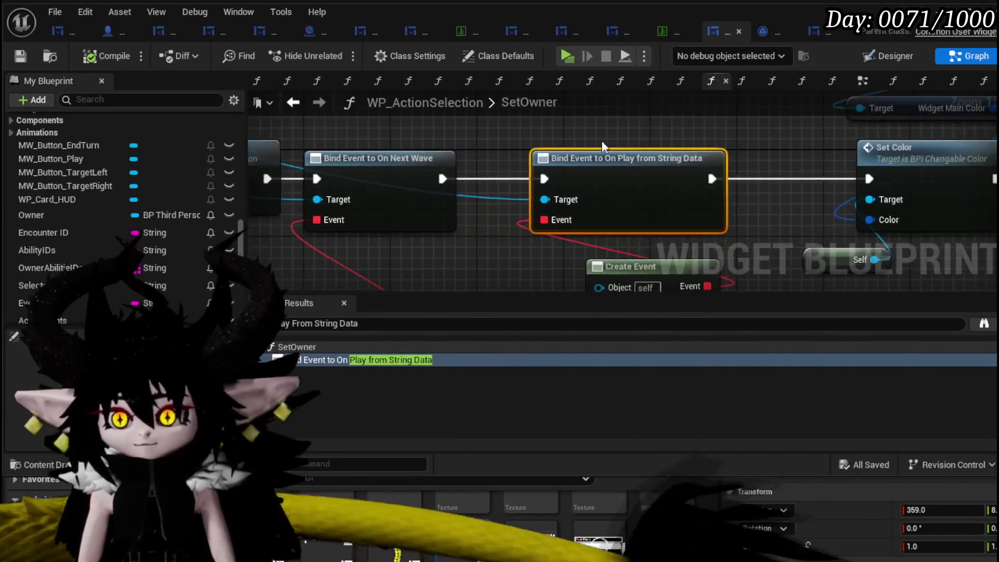
# Step: Shift the SelectAndPlay Create Event node left and reframe the SetOwner graph around it
pyautogui.click(528, 155)
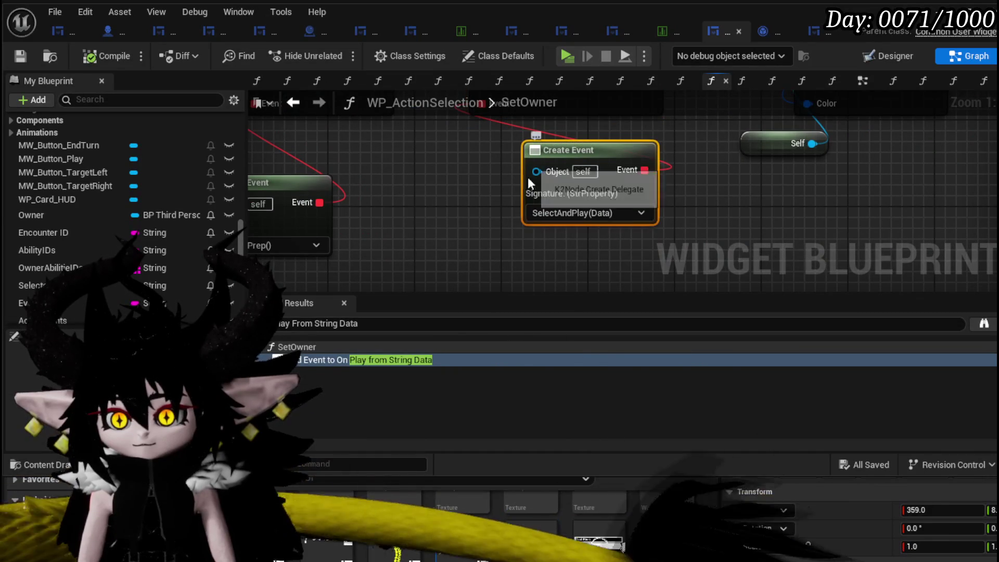
pyautogui.click(723, 235)
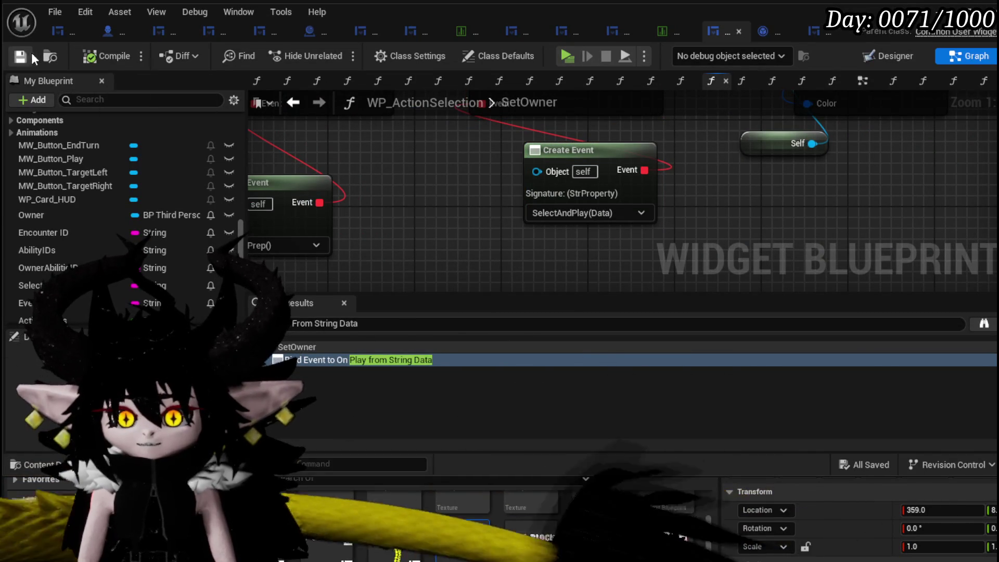
pyautogui.moveTo(595, 148); pyautogui.dragTo(529, 148)
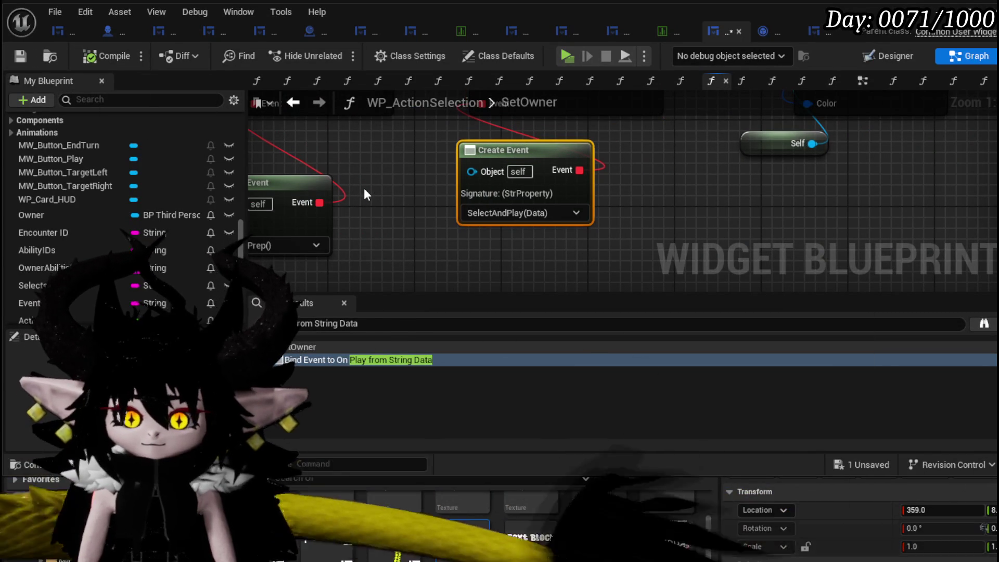
pyautogui.scroll(-1, 363, 188)
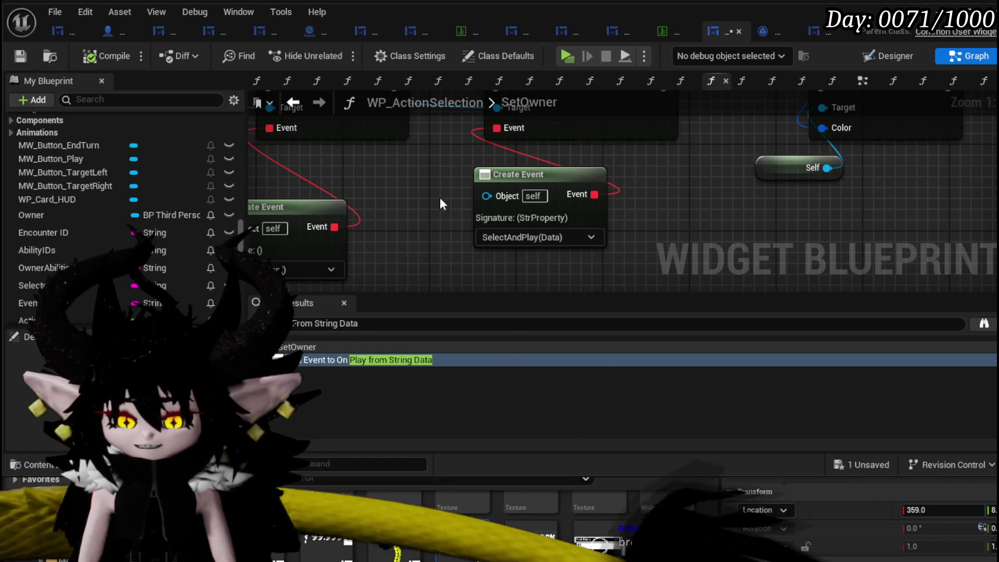
pyautogui.scroll(1, 361, 219)
pyautogui.scroll(10, 115, 180)
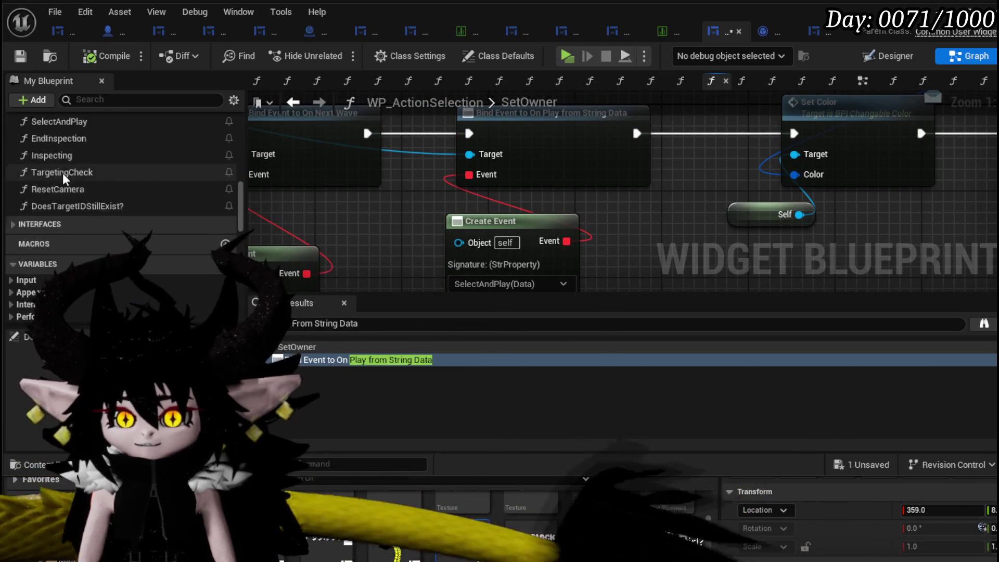
pyautogui.scroll(5, 129, 187)
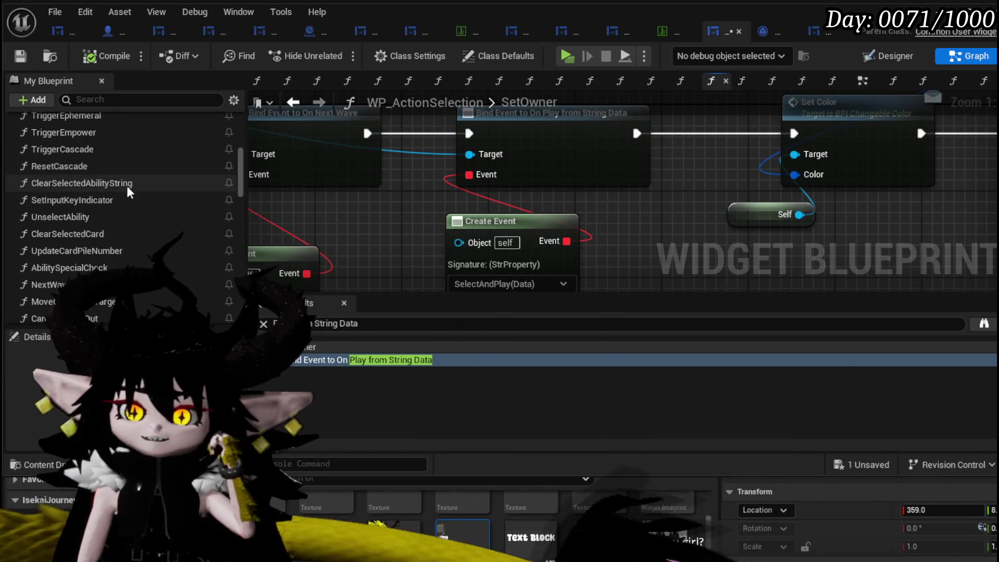
pyautogui.scroll(1, 127, 192)
pyautogui.moveTo(424, 186)
pyautogui.mouseDown()
pyautogui.moveTo(398, 213)
pyautogui.moveTo(402, 167)
pyautogui.mouseUp()
pyautogui.scroll(5, 105, 164)
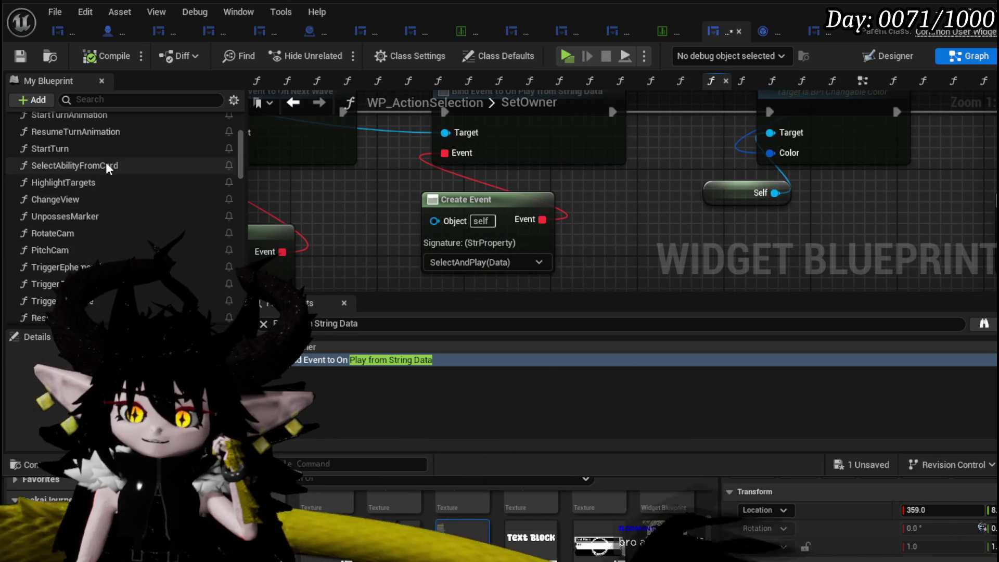
pyautogui.scroll(-2, 130, 208)
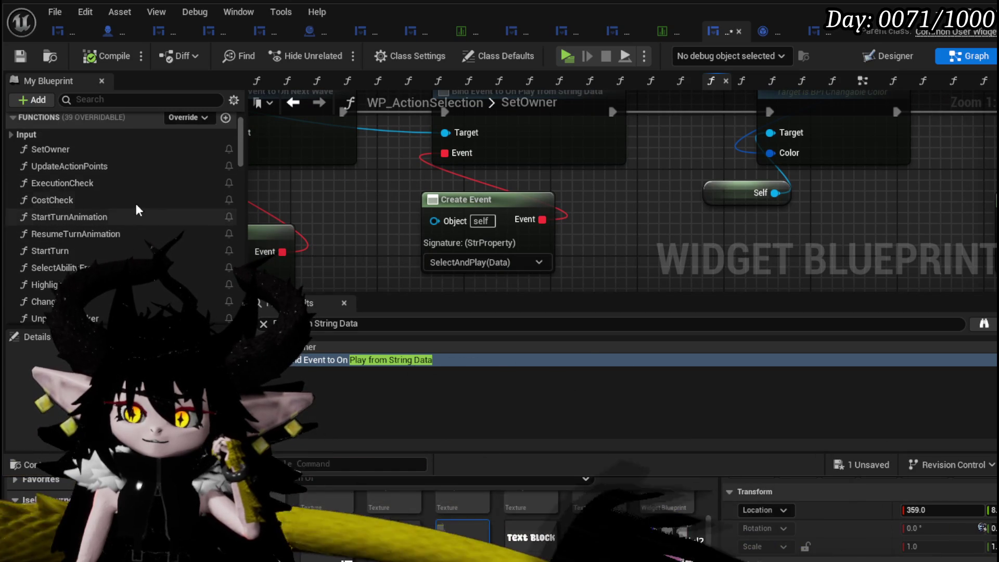
pyautogui.moveTo(373, 188)
pyautogui.mouseDown()
pyautogui.moveTo(376, 228)
pyautogui.moveTo(266, 183)
pyautogui.mouseUp()
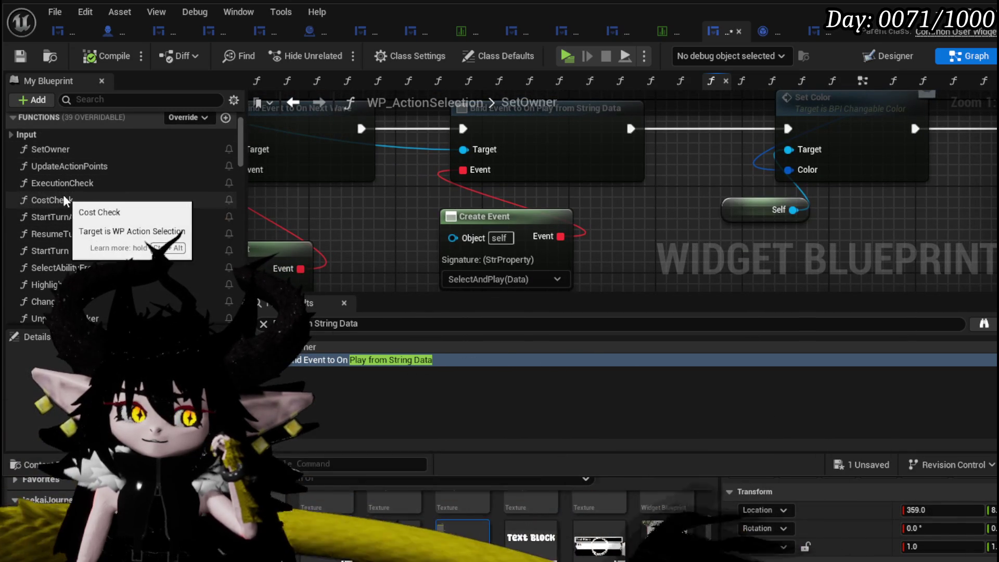
pyautogui.scroll(-3, 86, 209)
pyautogui.scroll(-4, 117, 197)
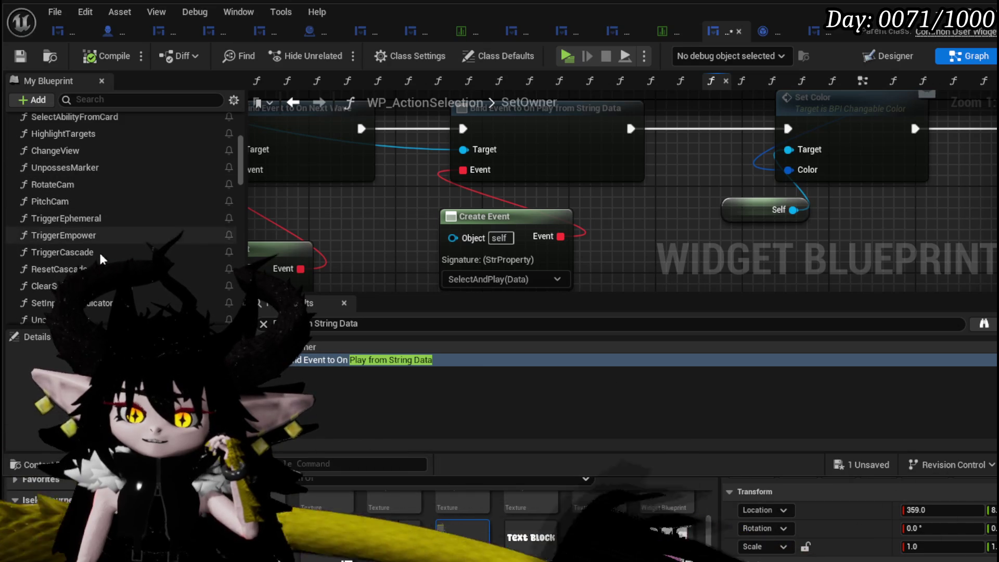
pyautogui.scroll(-2, 57, 223)
pyautogui.moveTo(421, 185)
pyautogui.mouseDown()
pyautogui.moveTo(406, 217)
pyautogui.moveTo(418, 186)
pyautogui.moveTo(414, 205)
pyautogui.moveTo(419, 196)
pyautogui.mouseUp()
pyautogui.scroll(-1, 414, 205)
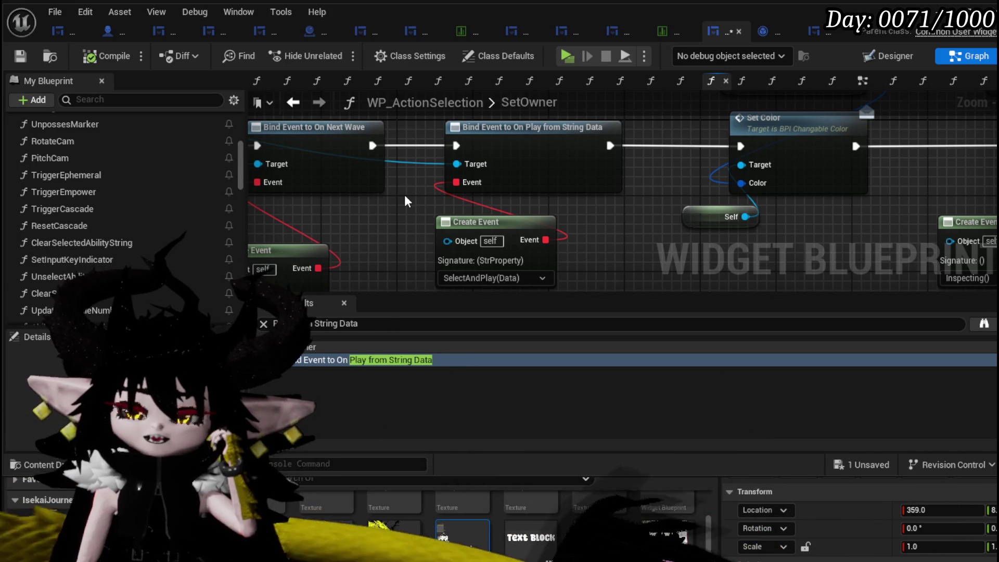
pyautogui.scroll(-5, 130, 177)
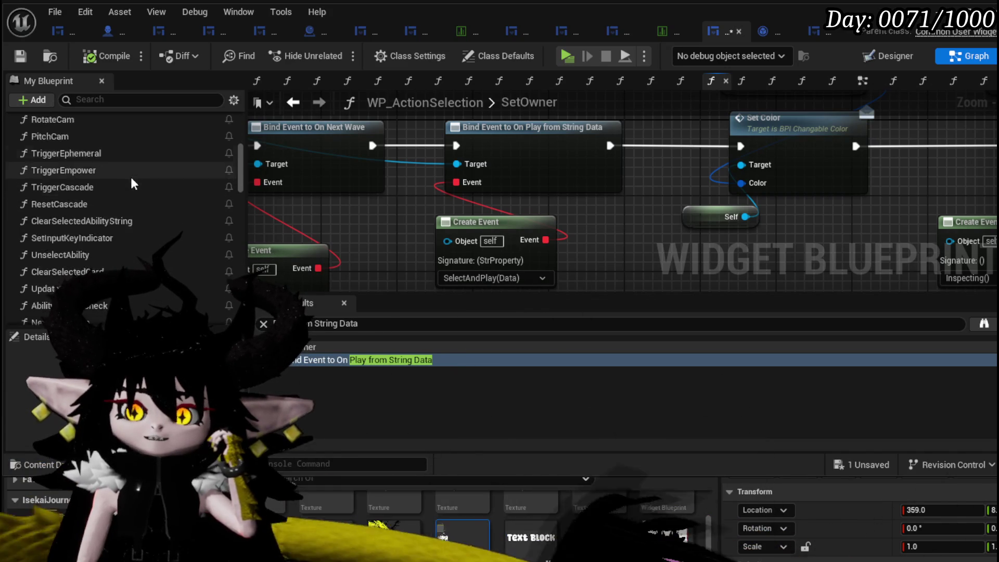
pyautogui.scroll(-1, 136, 233)
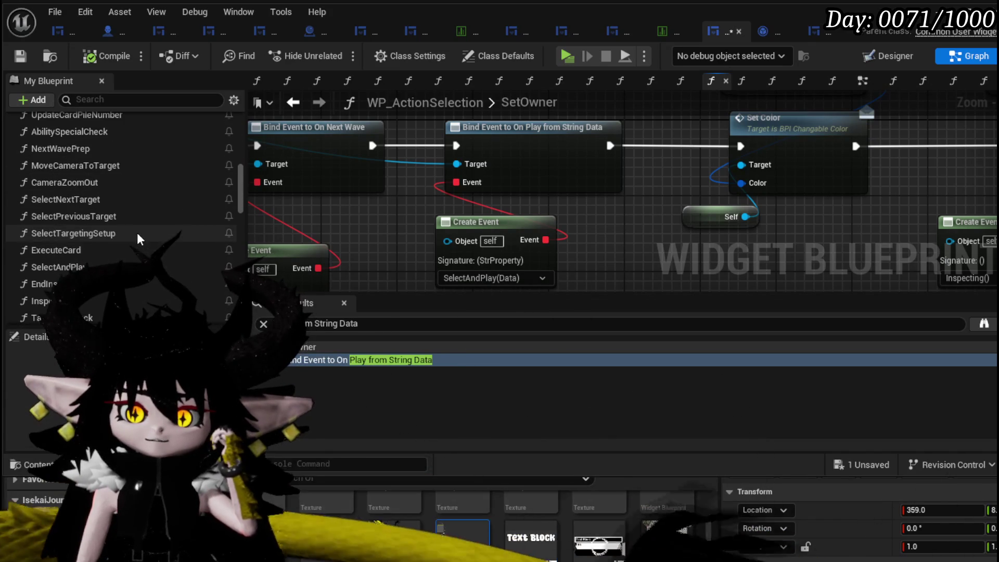
pyautogui.scroll(-3, 135, 232)
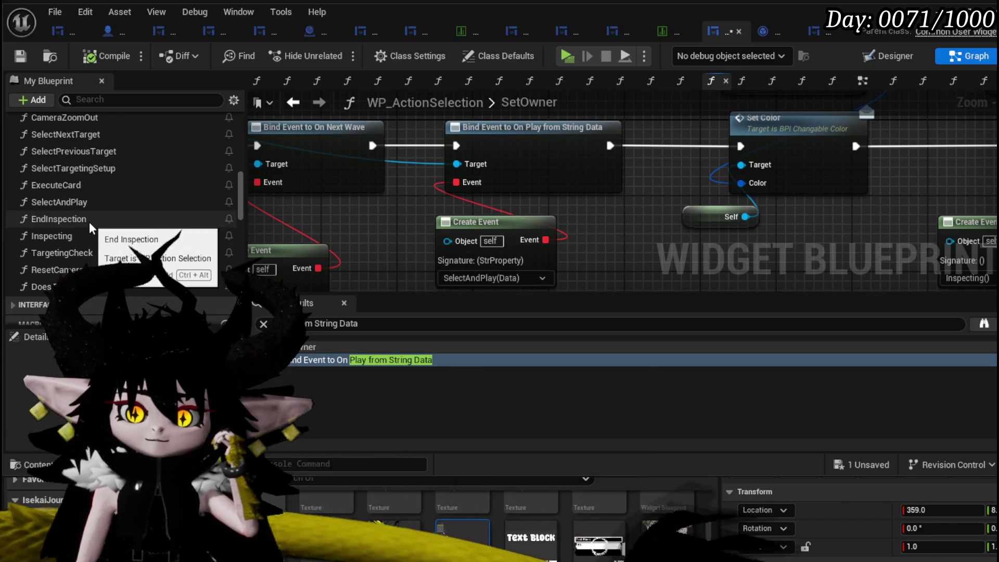
pyautogui.doubleClick(83, 203)
# Step: Pan SelectAndPlay from its entry and GET/== nodes along the Branch False path to Set Visibility
pyautogui.scroll(8, 407, 199)
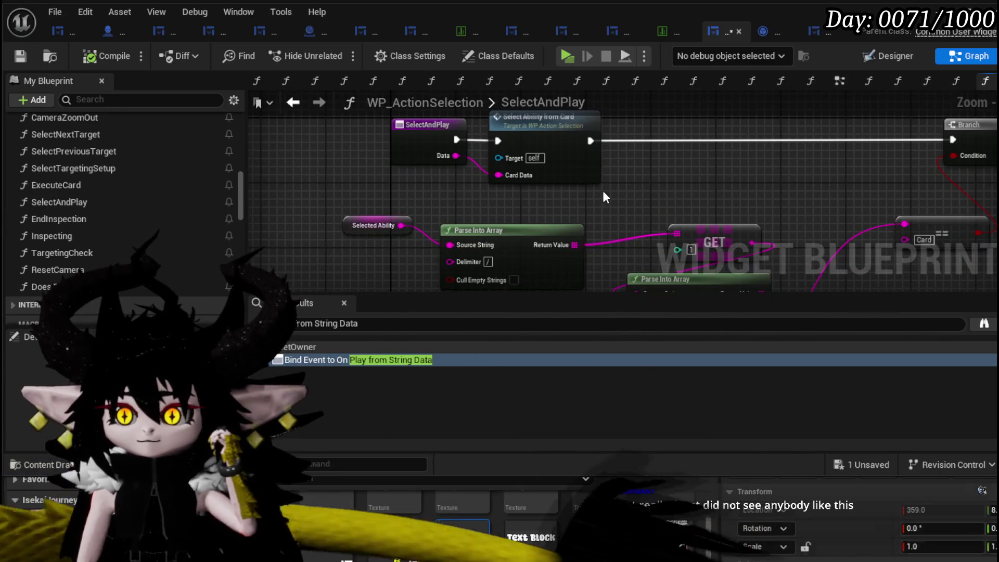
pyautogui.moveTo(583, 188); pyautogui.dragTo(536, 220)
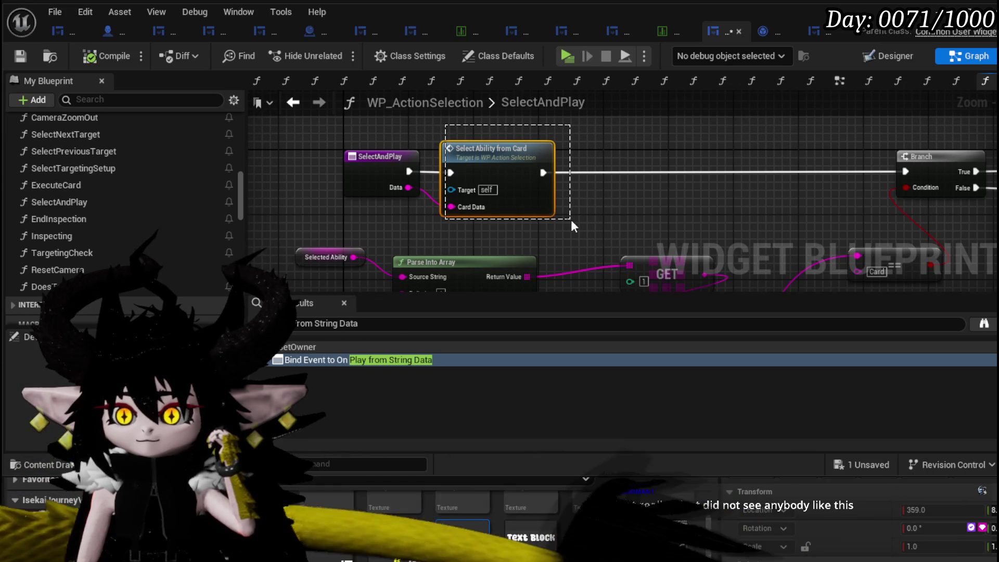
pyautogui.moveTo(625, 219); pyautogui.dragTo(426, 124)
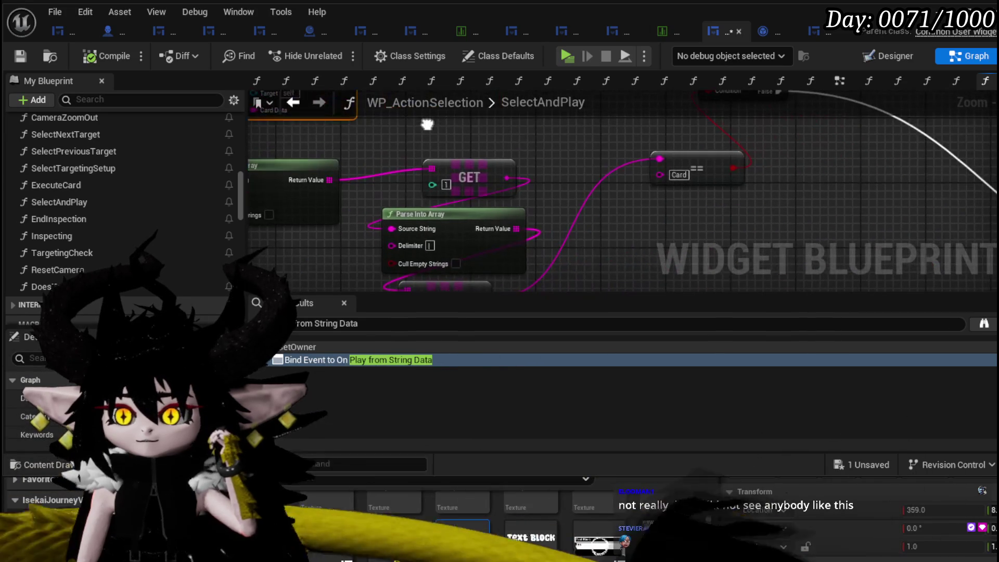
pyautogui.moveTo(569, 152)
pyautogui.mouseDown()
pyautogui.moveTo(495, 158)
pyautogui.moveTo(769, 169)
pyautogui.moveTo(479, 174)
pyautogui.mouseUp()
pyautogui.moveTo(687, 187); pyautogui.dragTo(463, 172)
pyautogui.scroll(-6, 464, 173)
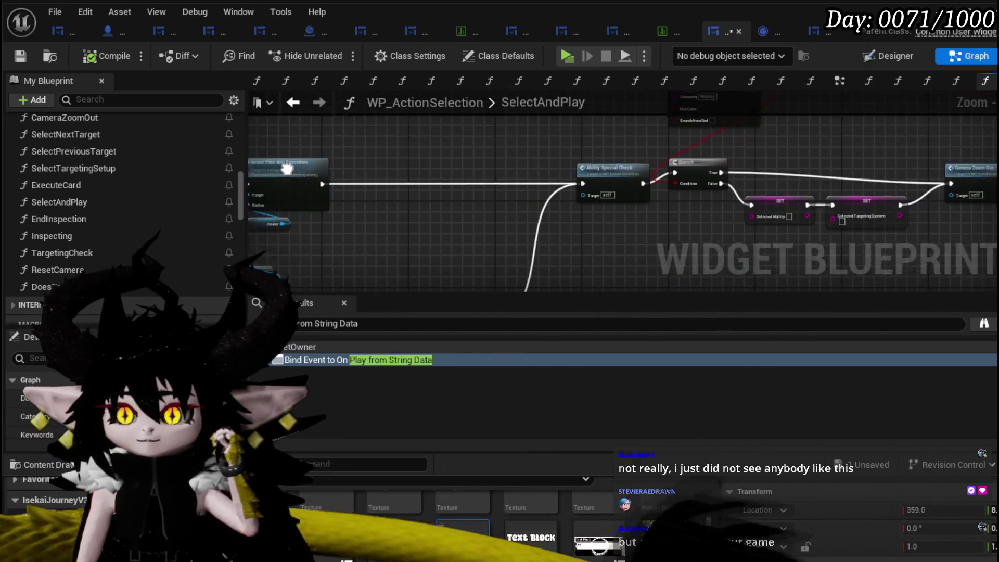
pyautogui.scroll(6, 341, 188)
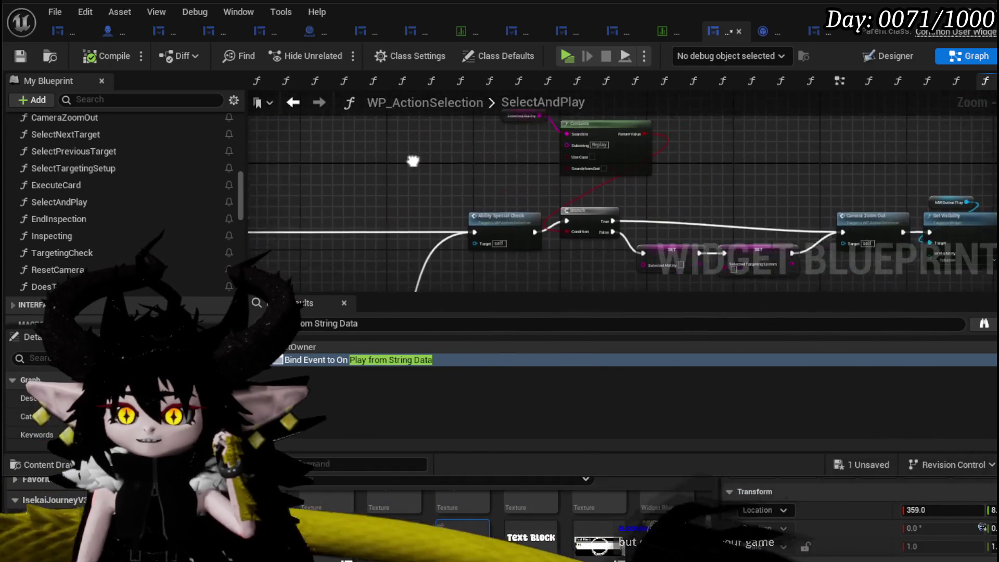
pyautogui.scroll(-3, 523, 177)
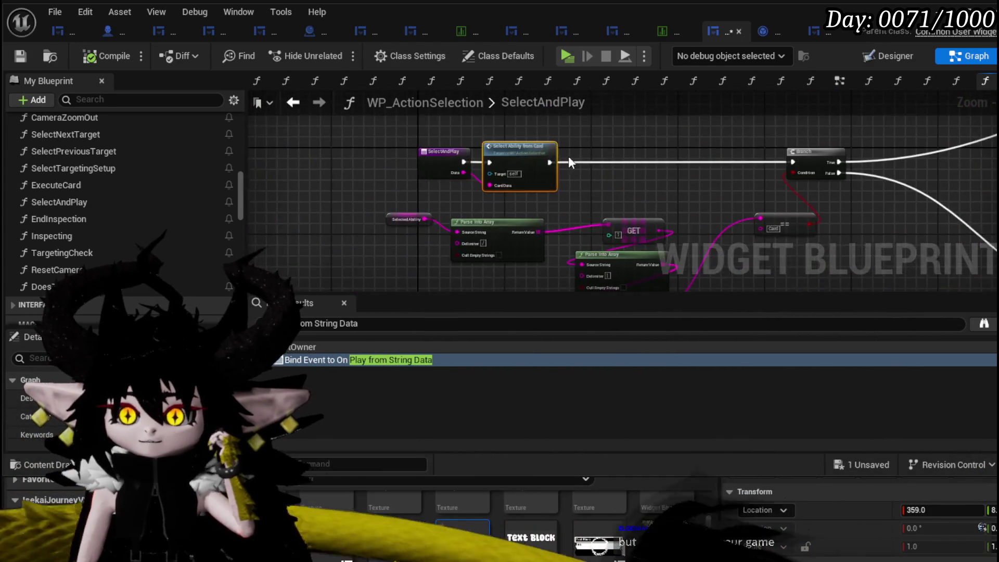
pyautogui.scroll(4, 425, 172)
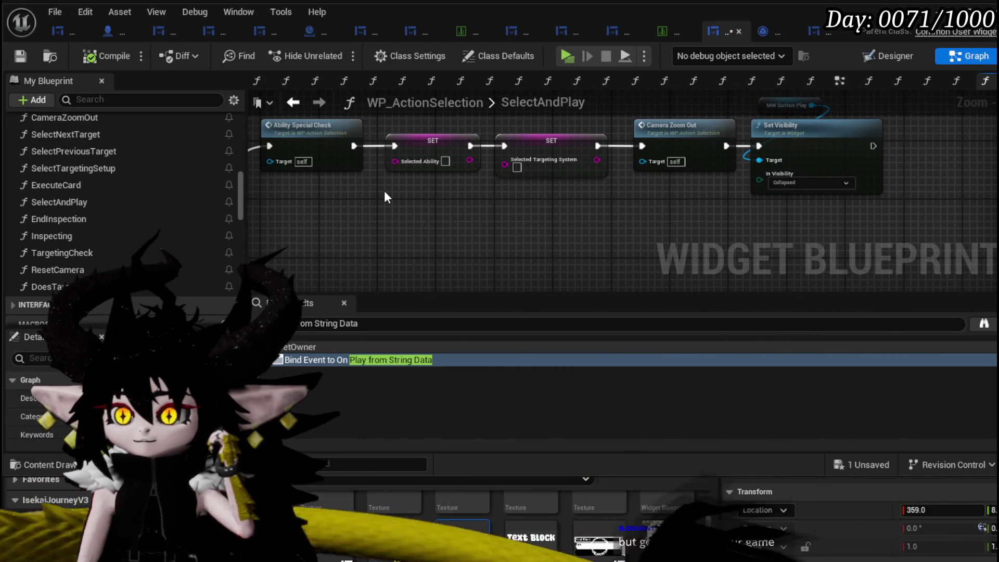
pyautogui.moveTo(321, 195); pyautogui.dragTo(397, 213)
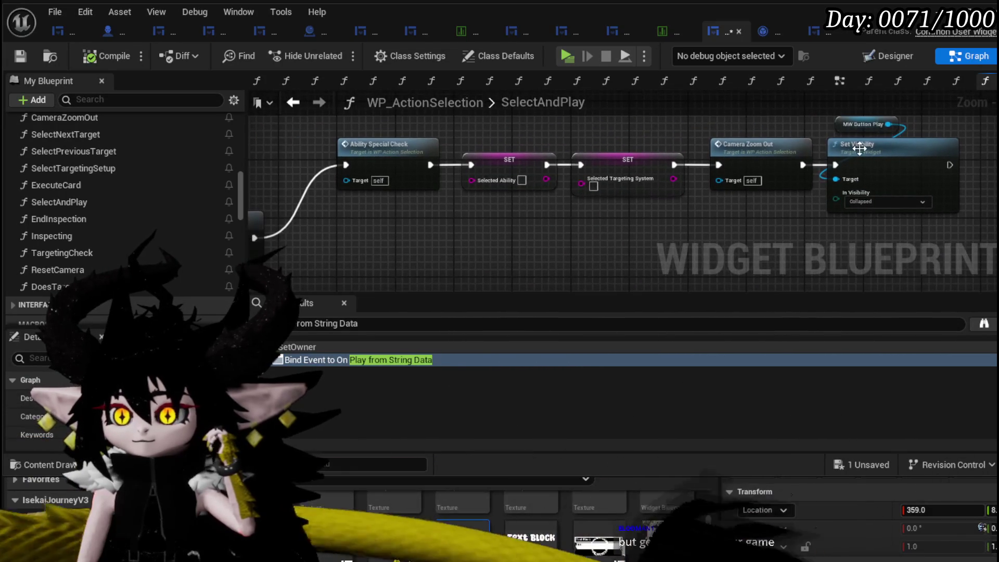
pyautogui.moveTo(881, 125); pyautogui.dragTo(892, 122)
pyautogui.click(598, 140)
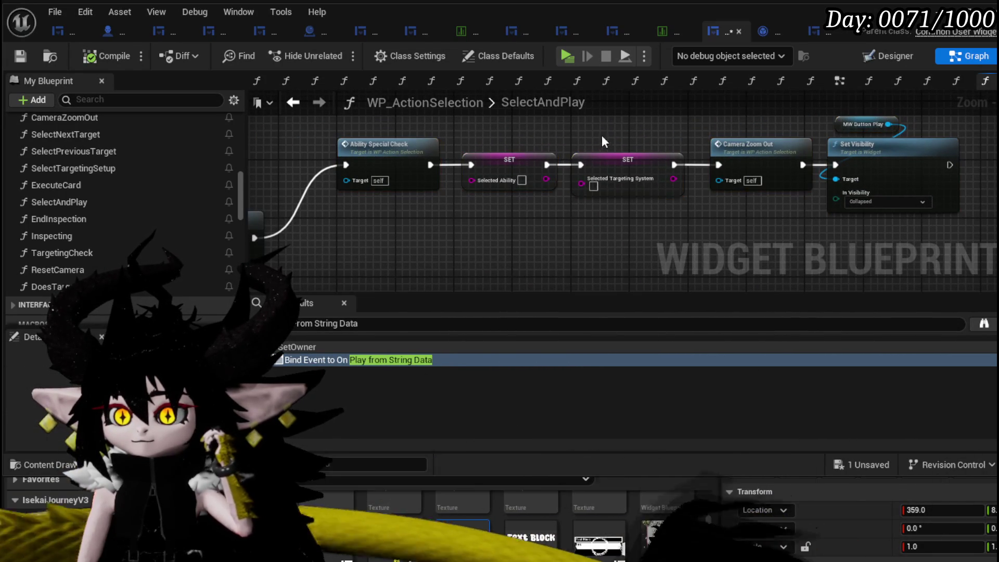
# Step: Revisit the Parse Into Array, GET and == nodes, then follow the chain to Select Ability from Card
pyautogui.moveTo(511, 136); pyautogui.dragTo(558, 175)
pyautogui.scroll(3, 558, 180)
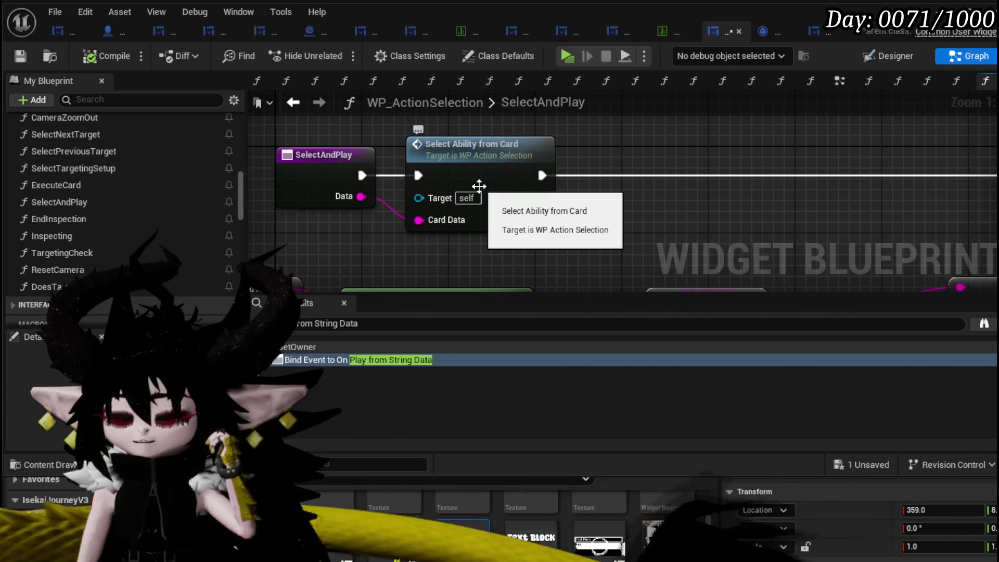
pyautogui.scroll(-2, 463, 196)
pyautogui.moveTo(463, 196)
pyautogui.mouseDown()
pyautogui.moveTo(410, 172)
pyautogui.moveTo(401, 151)
pyautogui.mouseUp()
pyautogui.moveTo(595, 149)
pyautogui.mouseDown()
pyautogui.moveTo(597, 200)
pyautogui.moveTo(622, 194)
pyautogui.moveTo(483, 138)
pyautogui.moveTo(311, 231)
pyautogui.moveTo(842, 227)
pyautogui.moveTo(471, 179)
pyautogui.moveTo(396, 150)
pyautogui.moveTo(260, 180)
pyautogui.moveTo(658, 183)
pyautogui.moveTo(361, 216)
pyautogui.mouseUp()
pyautogui.scroll(-2, 471, 180)
pyautogui.scroll(2, 397, 150)
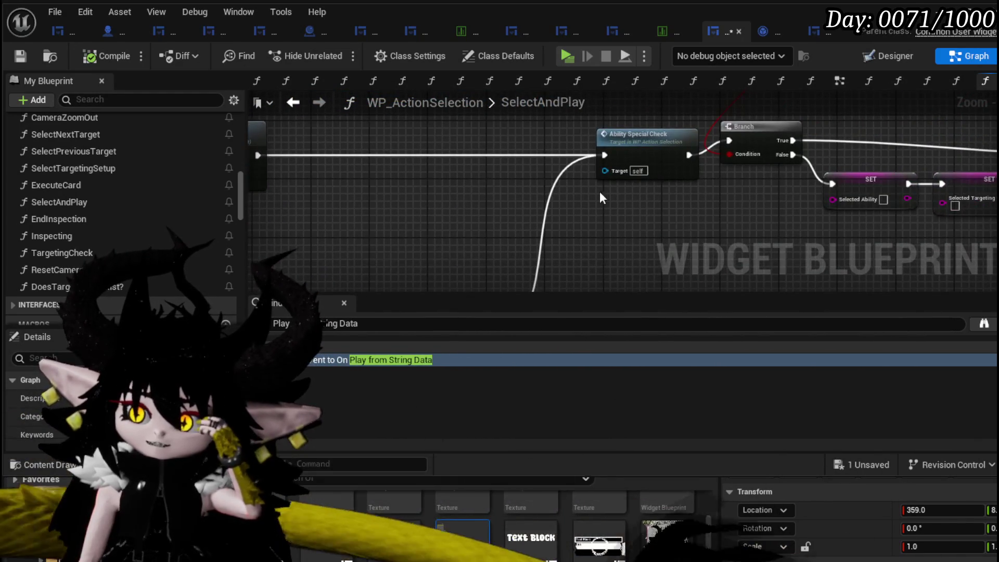
pyautogui.scroll(2, 392, 177)
pyautogui.moveTo(393, 184)
pyautogui.mouseDown()
pyautogui.moveTo(283, 161)
pyautogui.moveTo(733, 168)
pyautogui.mouseUp()
pyautogui.scroll(-2, 282, 161)
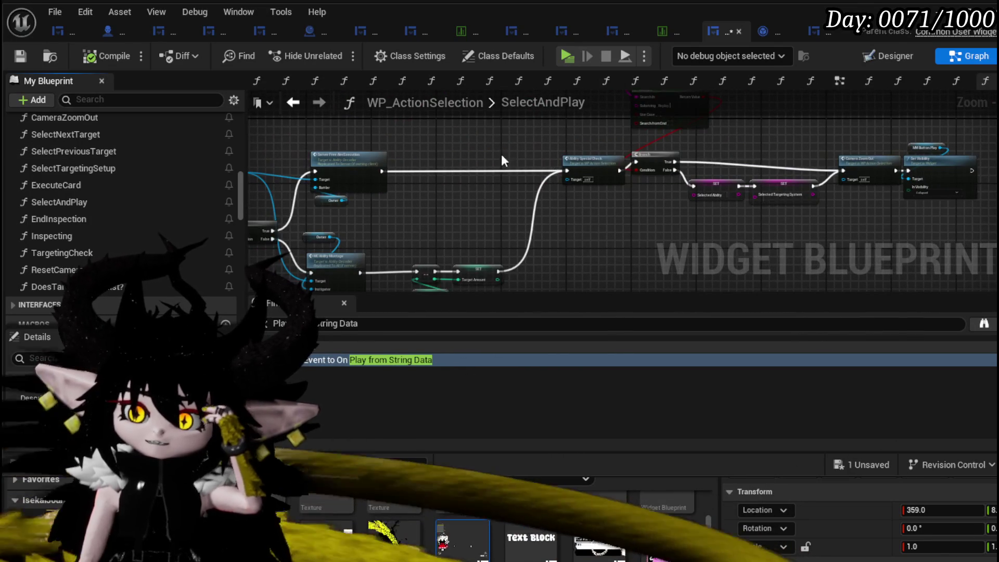
pyautogui.moveTo(501, 154)
pyautogui.mouseDown()
pyautogui.moveTo(400, 149)
pyautogui.moveTo(716, 180)
pyautogui.moveTo(346, 142)
pyautogui.mouseUp()
pyautogui.scroll(3, 716, 180)
# Step: Open SelectAbilityFromCard and survey its Set Text, Unpossess Marker and Select Targeting Setup nodes
pyautogui.doubleClick(556, 145)
pyautogui.moveTo(587, 173); pyautogui.dragTo(400, 171)
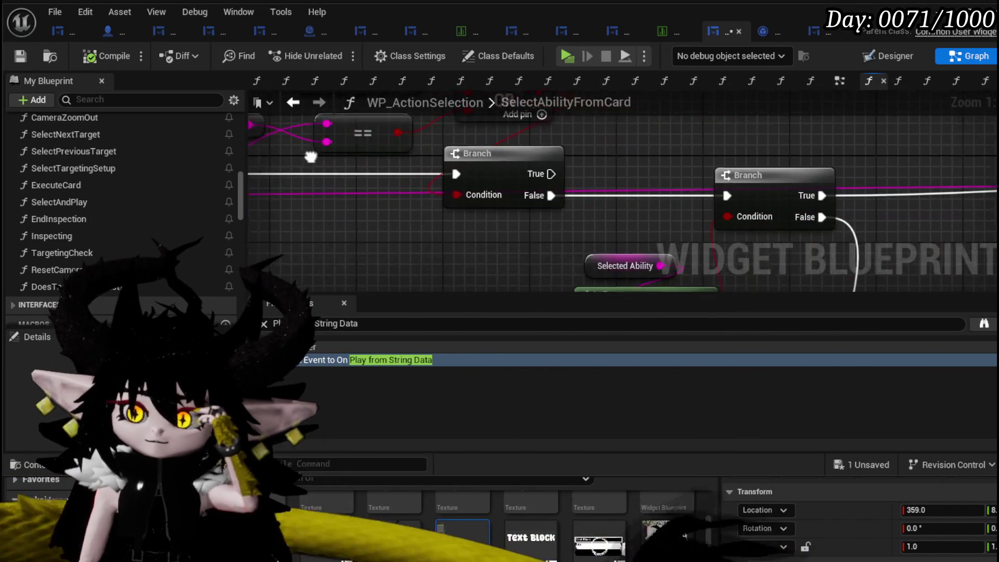
pyautogui.moveTo(779, 145); pyautogui.dragTo(436, 133)
pyautogui.moveTo(832, 135); pyautogui.dragTo(426, 130)
pyautogui.moveTo(908, 136); pyautogui.dragTo(538, 149)
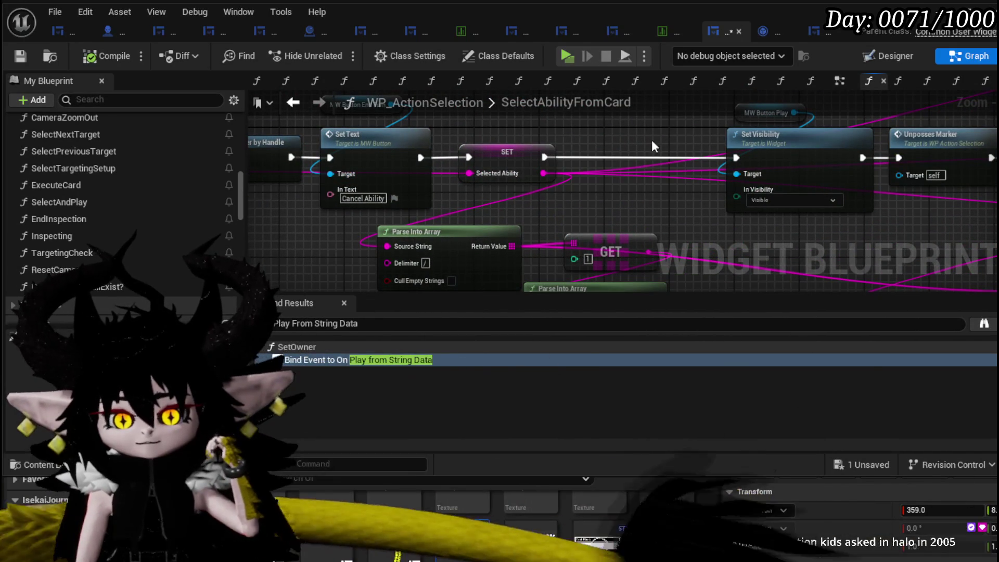
pyautogui.moveTo(640, 136); pyautogui.dragTo(502, 145)
pyautogui.moveTo(739, 132)
pyautogui.mouseDown()
pyautogui.moveTo(507, 140)
pyautogui.moveTo(511, 152)
pyautogui.moveTo(420, 144)
pyautogui.moveTo(613, 203)
pyautogui.moveTo(520, 213)
pyautogui.moveTo(433, 162)
pyautogui.moveTo(553, 194)
pyautogui.mouseUp()
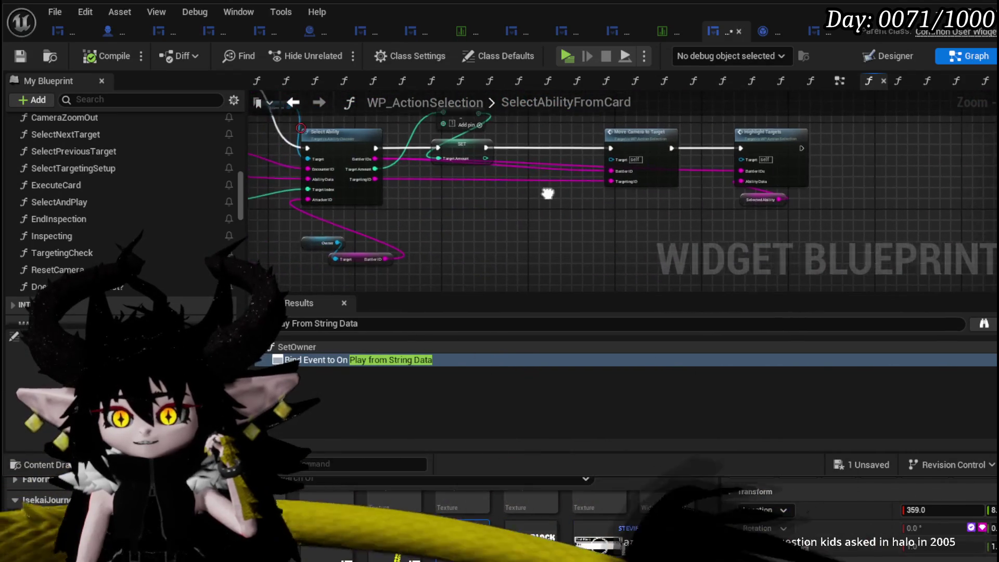
pyautogui.moveTo(466, 207); pyautogui.dragTo(508, 229)
pyautogui.moveTo(610, 141)
pyautogui.mouseDown()
pyautogui.moveTo(423, 170)
pyautogui.moveTo(479, 143)
pyautogui.moveTo(581, 139)
pyautogui.moveTo(509, 160)
pyautogui.mouseUp()
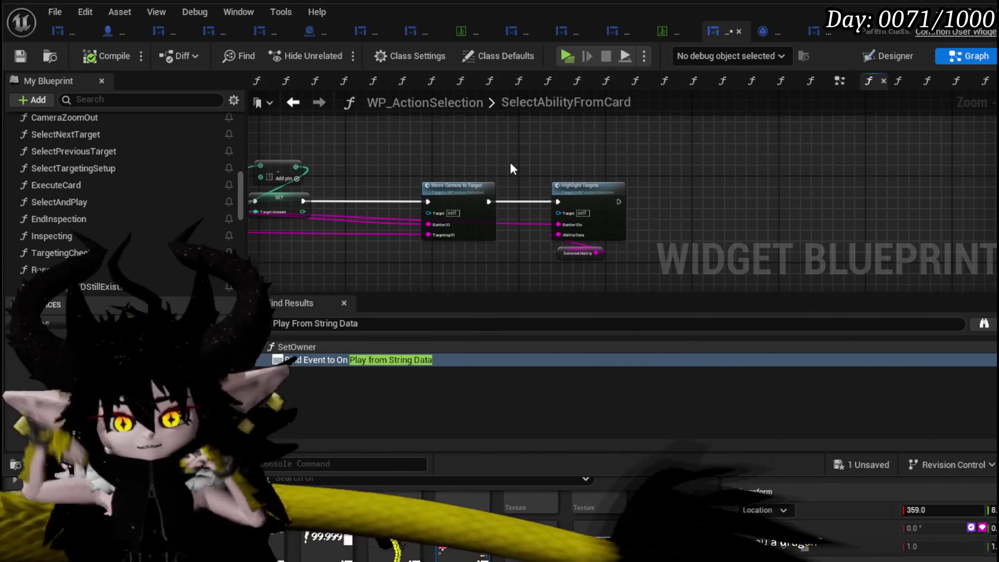
# Step: Move the CardPlayedHandler getter above the Clear and Invalidate Timer by Handle node
pyautogui.scroll(-5, 459, 156)
pyautogui.moveTo(506, 188)
pyautogui.mouseDown()
pyautogui.moveTo(697, 188)
pyautogui.moveTo(791, 218)
pyautogui.moveTo(591, 201)
pyautogui.moveTo(479, 156)
pyautogui.moveTo(493, 191)
pyautogui.mouseUp()
pyautogui.scroll(5, 493, 191)
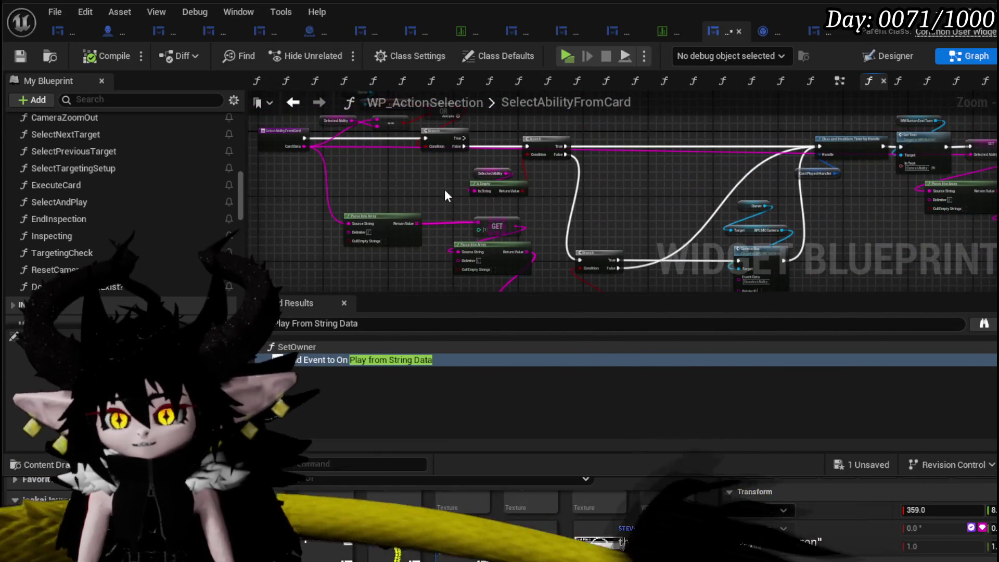
pyautogui.scroll(3, 444, 188)
pyautogui.moveTo(494, 276)
pyautogui.mouseDown()
pyautogui.moveTo(435, 220)
pyautogui.moveTo(460, 218)
pyautogui.mouseUp()
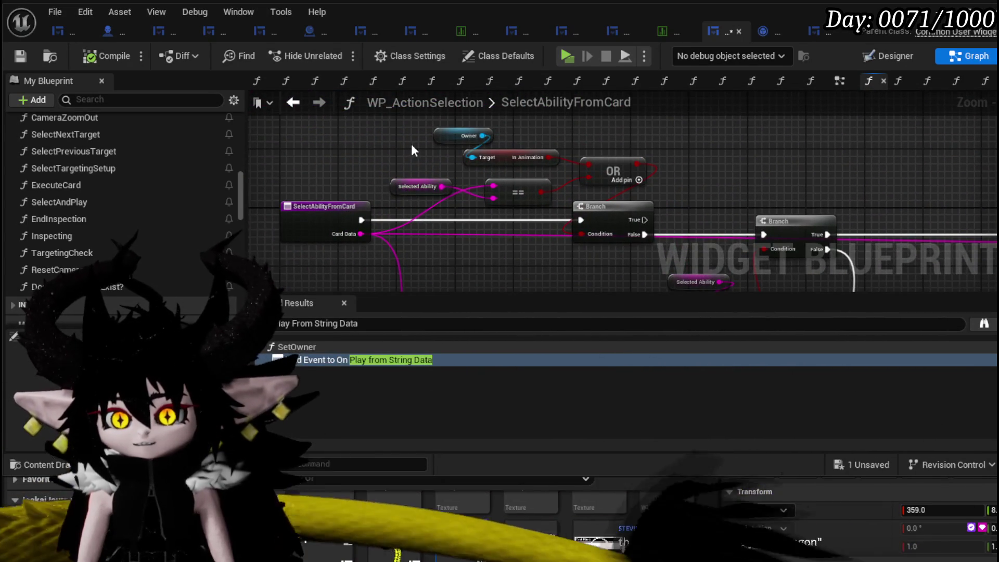
pyautogui.moveTo(410, 142); pyautogui.dragTo(357, 174)
pyautogui.moveTo(329, 216)
pyautogui.mouseDown()
pyautogui.moveTo(317, 197)
pyautogui.moveTo(351, 230)
pyautogui.moveTo(355, 181)
pyautogui.moveTo(429, 213)
pyautogui.moveTo(566, 163)
pyautogui.moveTo(360, 119)
pyautogui.moveTo(367, 184)
pyautogui.moveTo(354, 131)
pyautogui.moveTo(223, 164)
pyautogui.mouseUp()
pyautogui.scroll(-3, 553, 203)
pyautogui.moveTo(560, 257)
pyautogui.mouseDown()
pyautogui.moveTo(390, 222)
pyautogui.moveTo(411, 202)
pyautogui.mouseUp()
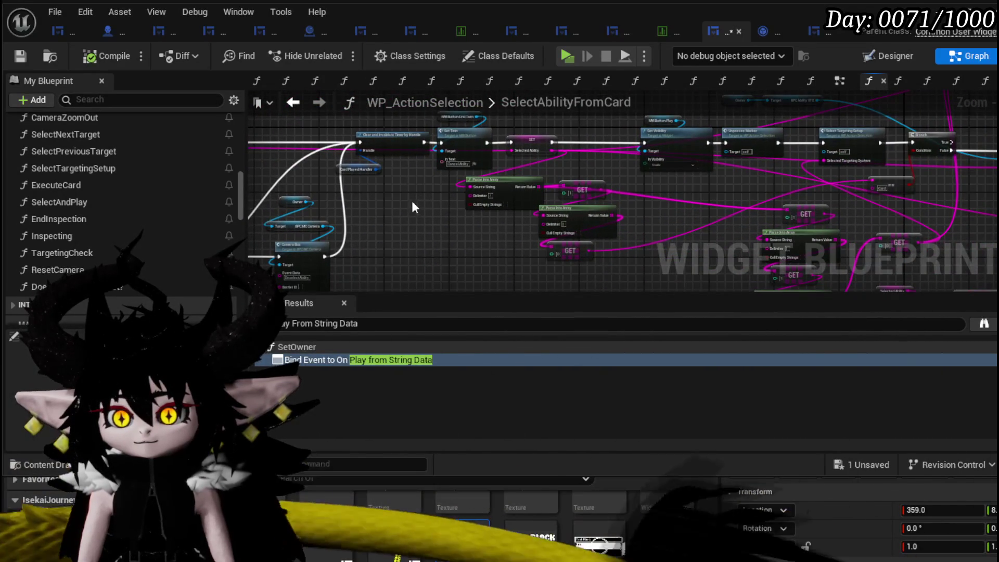
pyautogui.scroll(3, 411, 202)
pyautogui.moveTo(357, 235); pyautogui.dragTo(391, 166)
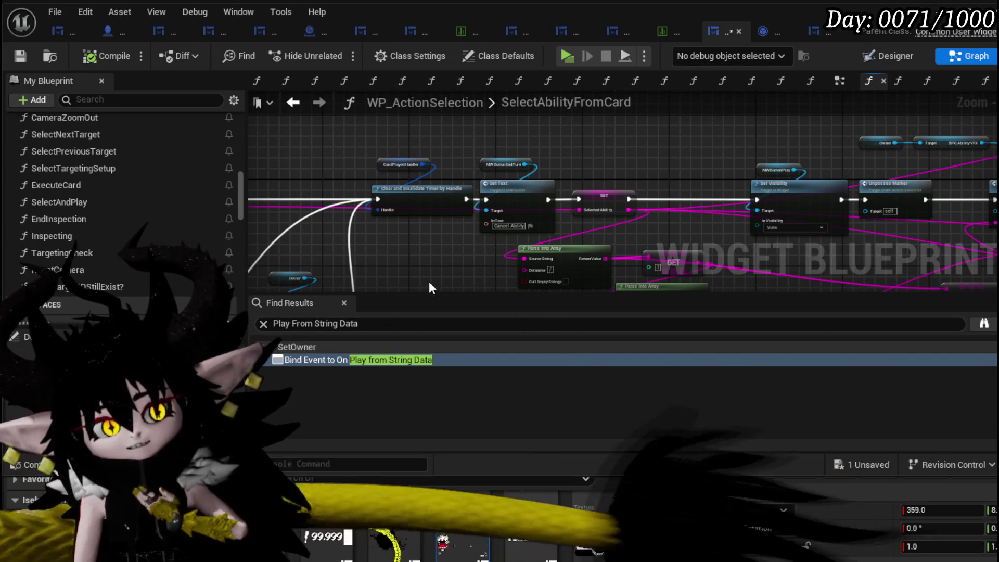
# Step: Inspect the Set Text chain and select the Owner and DPC Ability VFX nodes
pyautogui.moveTo(429, 281); pyautogui.dragTo(333, 255)
pyautogui.moveTo(588, 219)
pyautogui.mouseDown()
pyautogui.moveTo(519, 211)
pyautogui.moveTo(473, 186)
pyautogui.moveTo(561, 192)
pyautogui.moveTo(475, 216)
pyautogui.moveTo(490, 226)
pyautogui.moveTo(559, 223)
pyautogui.mouseUp()
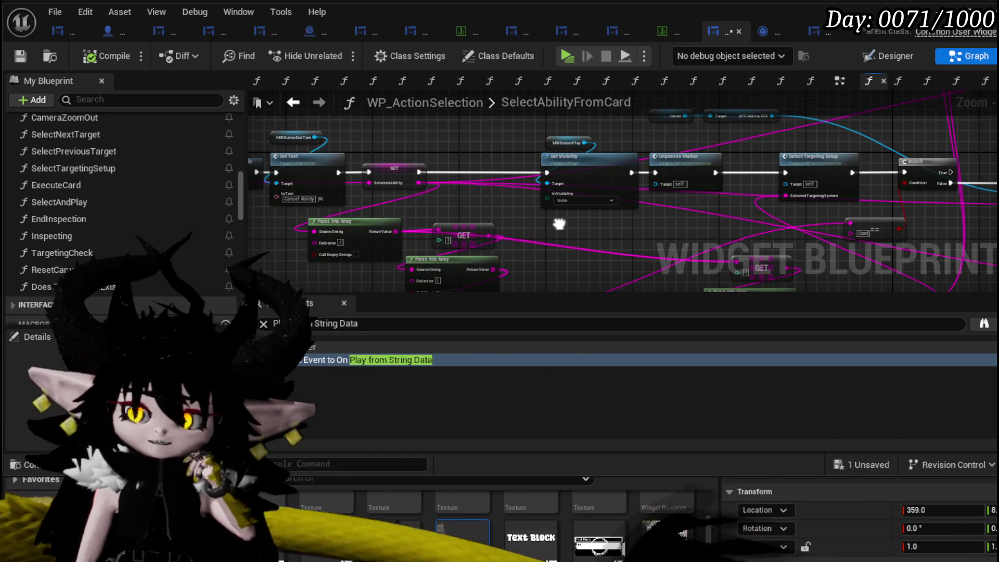
pyautogui.scroll(2, 559, 224)
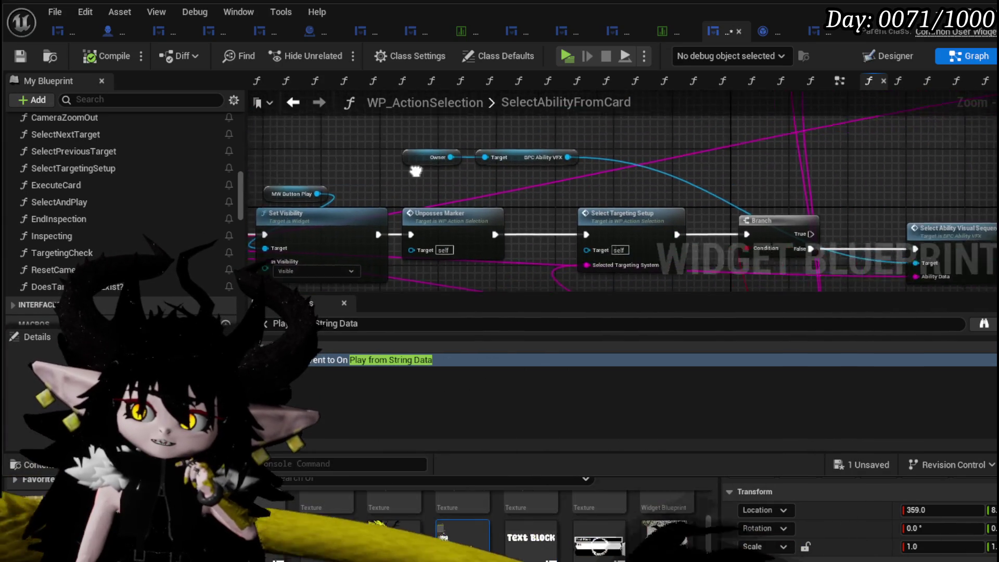
pyautogui.click(332, 172)
pyautogui.scroll(-3, 719, 198)
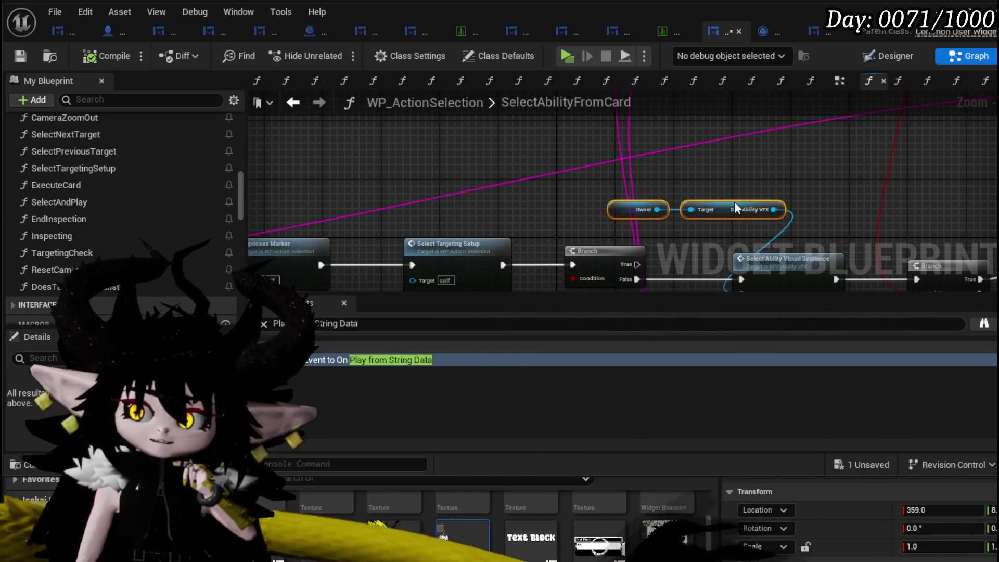
pyautogui.scroll(2, 550, 227)
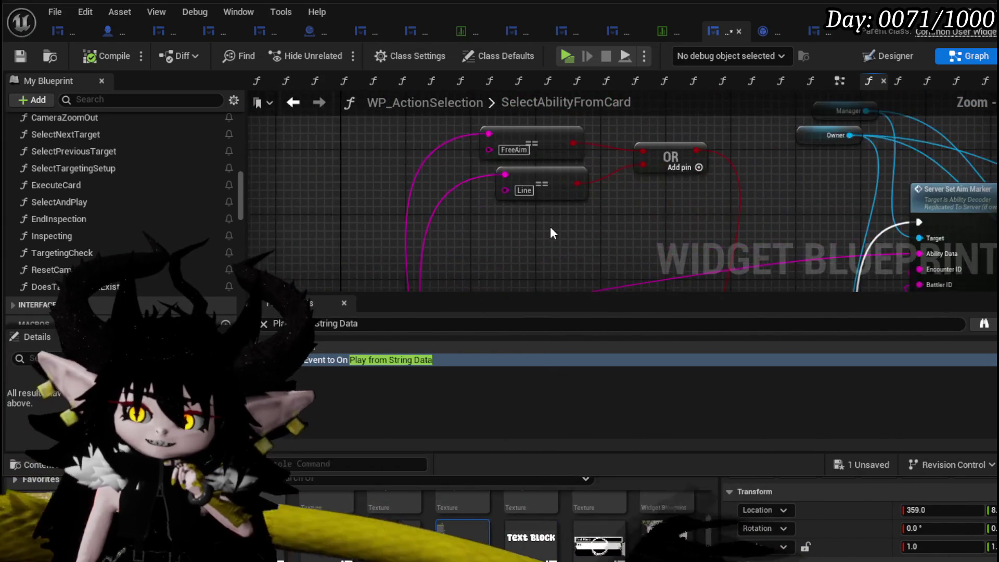
pyautogui.scroll(-3, 510, 192)
pyautogui.scroll(3, 606, 185)
pyautogui.scroll(3, 606, 185)
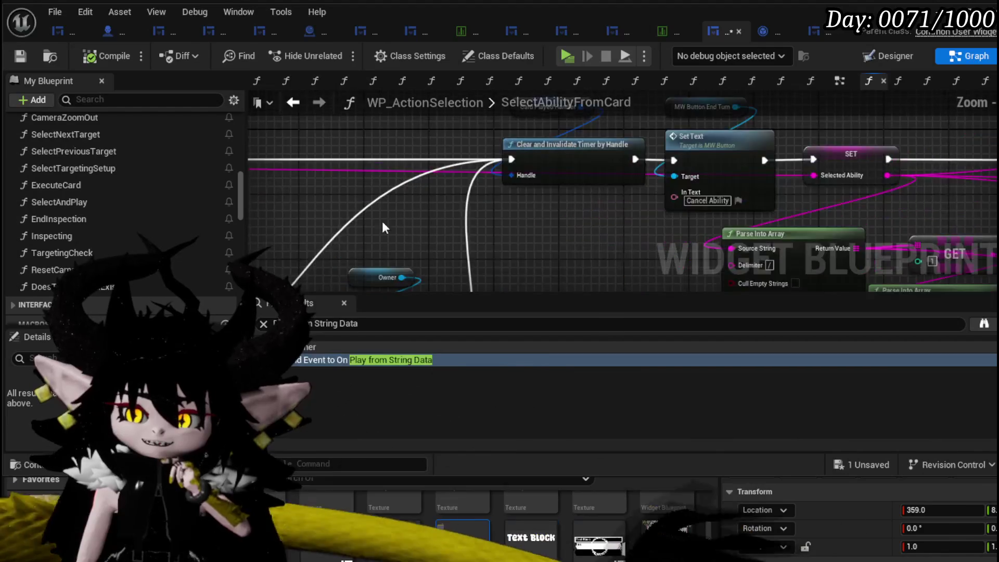
pyautogui.scroll(-2, 357, 204)
pyautogui.scroll(2, 379, 208)
# Step: Box-select the entry condition nodes (Owner, ==, OR, Branch), then clear the selection
pyautogui.moveTo(379, 208)
pyautogui.mouseDown()
pyautogui.moveTo(496, 227)
pyautogui.moveTo(390, 216)
pyautogui.moveTo(487, 249)
pyautogui.moveTo(477, 229)
pyautogui.mouseUp()
pyautogui.scroll(-1, 405, 211)
pyautogui.scroll(2, 390, 216)
pyautogui.scroll(1, 486, 249)
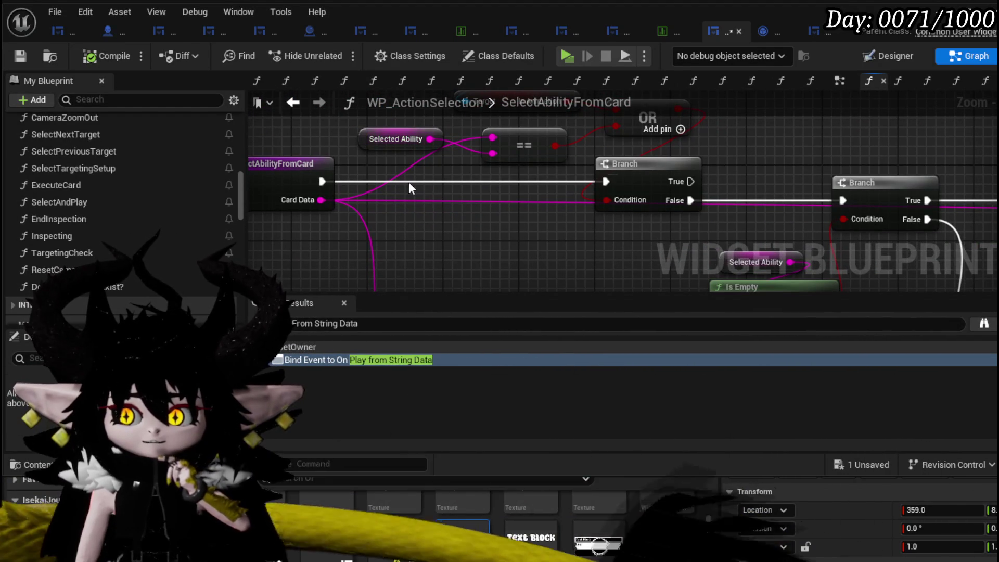
pyautogui.moveTo(405, 181); pyautogui.dragTo(377, 217)
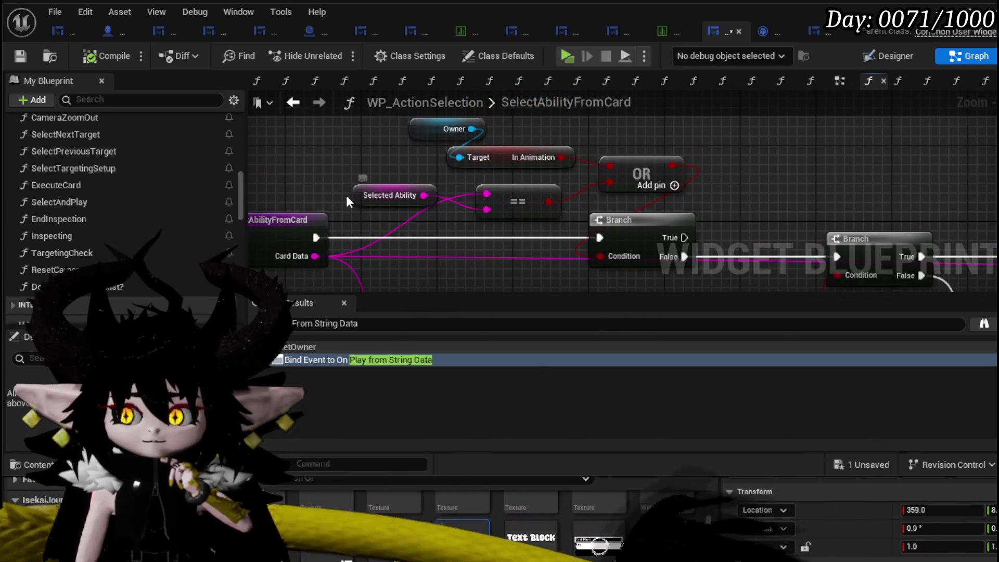
pyautogui.moveTo(334, 183)
pyautogui.mouseDown()
pyautogui.moveTo(380, 230)
pyautogui.moveTo(591, 213)
pyautogui.moveTo(457, 230)
pyautogui.moveTo(438, 259)
pyautogui.mouseUp()
pyautogui.scroll(-2, 591, 212)
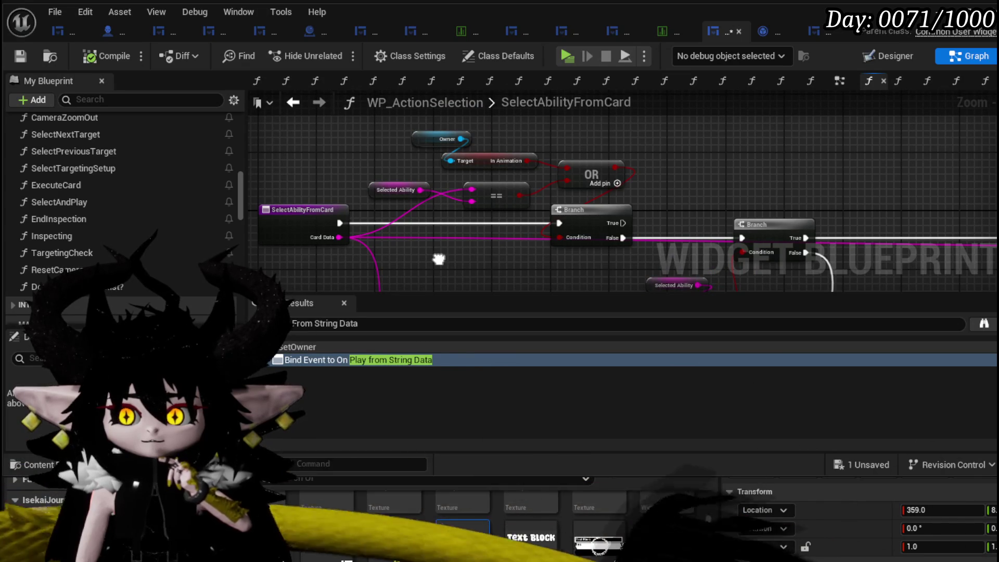
pyautogui.moveTo(438, 258); pyautogui.dragTo(437, 254)
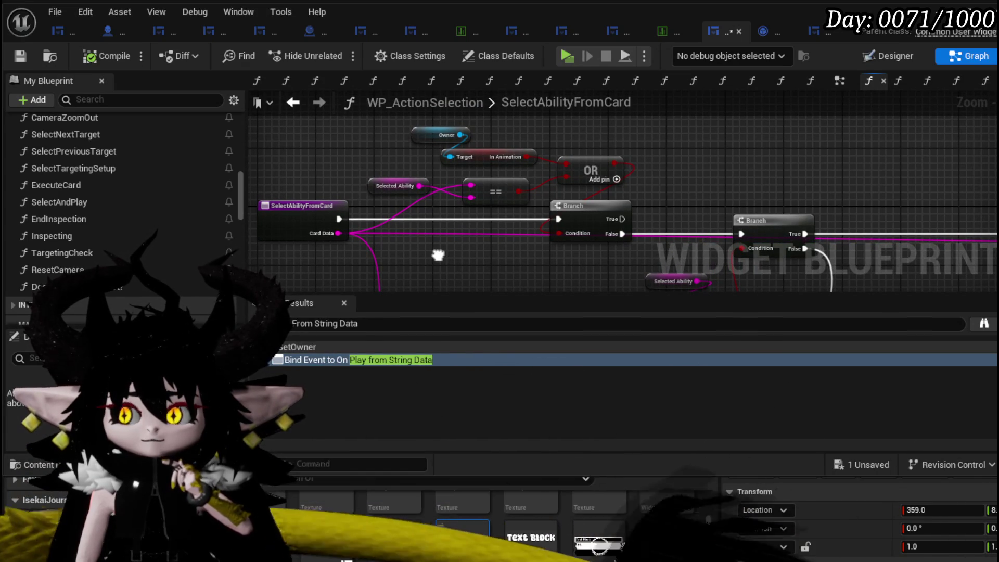
pyautogui.moveTo(406, 251); pyautogui.dragTo(610, 124)
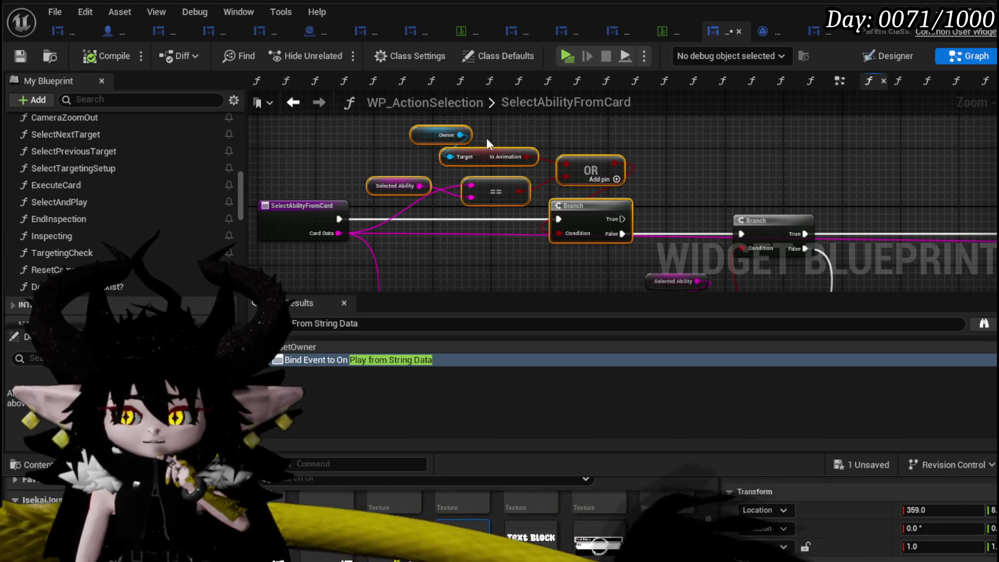
pyautogui.moveTo(401, 248); pyautogui.dragTo(658, 122)
pyautogui.click(692, 172)
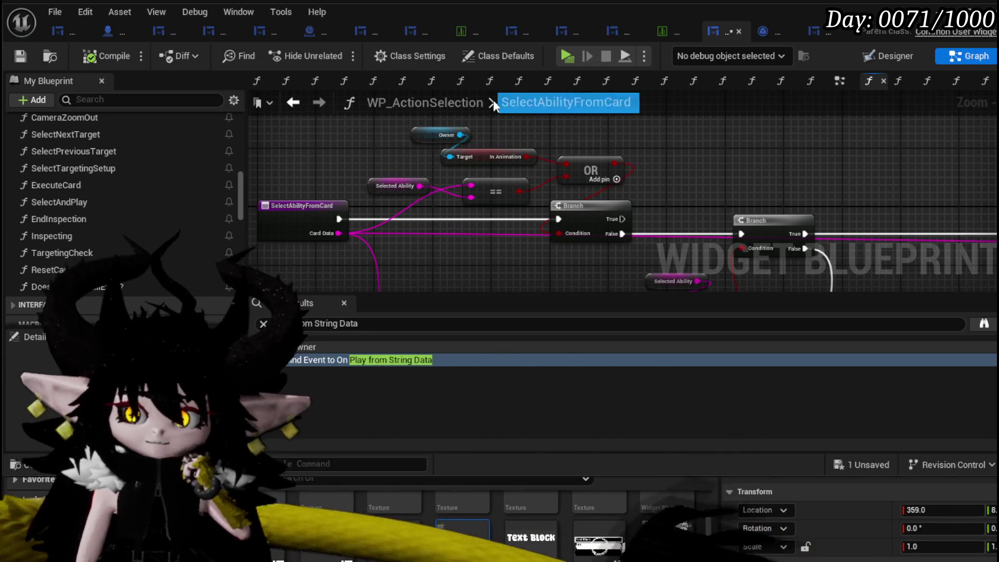
# Step: Return to SelectAndPlay, add a breakpoint on its entry node, and save with Ctrl+S
pyautogui.click(287, 103)
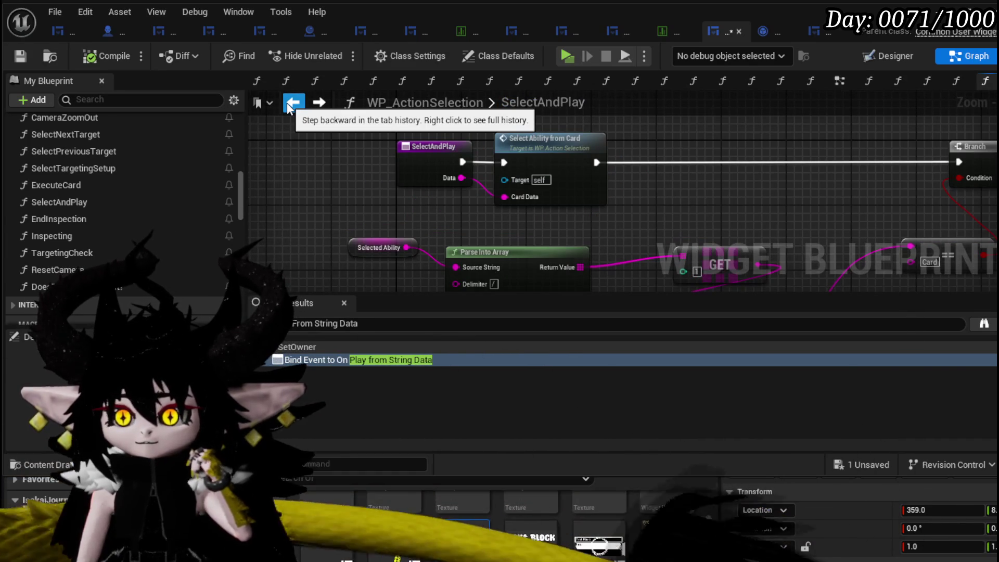
pyautogui.scroll(-3, 399, 163)
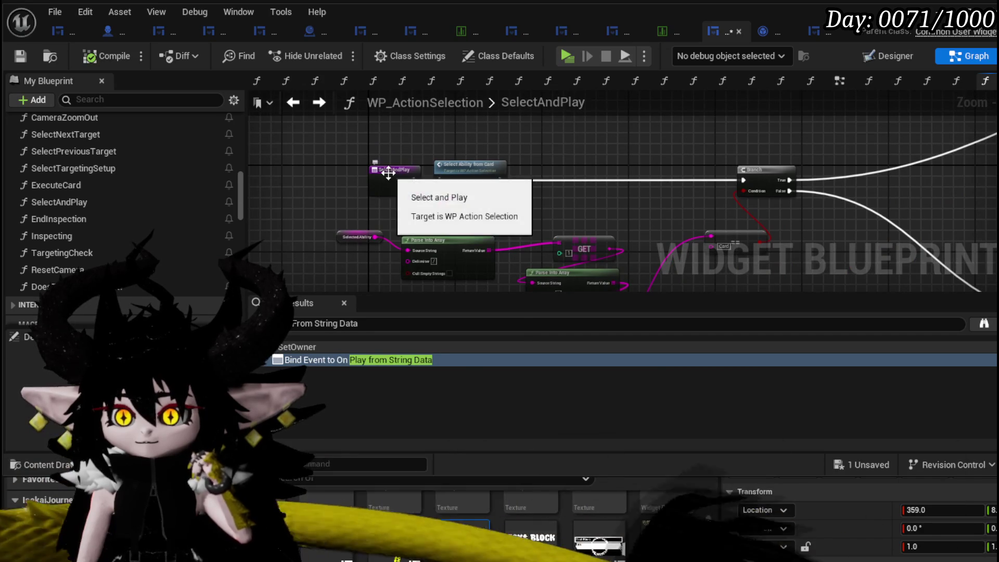
pyautogui.rightClick(389, 177)
pyautogui.moveTo(458, 317)
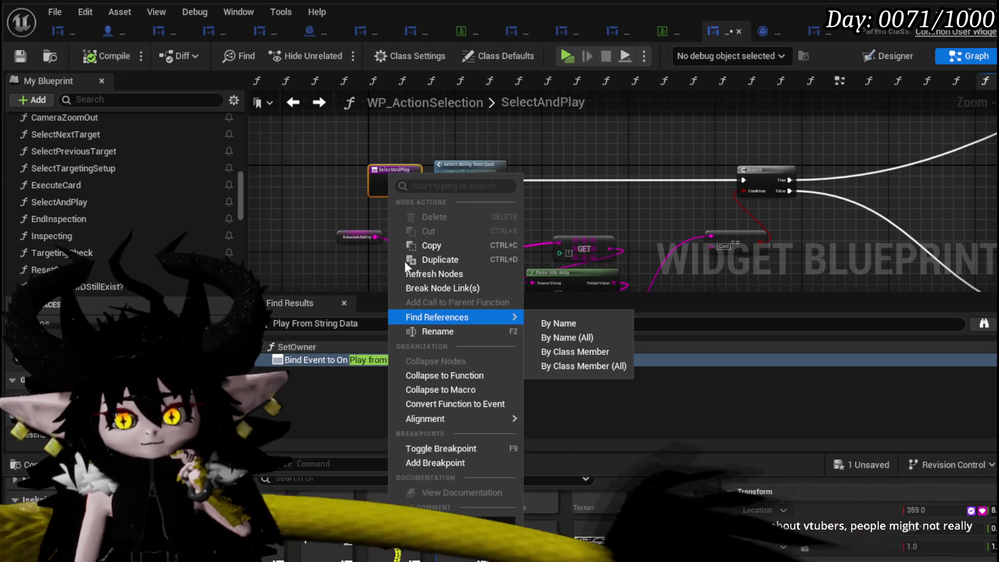
pyautogui.click(458, 463)
pyautogui.hotkey('ctrl', 's')
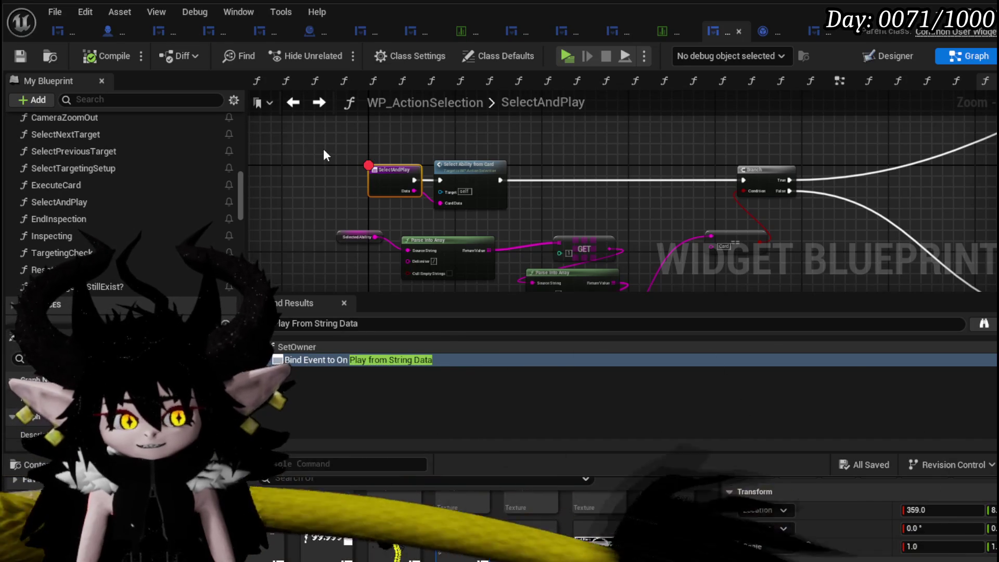
# Step: Realign the Execute Card and Ability Special Check chain in the SelectAndPlay graph
pyautogui.scroll(-1, 323, 149)
pyautogui.moveTo(323, 148); pyautogui.dragTo(488, 142)
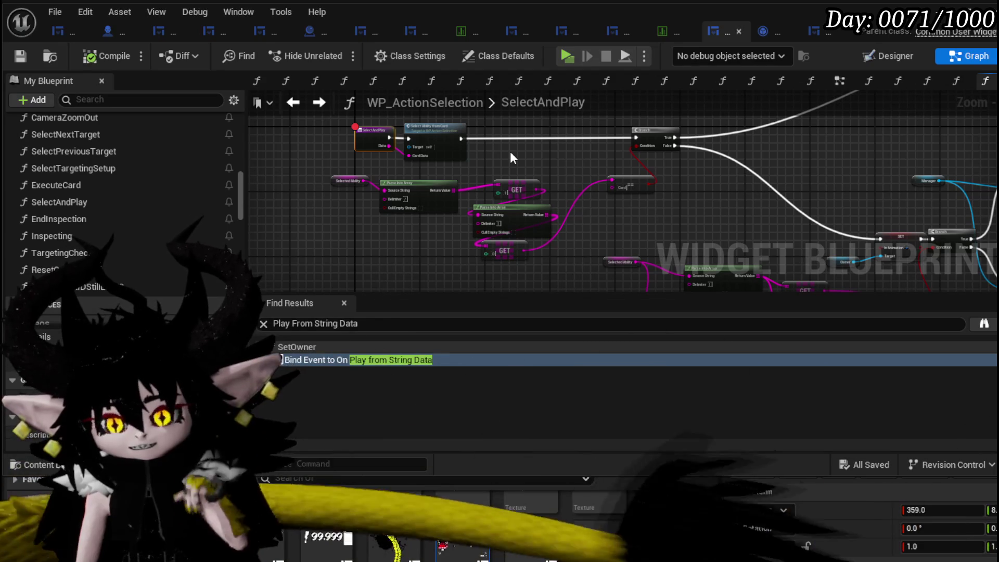
pyautogui.moveTo(529, 152); pyautogui.dragTo(454, 198)
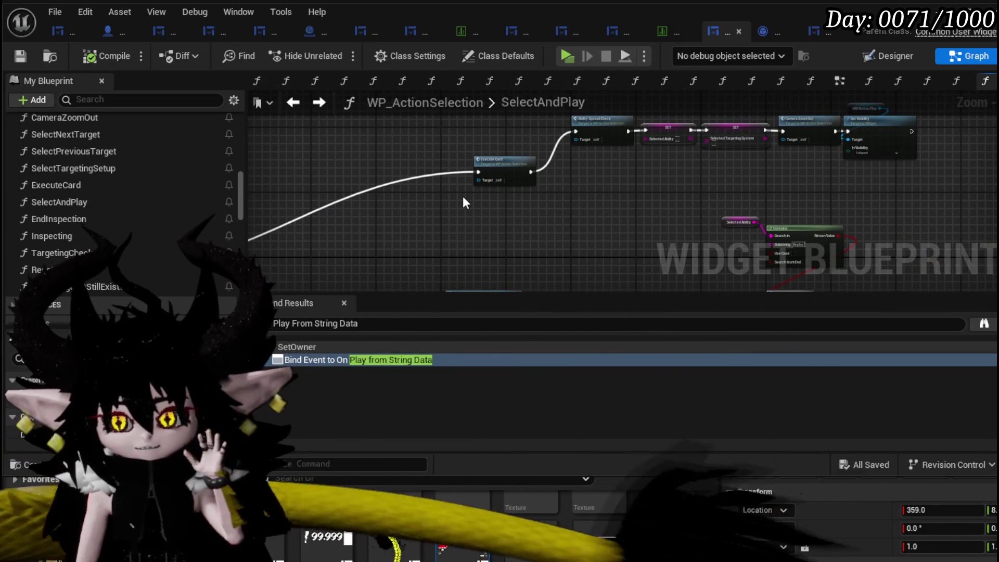
pyautogui.moveTo(464, 200); pyautogui.dragTo(466, 274)
pyautogui.moveTo(492, 222)
pyautogui.mouseDown()
pyautogui.moveTo(511, 186)
pyautogui.moveTo(475, 214)
pyautogui.moveTo(415, 208)
pyautogui.moveTo(416, 227)
pyautogui.mouseUp()
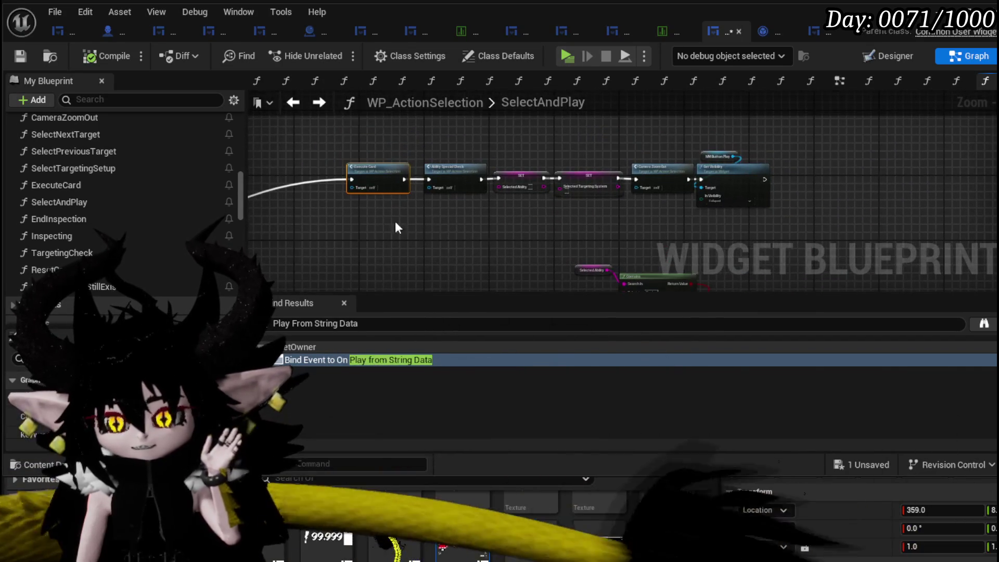
pyautogui.moveTo(827, 156)
pyautogui.mouseDown()
pyautogui.moveTo(713, 193)
pyautogui.moveTo(346, 230)
pyautogui.moveTo(501, 225)
pyautogui.moveTo(260, 210)
pyautogui.mouseUp()
pyautogui.moveTo(535, 183); pyautogui.dragTo(655, 156)
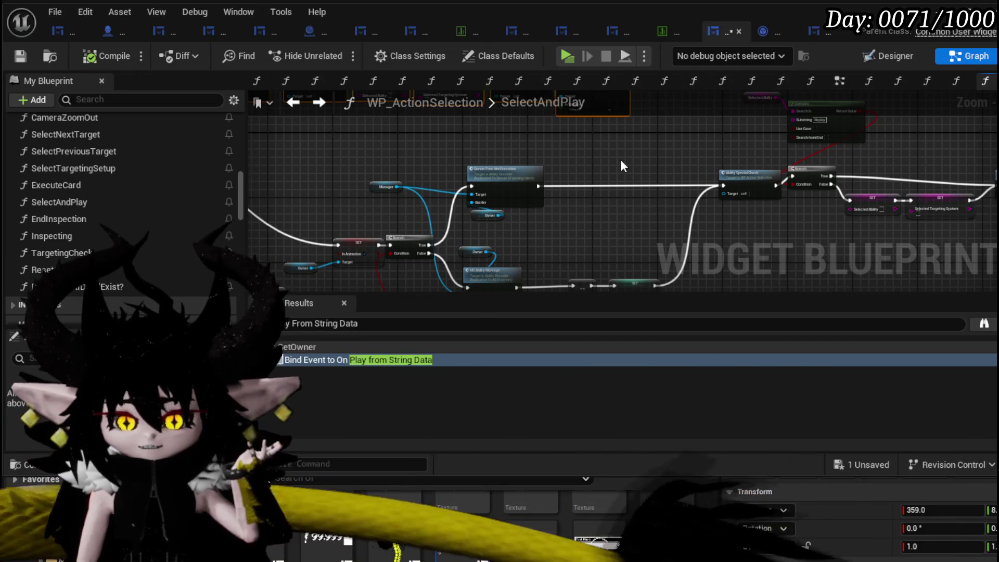
pyautogui.scroll(-5, 620, 160)
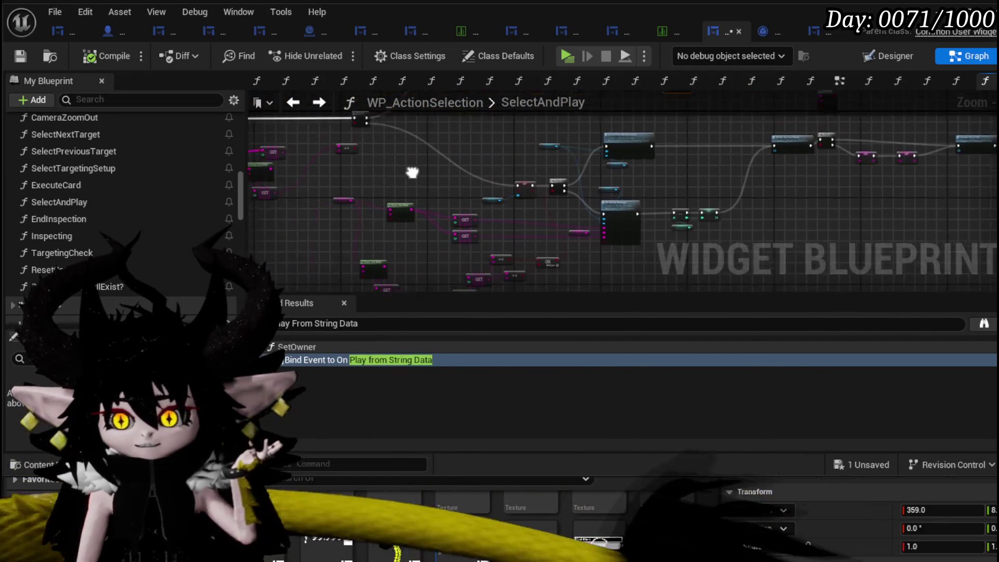
# Step: Move the Camera Zoom Out and Set Visibility nodes up-left beside the Contains and SET nodes
pyautogui.moveTo(352, 285)
pyautogui.mouseDown()
pyautogui.moveTo(613, 182)
pyautogui.moveTo(613, 165)
pyautogui.moveTo(447, 149)
pyautogui.moveTo(353, 155)
pyautogui.moveTo(344, 228)
pyautogui.mouseUp()
pyautogui.scroll(5, 421, 235)
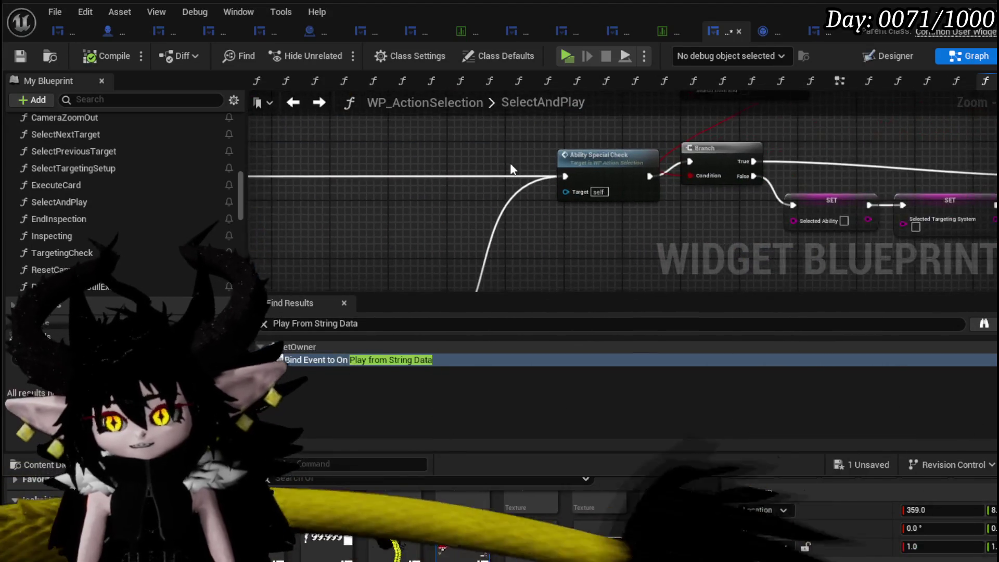
pyautogui.moveTo(569, 162)
pyautogui.mouseDown()
pyautogui.moveTo(363, 218)
pyautogui.moveTo(389, 223)
pyautogui.mouseUp()
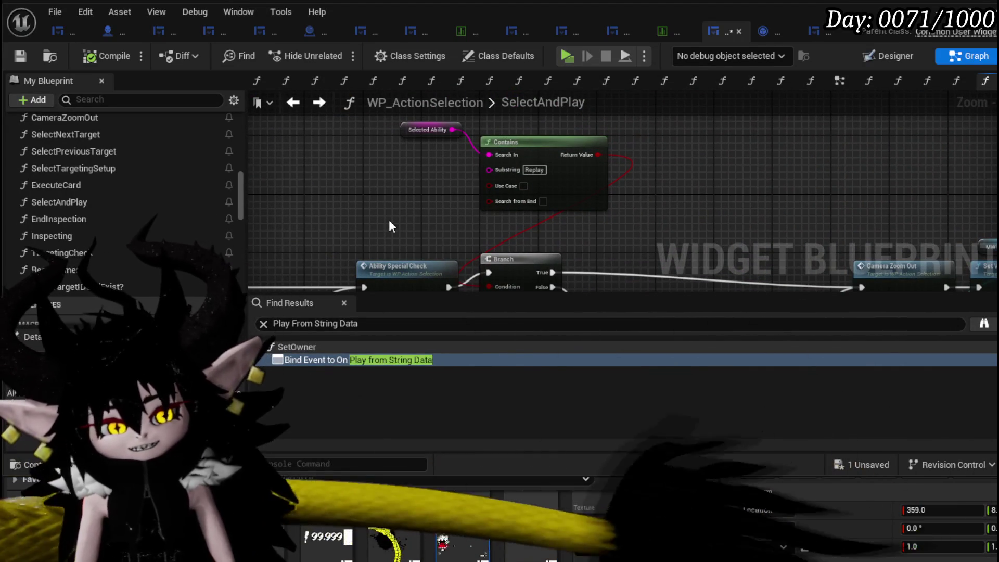
pyautogui.moveTo(397, 222); pyautogui.dragTo(528, 276)
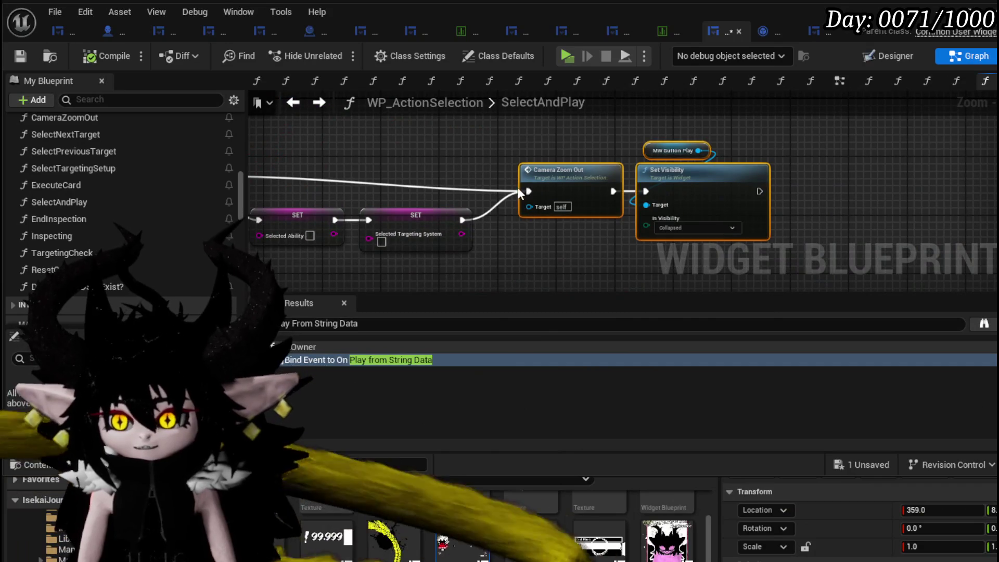
pyautogui.moveTo(548, 185)
pyautogui.mouseDown()
pyautogui.moveTo(548, 170)
pyautogui.moveTo(524, 173)
pyautogui.mouseUp()
pyautogui.moveTo(453, 168)
pyautogui.mouseDown()
pyautogui.moveTo(574, 161)
pyautogui.moveTo(727, 179)
pyautogui.mouseUp()
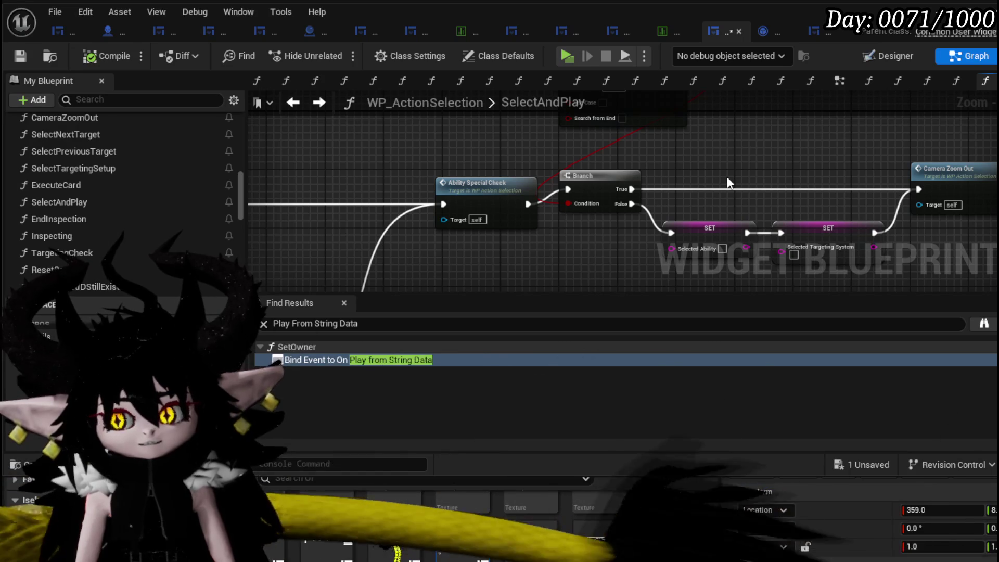
pyautogui.moveTo(728, 183)
pyautogui.mouseDown()
pyautogui.moveTo(620, 173)
pyautogui.moveTo(618, 143)
pyautogui.moveTo(660, 164)
pyautogui.moveTo(712, 156)
pyautogui.moveTo(601, 156)
pyautogui.moveTo(645, 150)
pyautogui.mouseUp()
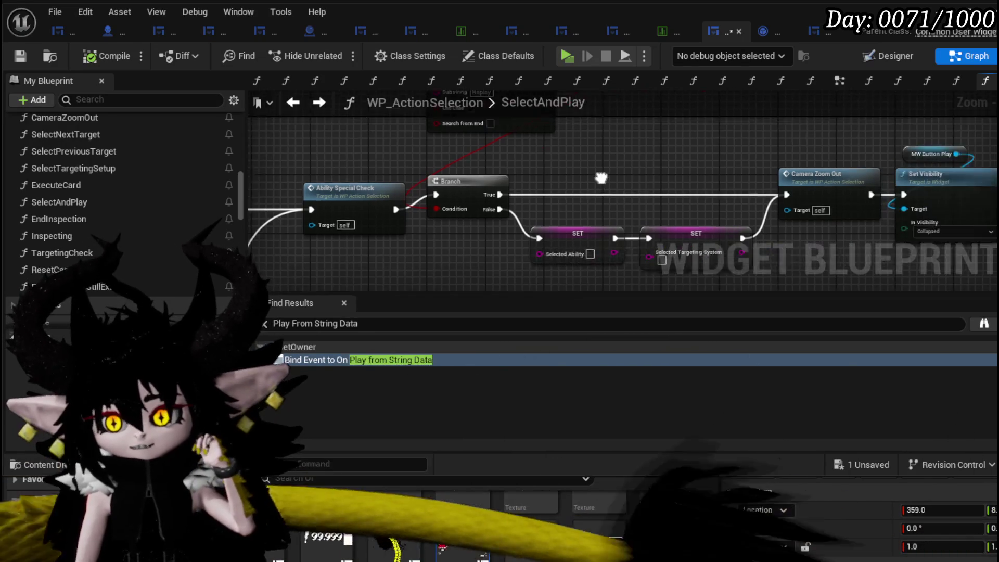
pyautogui.moveTo(556, 155)
pyautogui.mouseDown()
pyautogui.moveTo(591, 167)
pyautogui.moveTo(517, 180)
pyautogui.moveTo(564, 192)
pyautogui.moveTo(598, 172)
pyautogui.moveTo(495, 154)
pyautogui.moveTo(552, 149)
pyautogui.moveTo(520, 179)
pyautogui.moveTo(476, 171)
pyautogui.mouseUp()
# Step: Review the SET, Branch and Owner nodes from a zoomed-out view of the graph
pyautogui.scroll(3, 495, 154)
pyautogui.scroll(-3, 552, 149)
pyautogui.scroll(4, 520, 180)
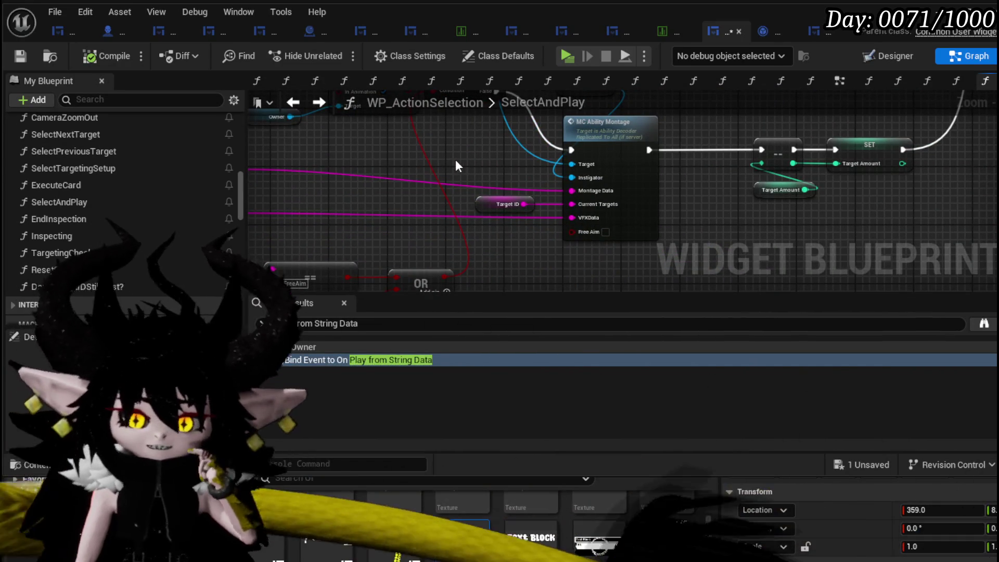
pyautogui.moveTo(336, 151)
pyautogui.mouseDown()
pyautogui.moveTo(474, 215)
pyautogui.moveTo(581, 227)
pyautogui.mouseUp()
pyautogui.scroll(-3, 477, 199)
pyautogui.moveTo(477, 199); pyautogui.dragTo(594, 199)
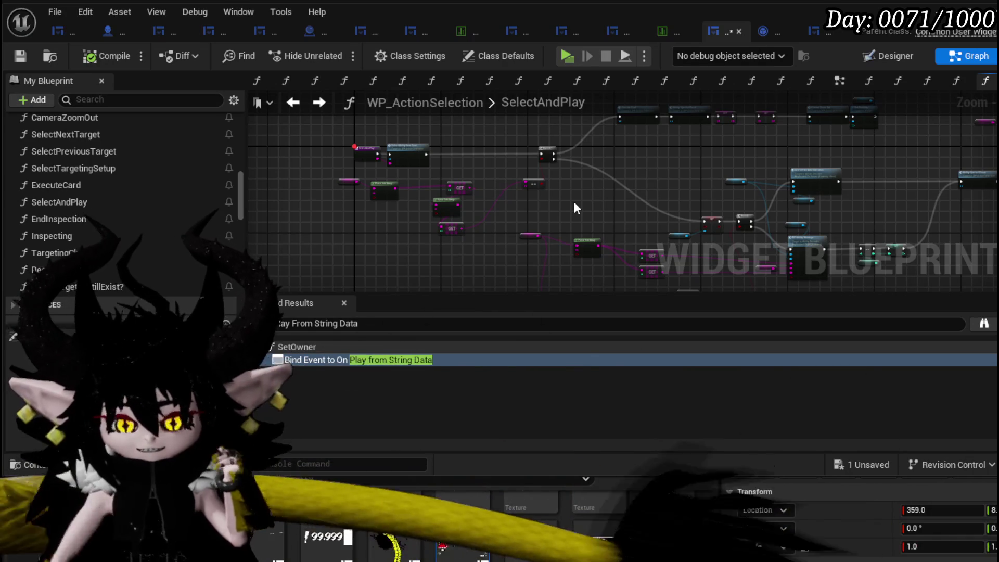
pyautogui.scroll(2, 467, 167)
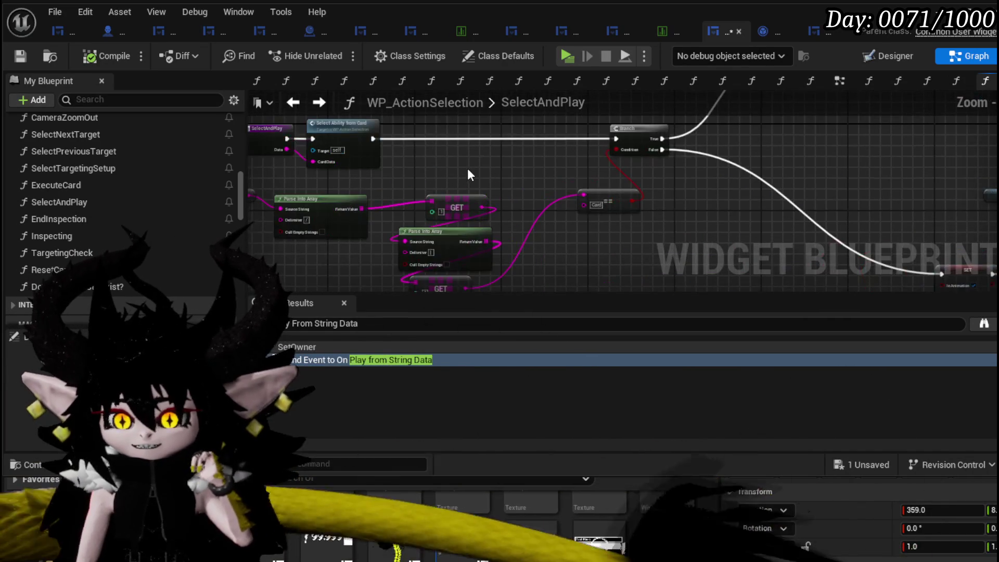
# Step: Nudge the GET node slightly left and save WP_ActionSelection from the toolbar
pyautogui.scroll(1, 480, 168)
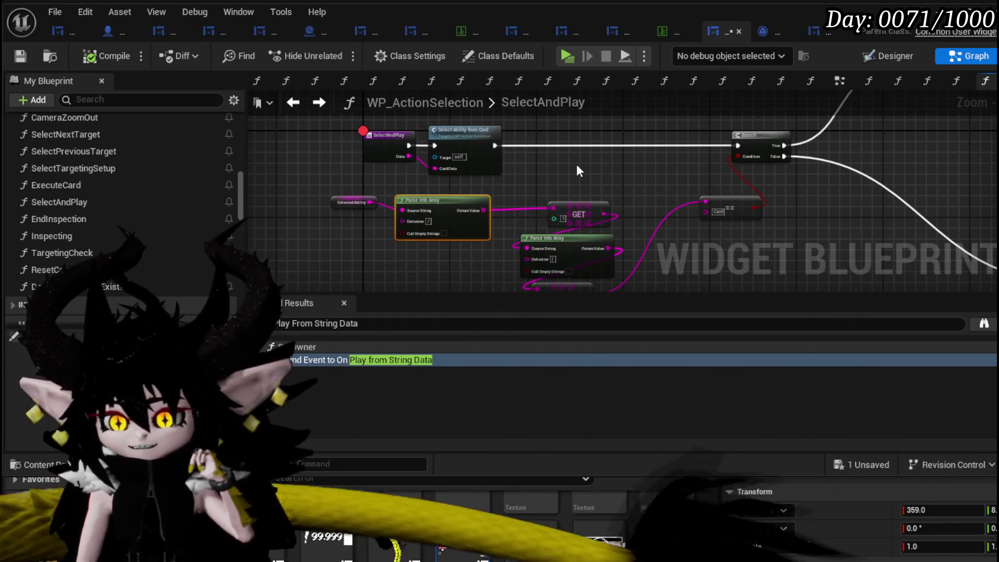
pyautogui.moveTo(576, 163); pyautogui.dragTo(654, 163)
pyautogui.moveTo(656, 204)
pyautogui.mouseDown()
pyautogui.moveTo(623, 203)
pyautogui.moveTo(637, 175)
pyautogui.moveTo(579, 156)
pyautogui.moveTo(615, 175)
pyautogui.mouseUp()
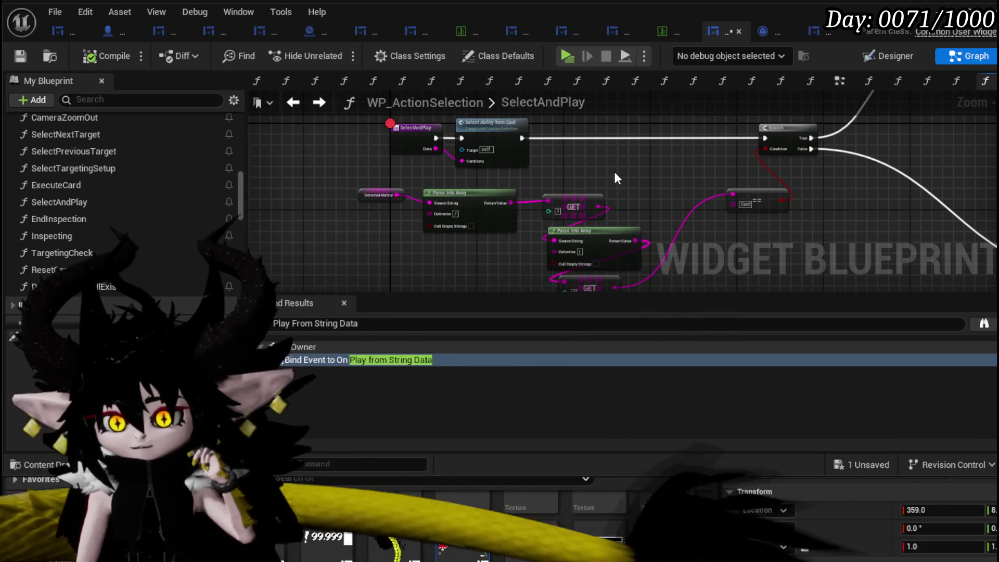
pyautogui.click(20, 55)
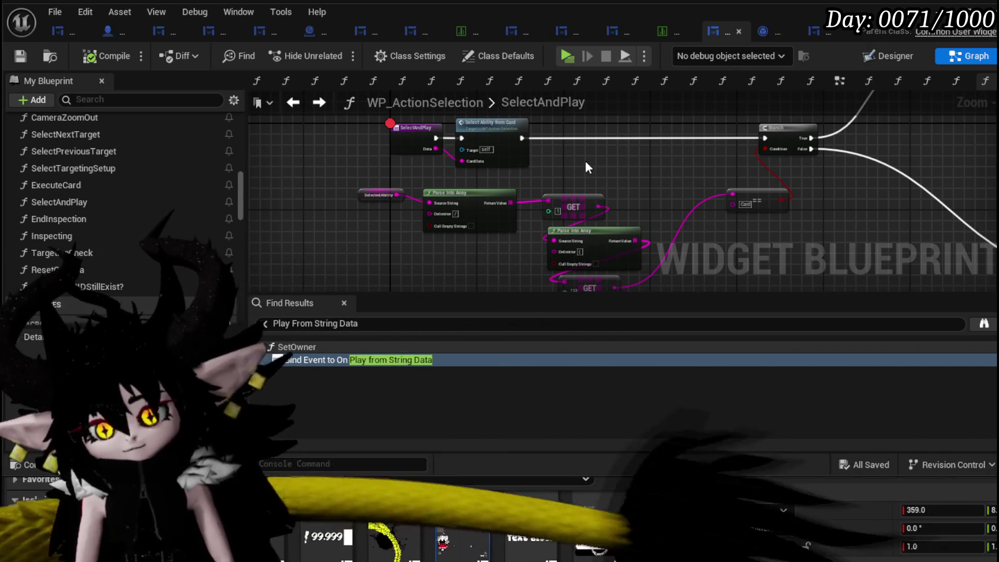
pyautogui.scroll(5, 582, 164)
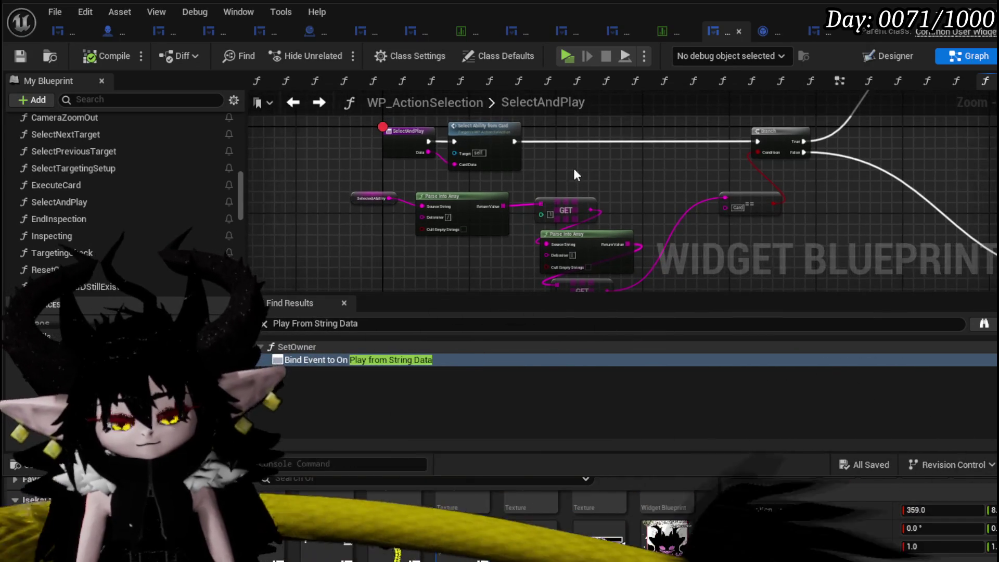
# Step: Save, launch a Standalone Game preview, and walk into the water slime to start battle
pyautogui.click(21, 55)
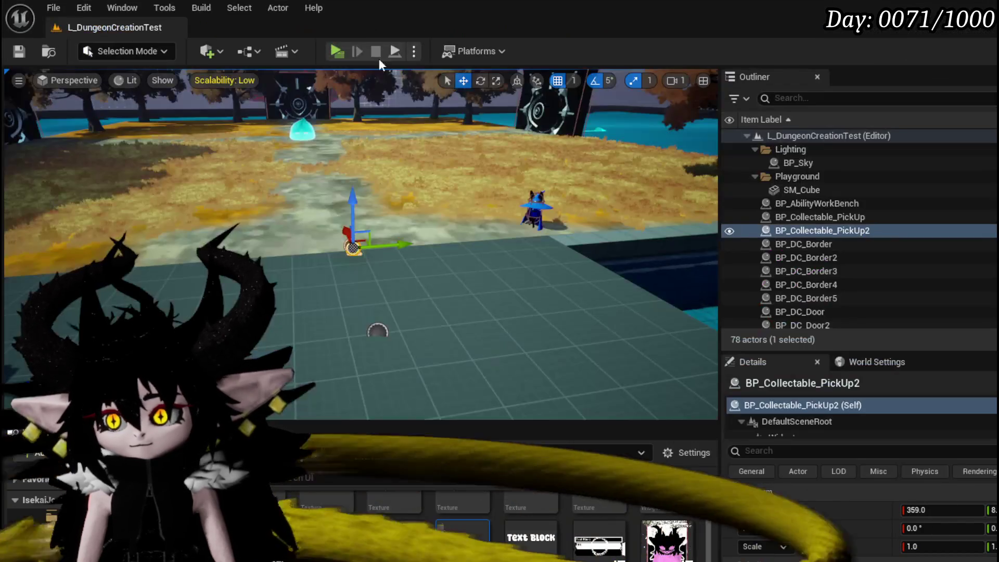
pyautogui.click(339, 55)
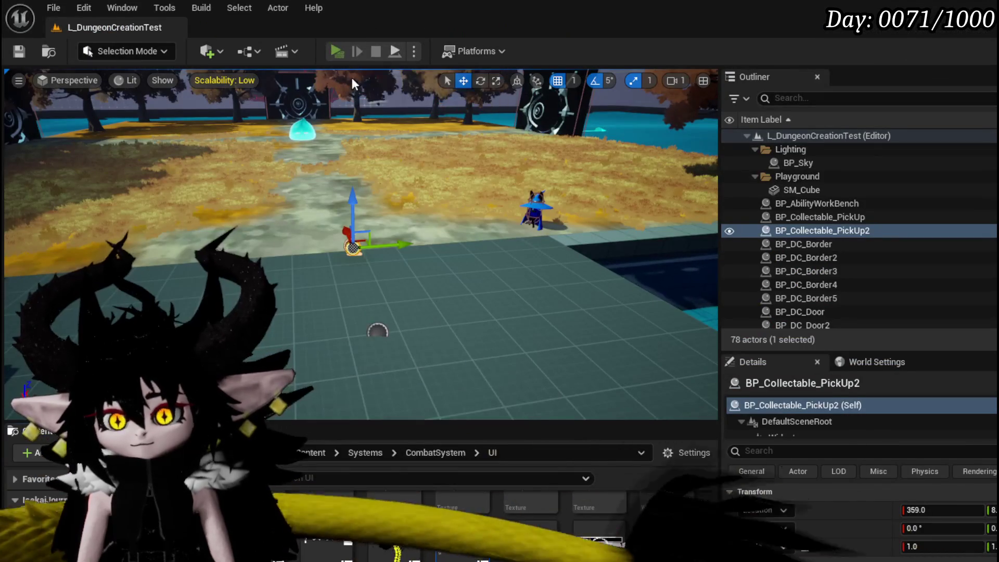
pyautogui.press('w')
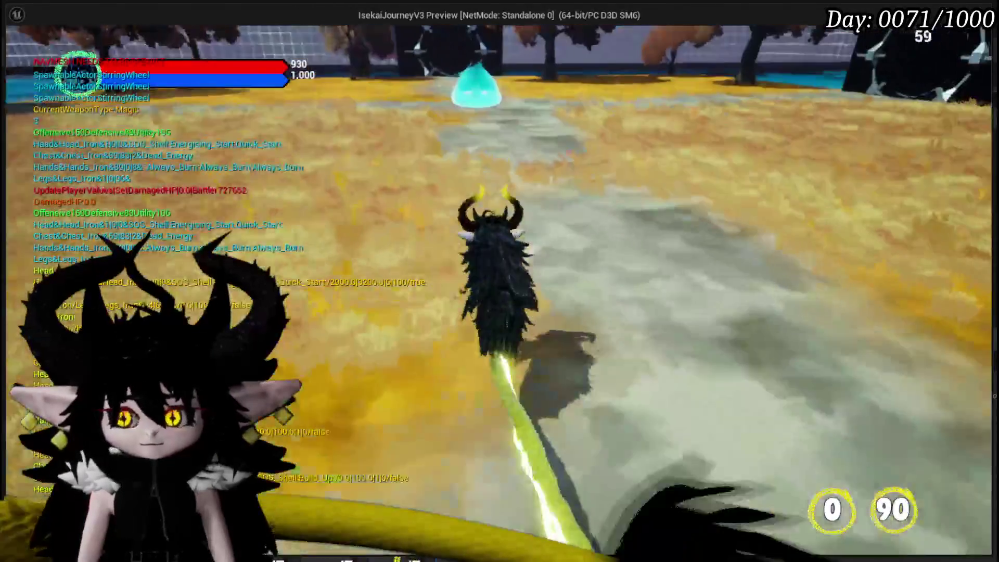
pyautogui.press('w')
pyautogui.press('1')
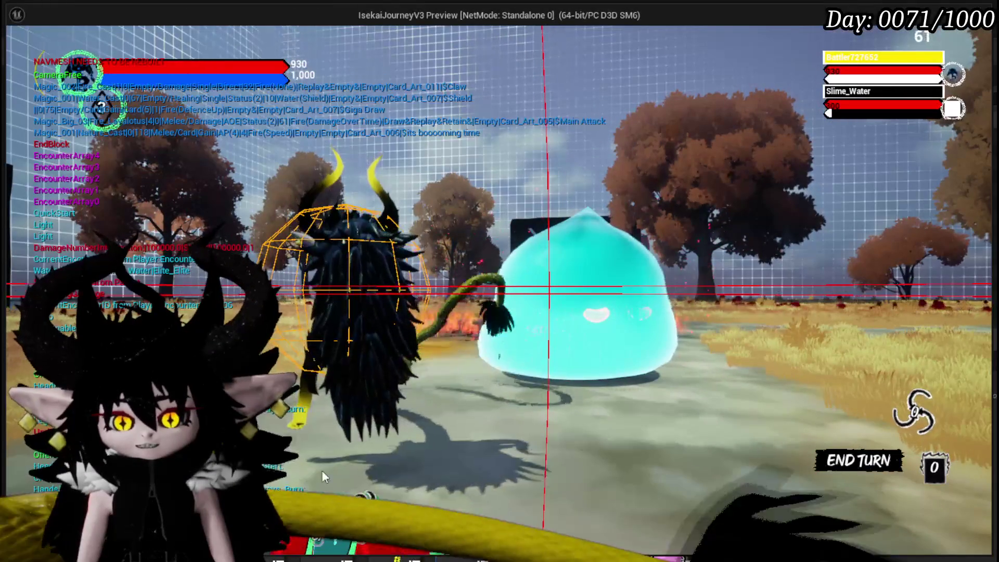
pyautogui.moveTo(330, 476)
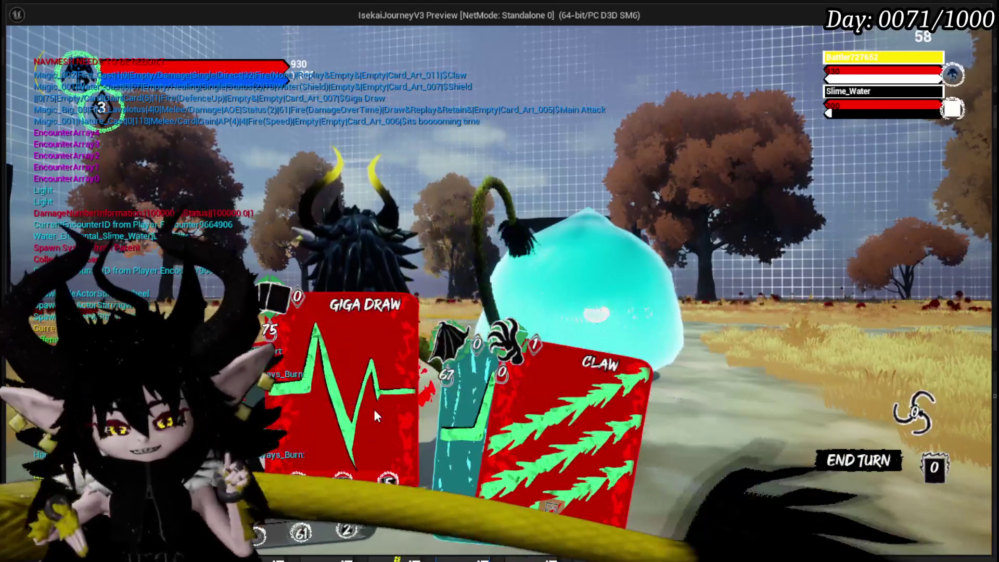
# Step: Pick Giga Draw, attack the slime, then play More Cards until the PlayFrom breakpoint hits
pyautogui.click(386, 381)
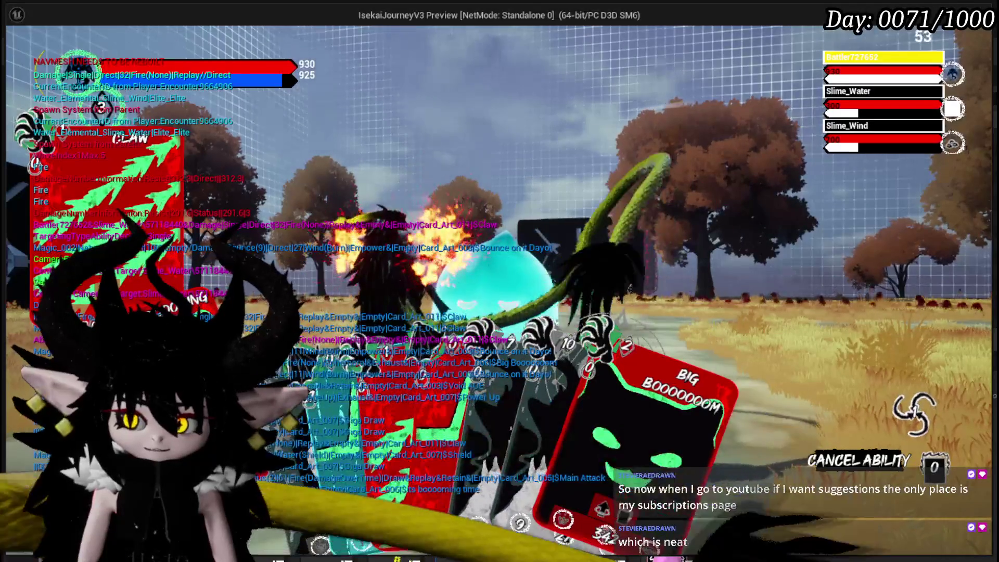
pyautogui.rightClick(354, 320)
pyautogui.click(356, 323)
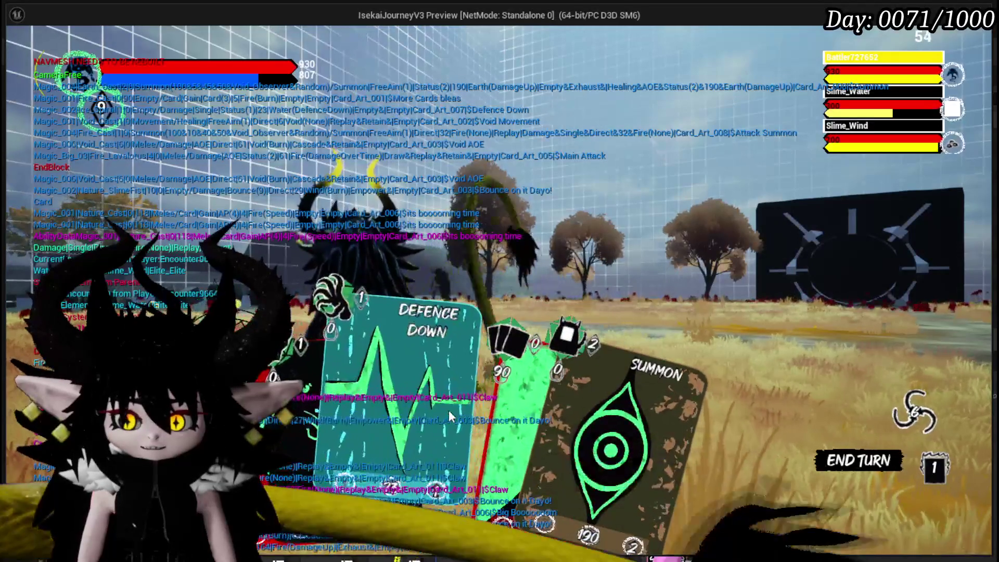
pyautogui.click(477, 416)
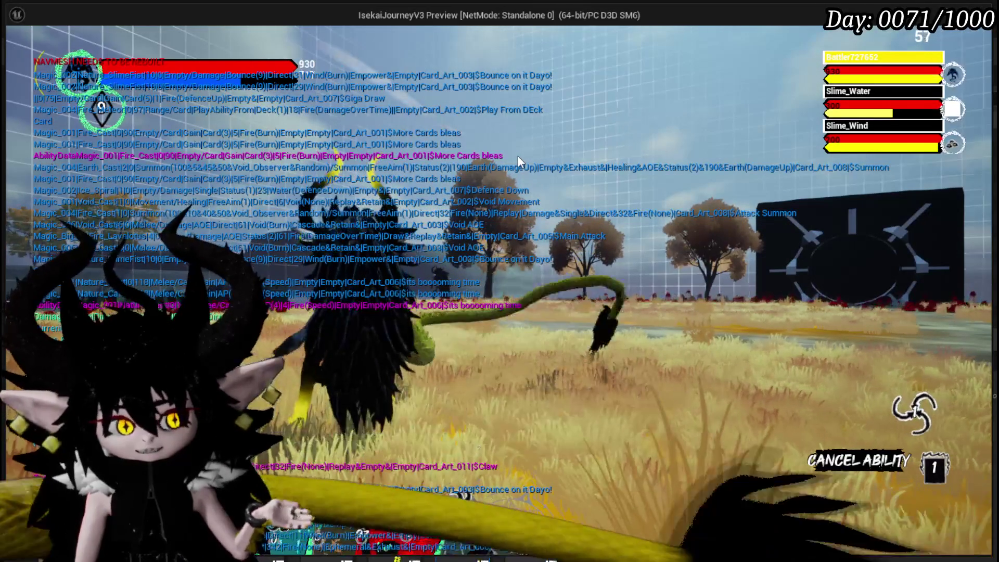
pyautogui.moveTo(377, 444)
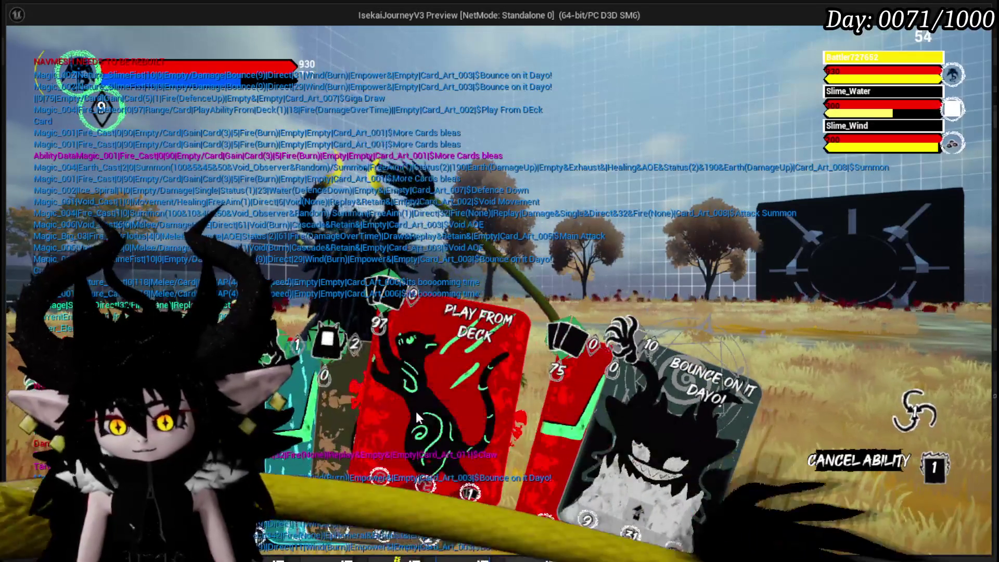
pyautogui.click(467, 348)
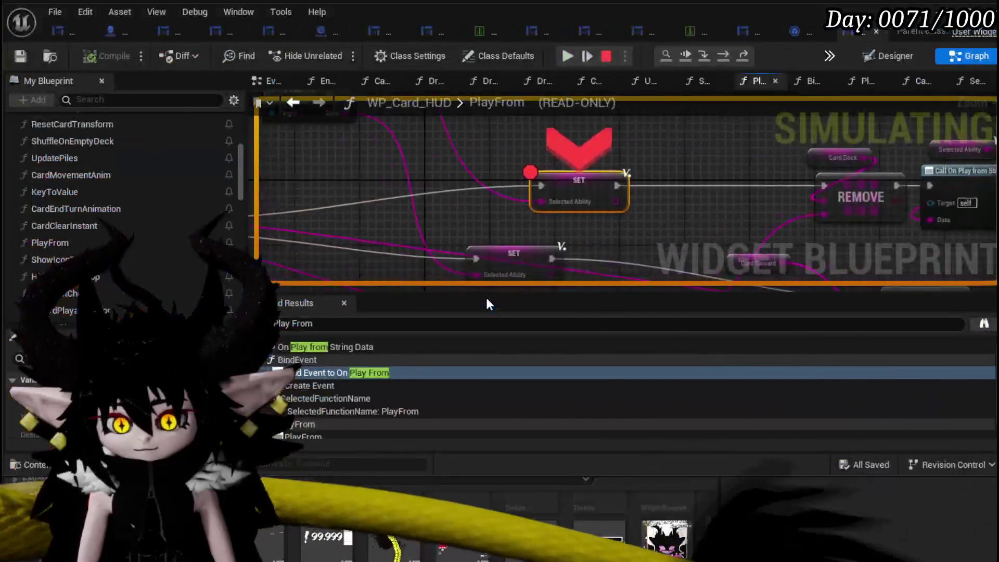
# Step: Resume to the SelectAndPlay breakpoint, check its Fire_Slash Data, then step into Select Ability from Card
pyautogui.scroll(-3, 486, 279)
pyautogui.moveTo(496, 236)
pyautogui.mouseDown()
pyautogui.moveTo(704, 259)
pyautogui.moveTo(468, 219)
pyautogui.moveTo(277, 225)
pyautogui.mouseUp()
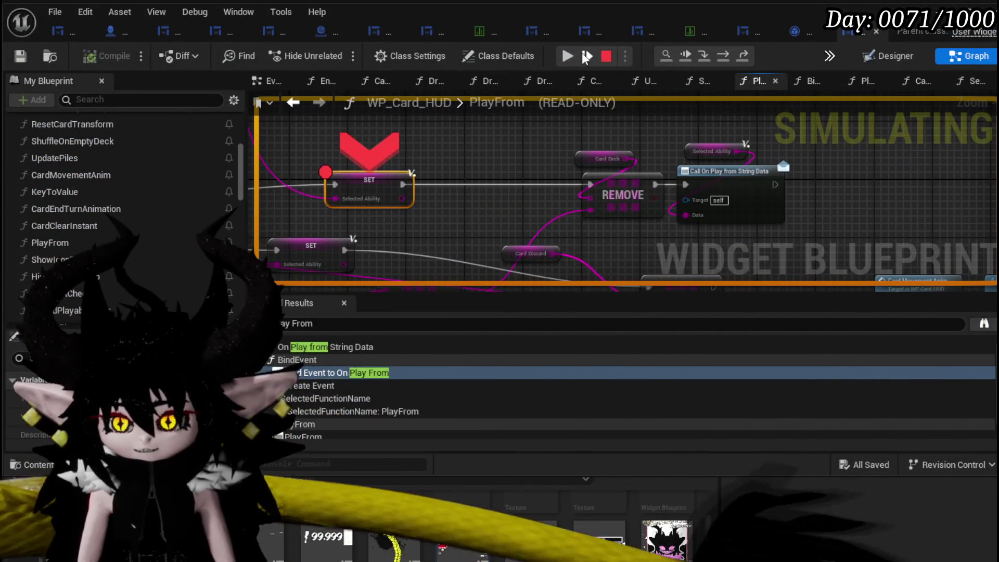
pyautogui.click(588, 55)
pyautogui.moveTo(478, 192); pyautogui.dragTo(281, 193)
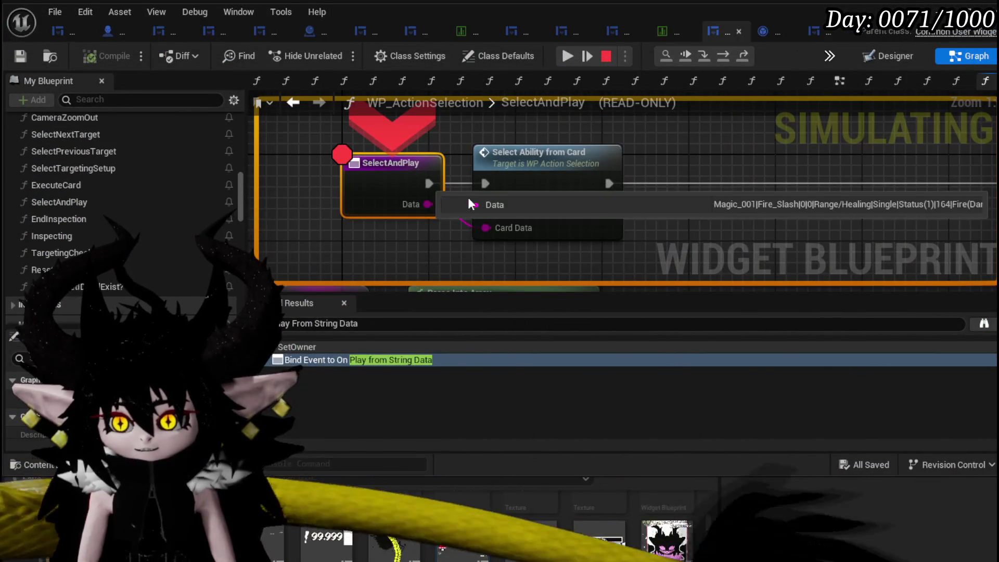
pyautogui.moveTo(418, 201)
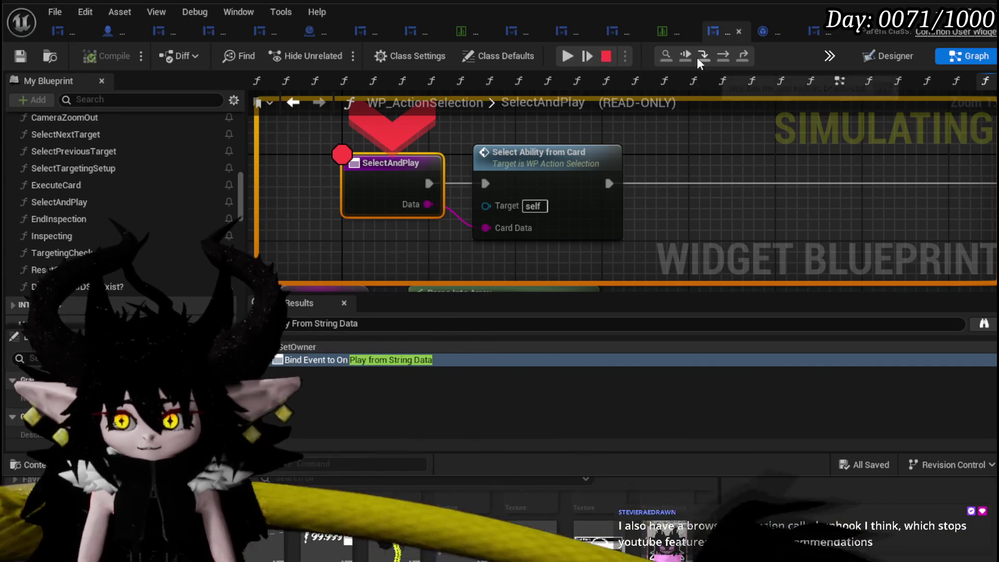
pyautogui.click(722, 56)
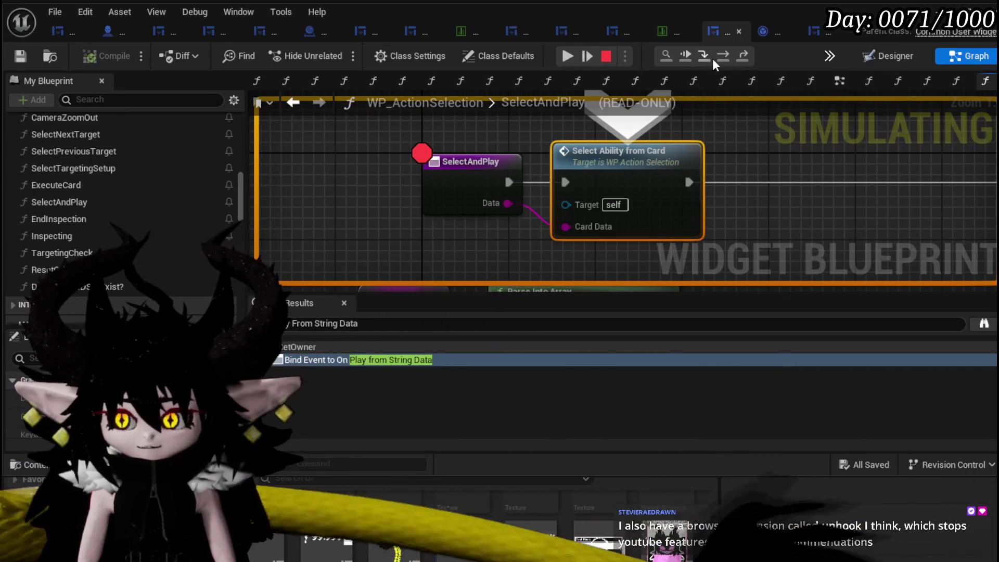
pyautogui.click(703, 55)
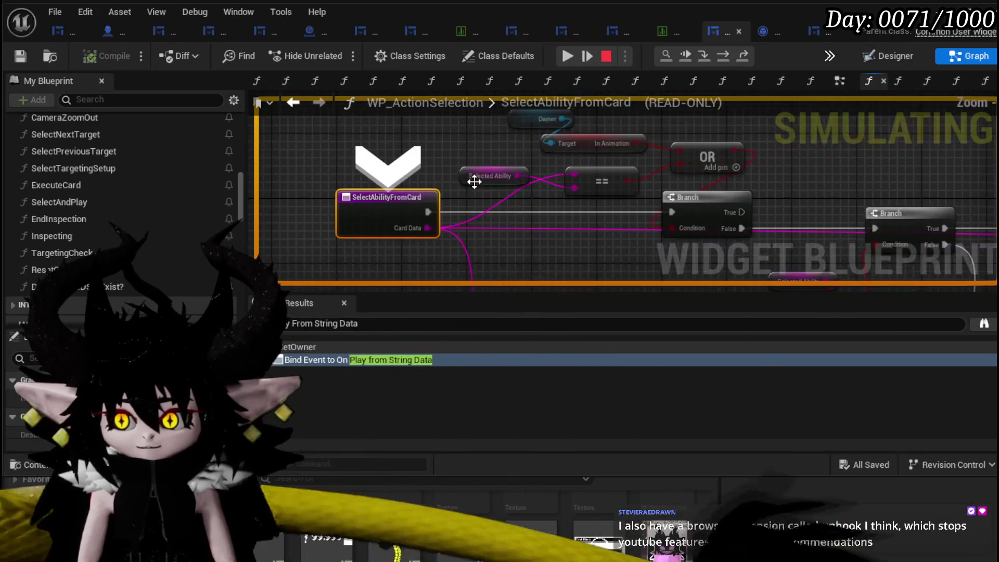
# Step: Step to the first Branch and confirm Selected Ability holds Fire_Meteor while Card Data is Fire_Slash
pyautogui.moveTo(417, 209); pyautogui.dragTo(395, 159)
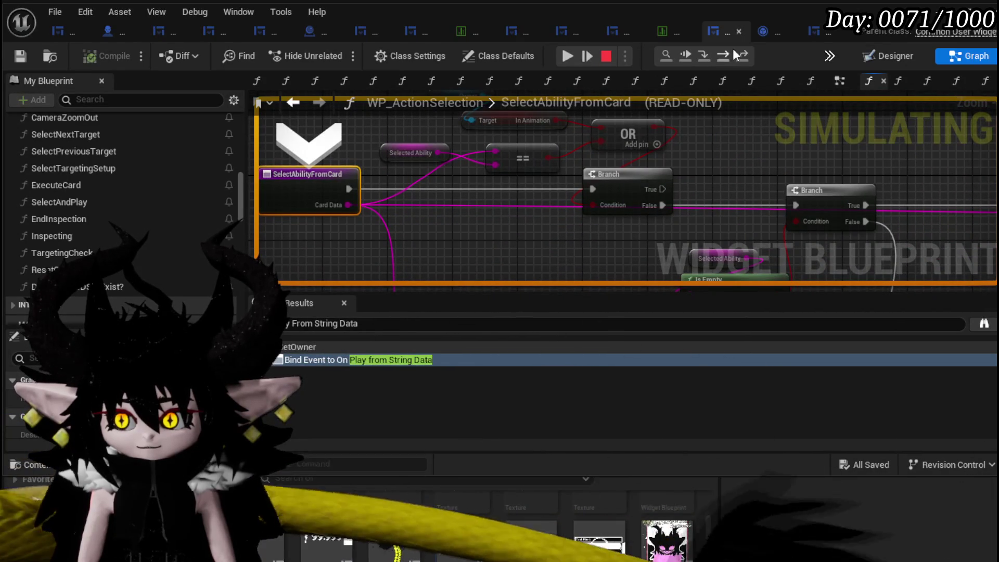
pyautogui.click(724, 57)
pyautogui.scroll(-2, 385, 191)
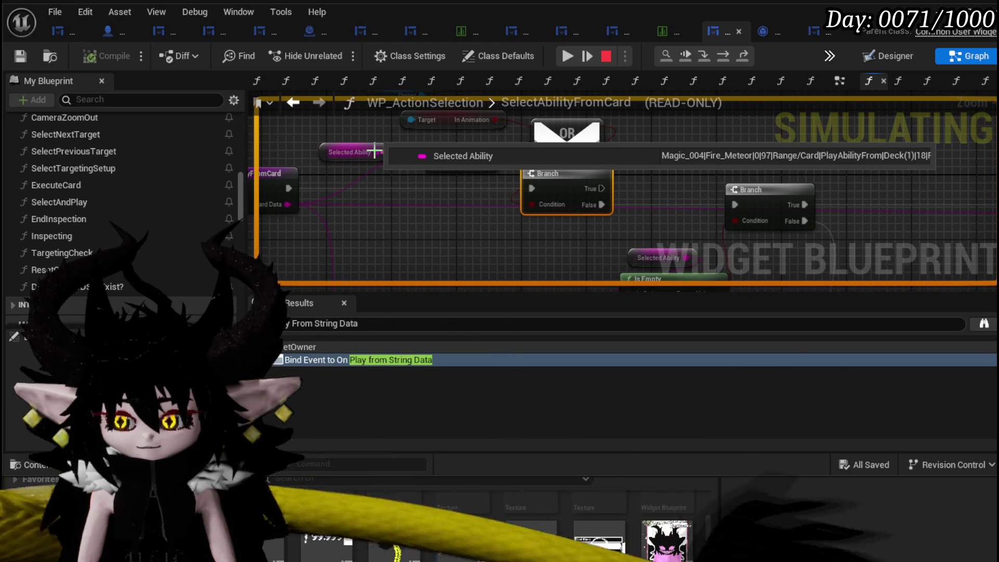
pyautogui.moveTo(375, 151)
pyautogui.mouseDown()
pyautogui.moveTo(388, 196)
pyautogui.moveTo(429, 173)
pyautogui.moveTo(492, 171)
pyautogui.mouseUp()
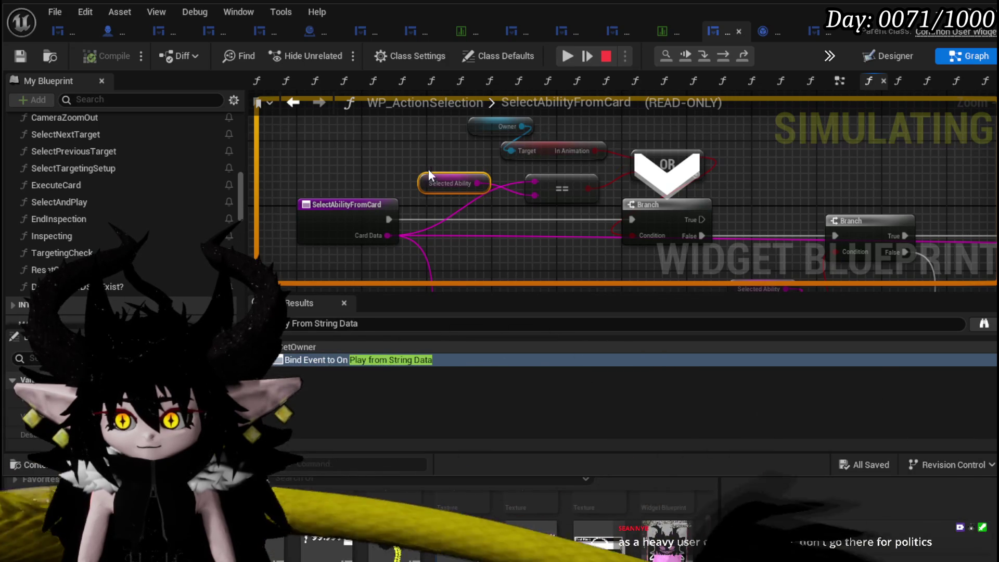
pyautogui.moveTo(351, 220)
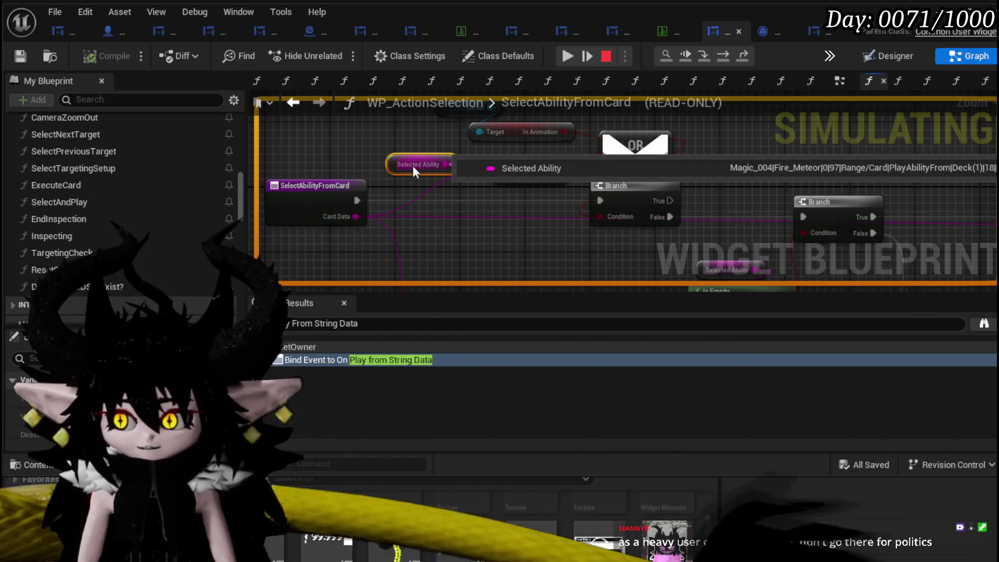
# Step: Resume to the WP_Card_HUD PlayFrom breakpoint, stop the PIE session, and save the blueprint
pyautogui.click(572, 55)
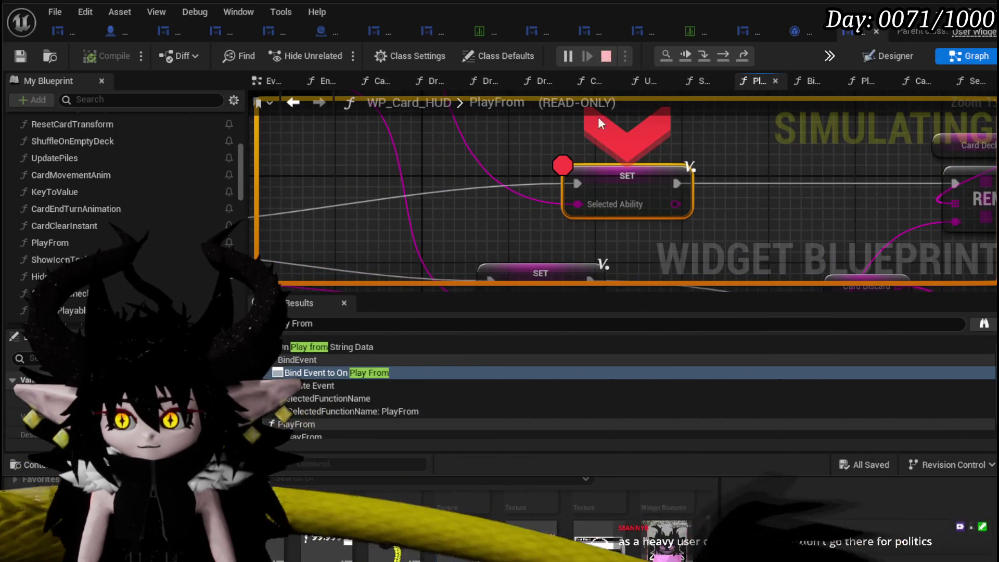
pyautogui.click(606, 56)
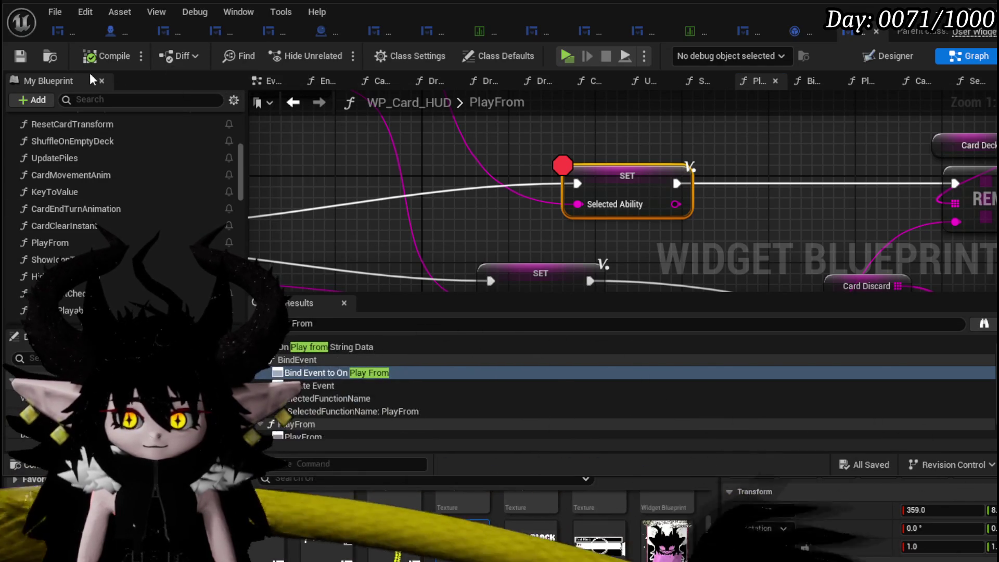
pyautogui.click(21, 56)
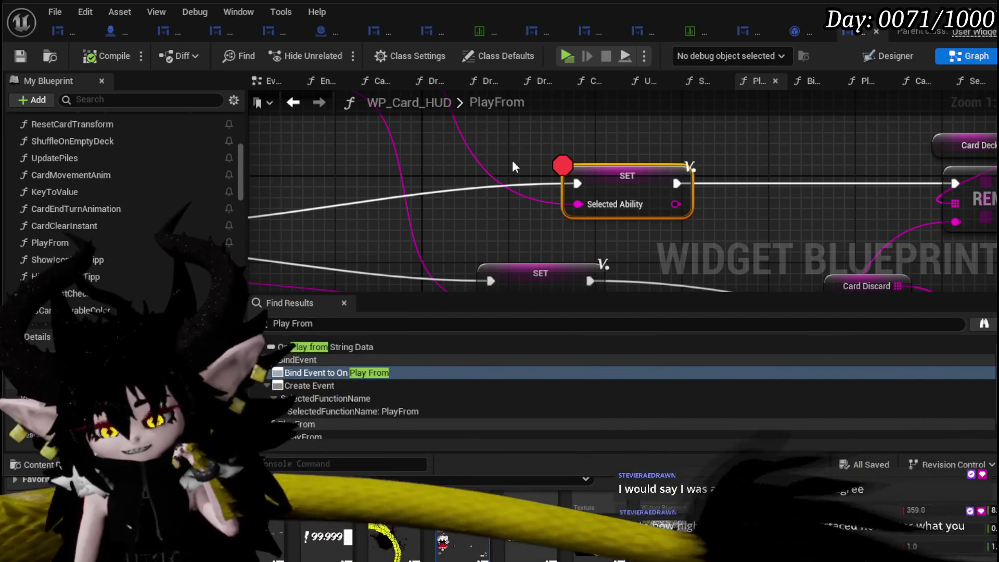
pyautogui.scroll(-3, 512, 161)
pyautogui.scroll(-2, 542, 218)
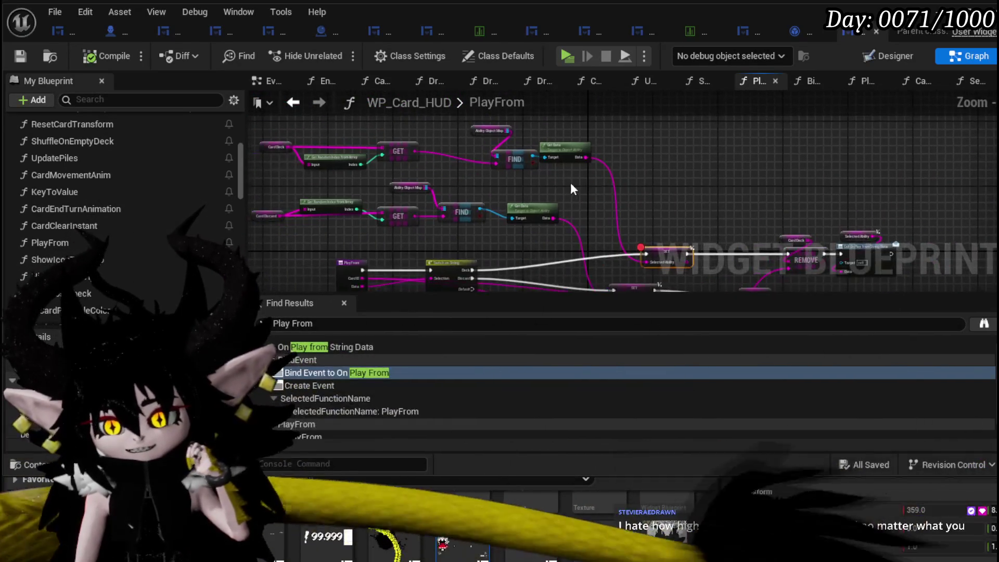
pyautogui.scroll(2, 595, 200)
pyautogui.moveTo(514, 139); pyautogui.dragTo(465, 166)
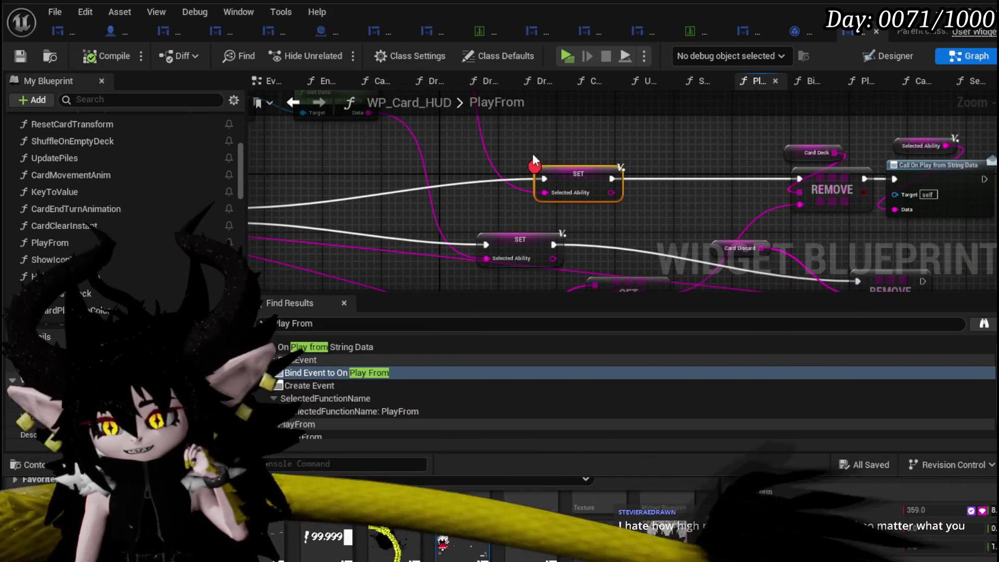
pyautogui.scroll(-2, 544, 155)
pyautogui.scroll(2, 552, 185)
pyautogui.scroll(-2, 526, 192)
pyautogui.scroll(2, 493, 205)
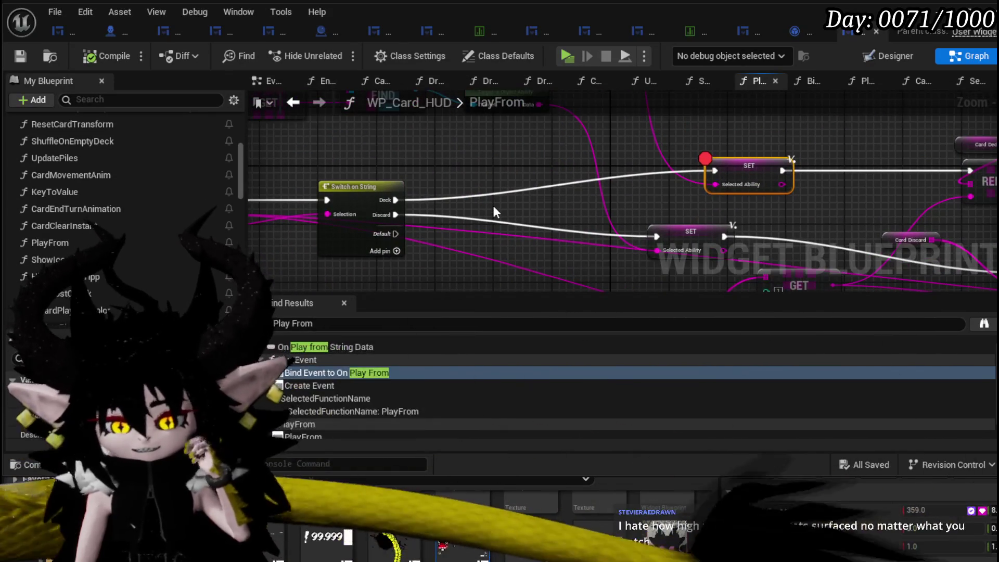